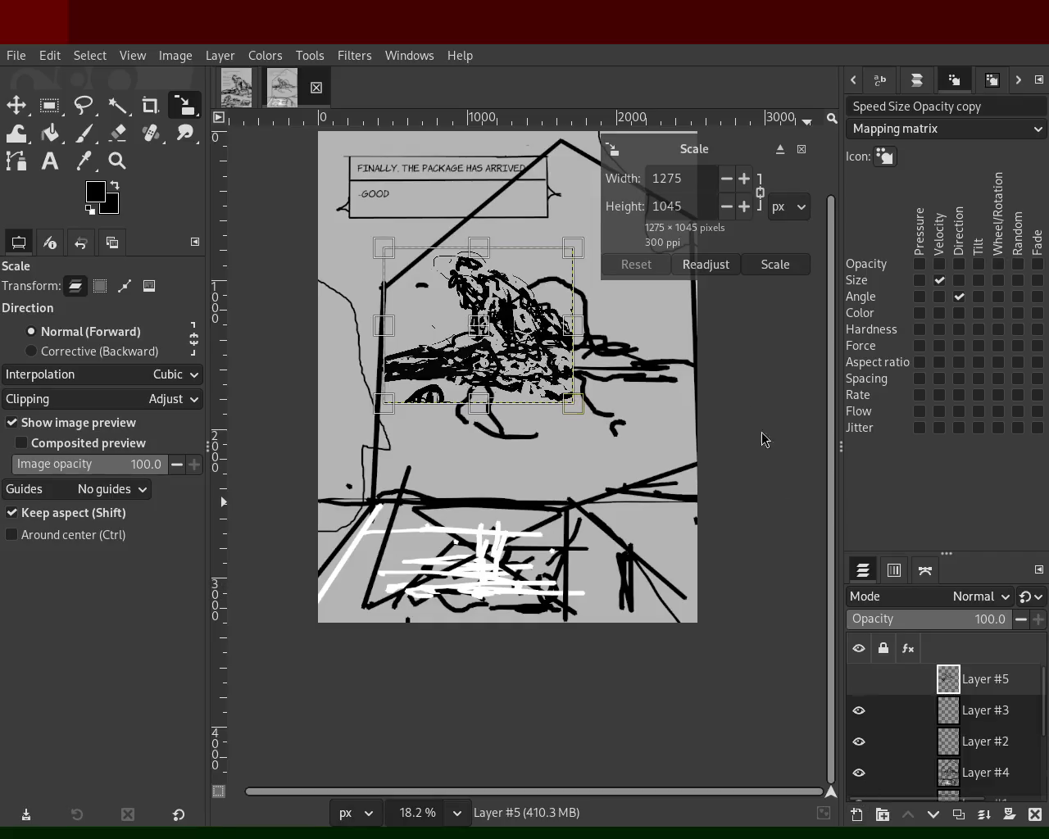
Move Layer #5 above Layer #6 and merge it down into Layer #6.
click(778, 264)
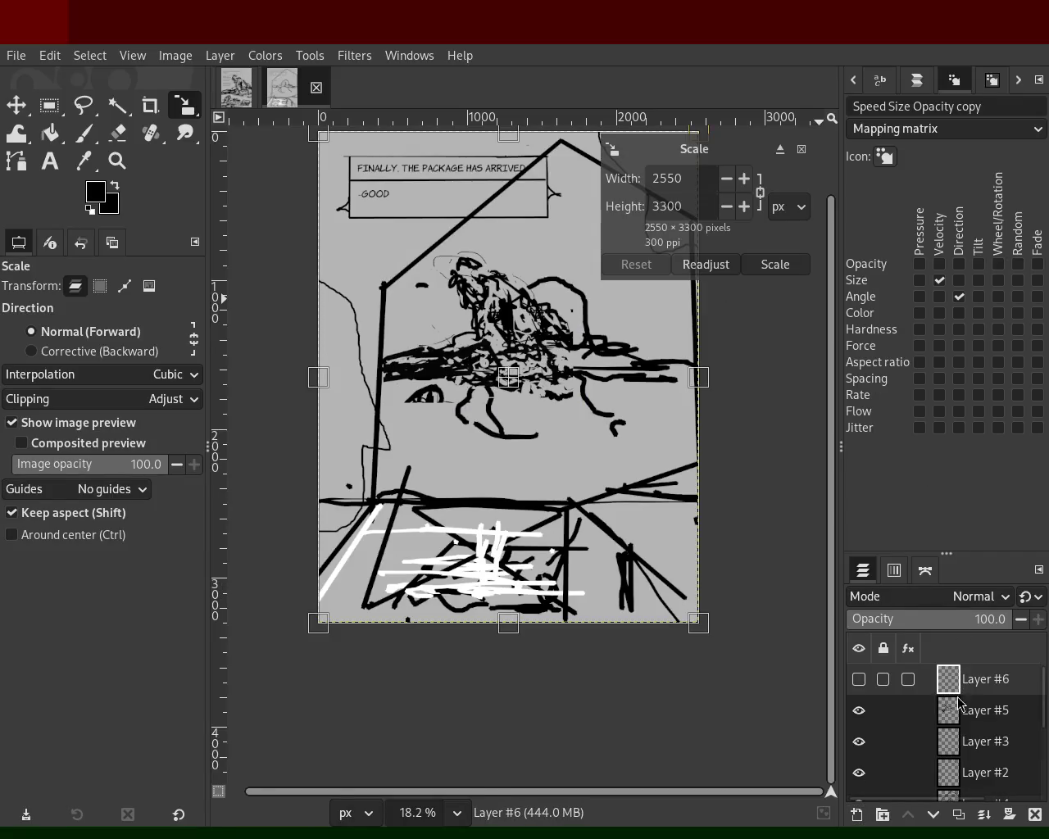
drag(960, 719, 960, 680)
click(984, 814)
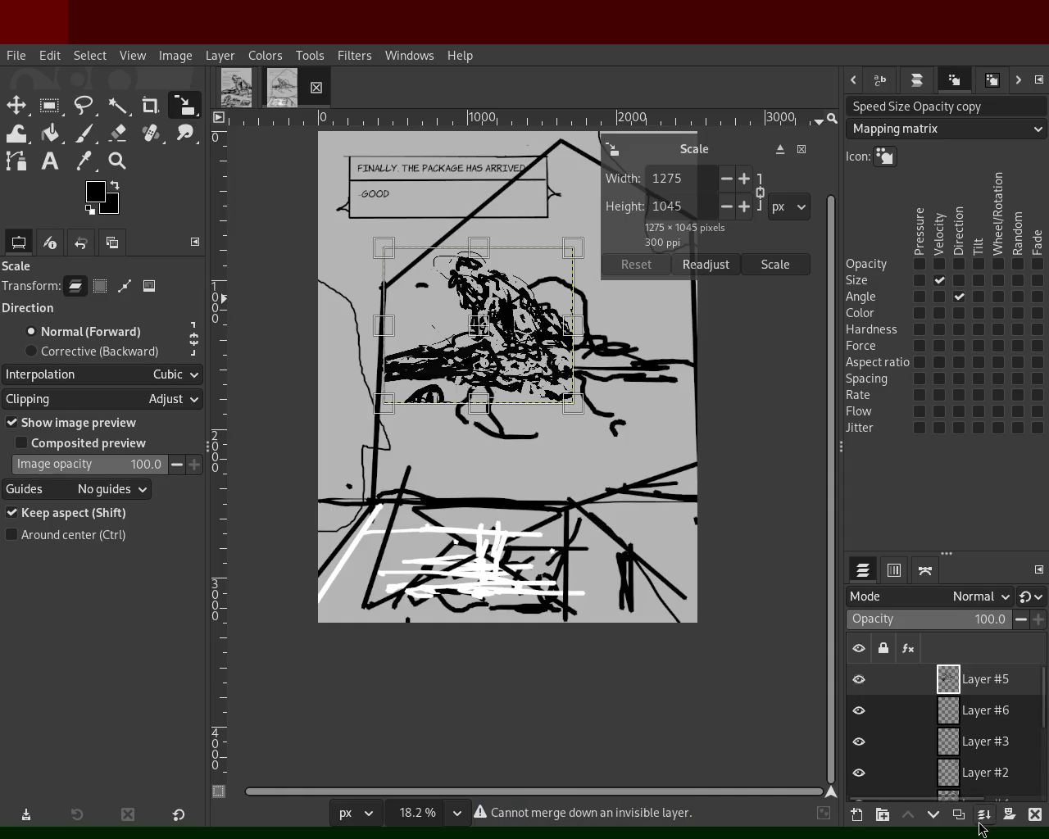
click(983, 819)
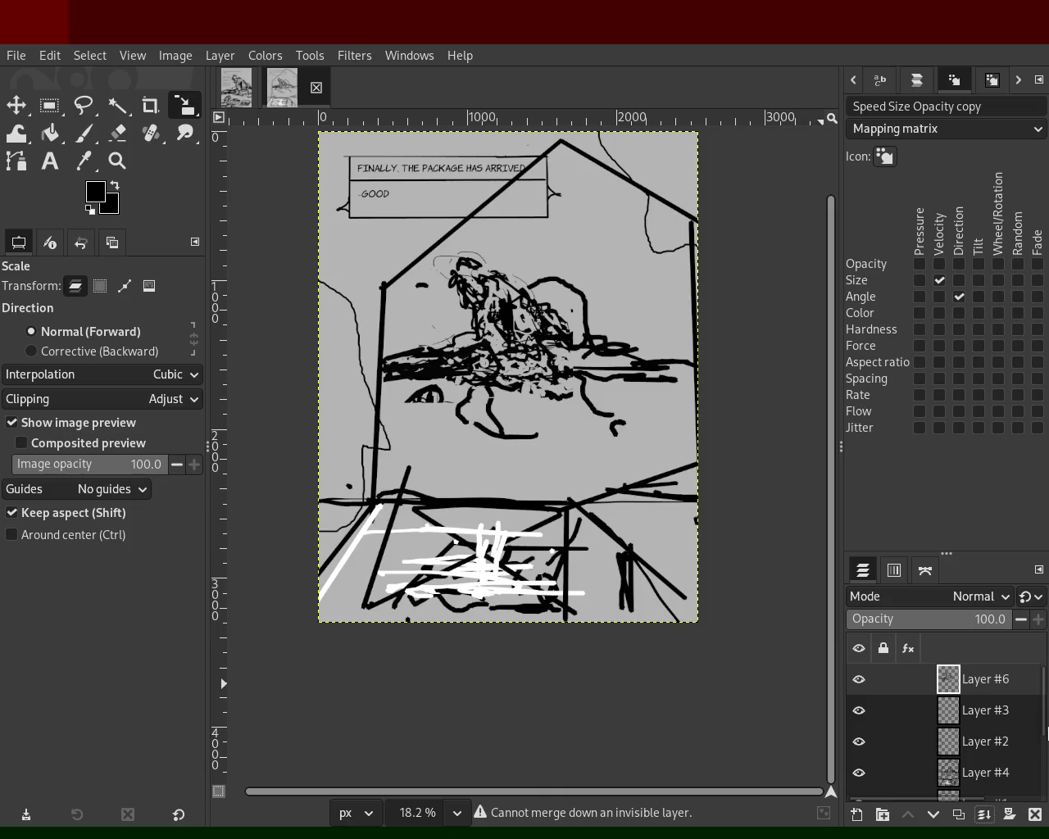
Zoom out to the whole page, then back in close on the scribble.
click(117, 162)
ctrl+click(573, 360)
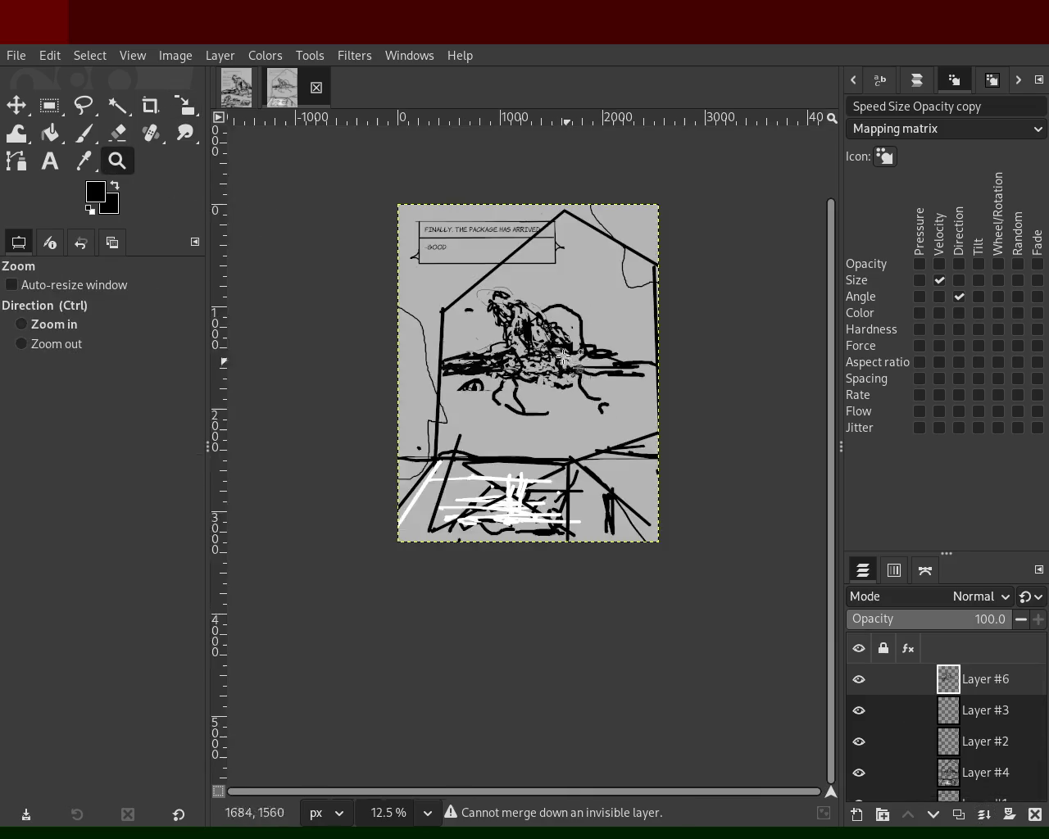
click(562, 320)
click(587, 552)
click(84, 133)
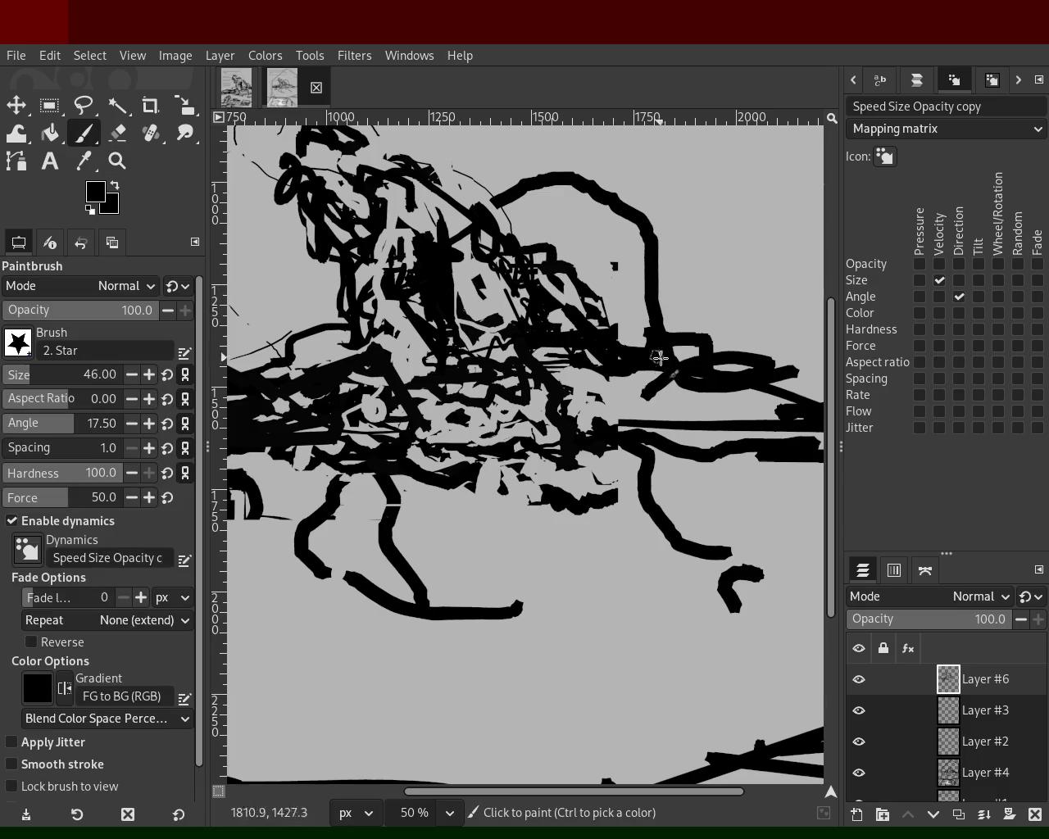
Paint a black stroke on the scribble and erase two small parts of it.
drag(732, 377, 712, 400)
ctrl+click(617, 409)
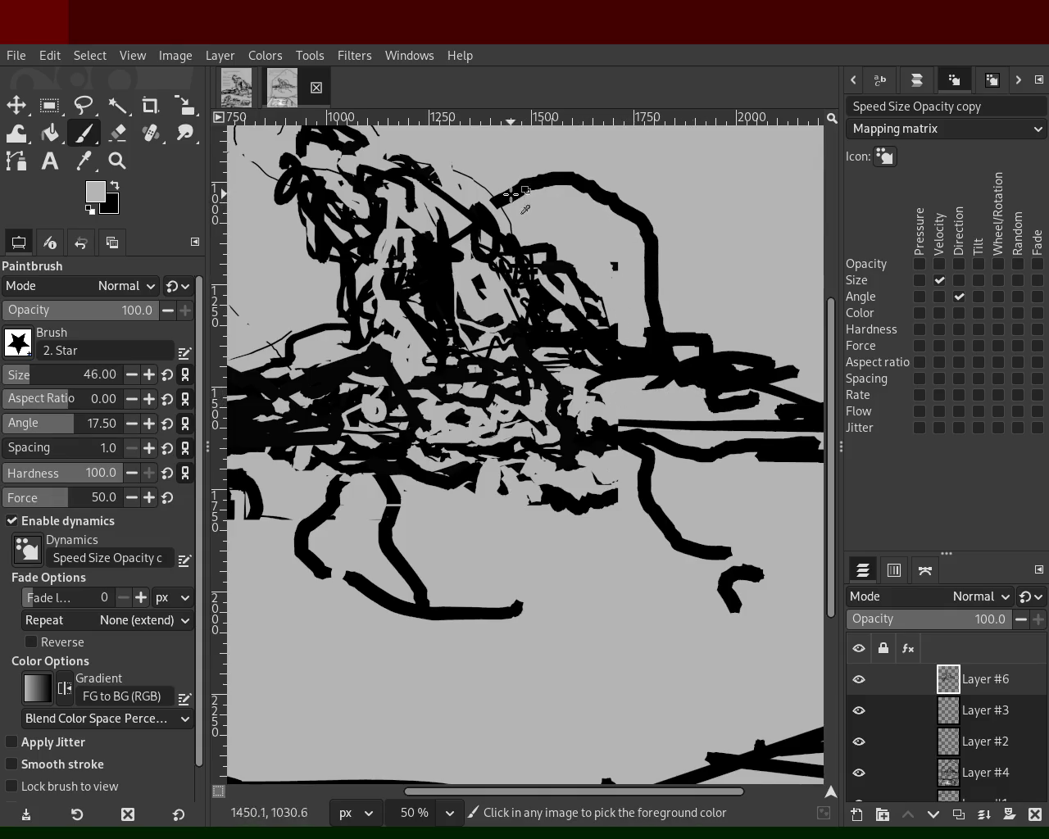
key(shift+e)
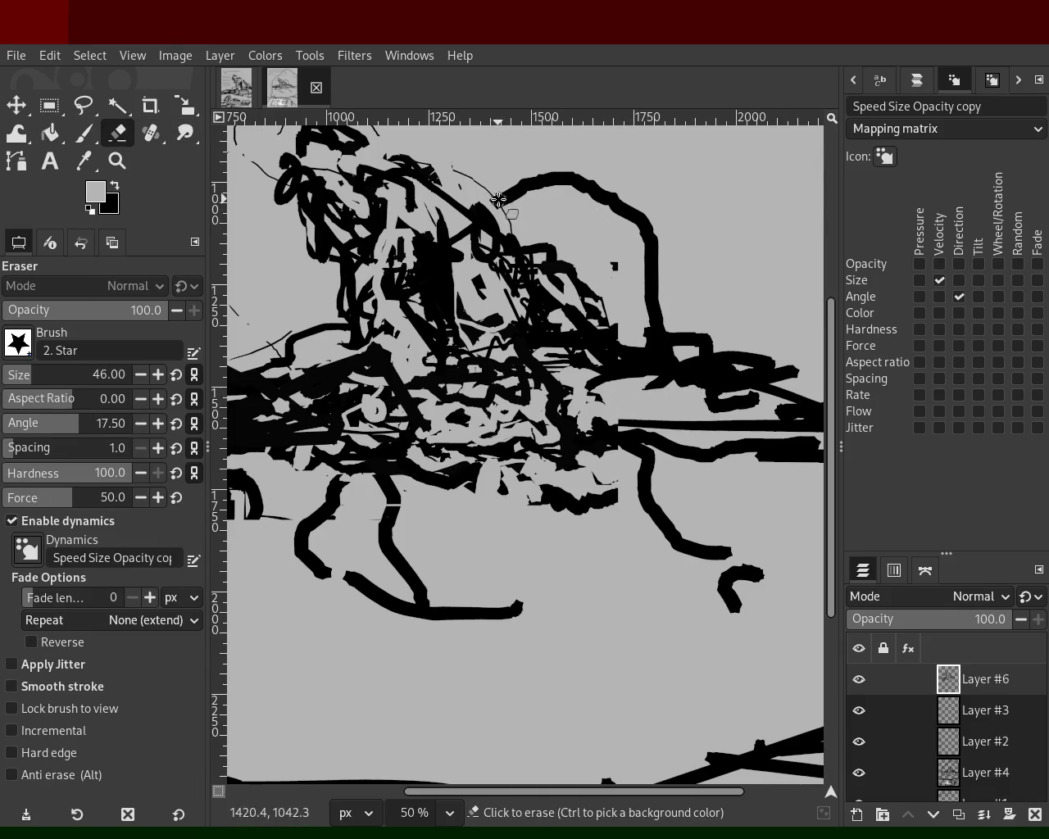
drag(494, 188, 509, 200)
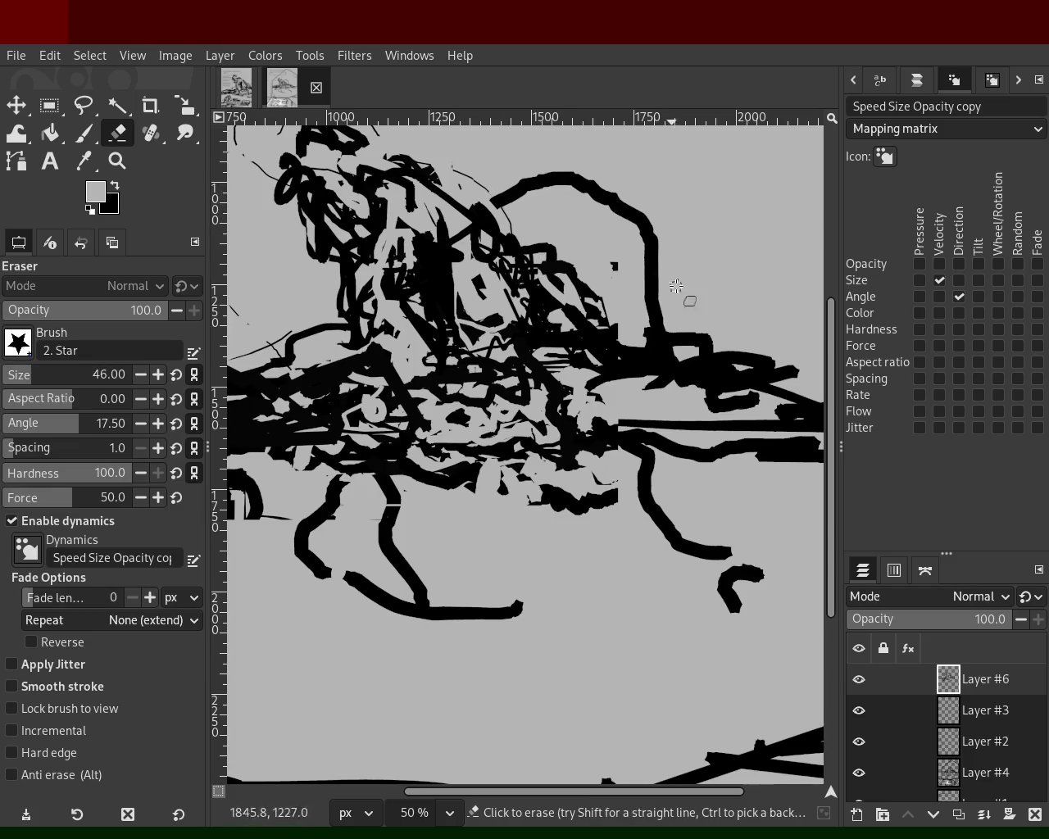
drag(750, 405, 772, 402)
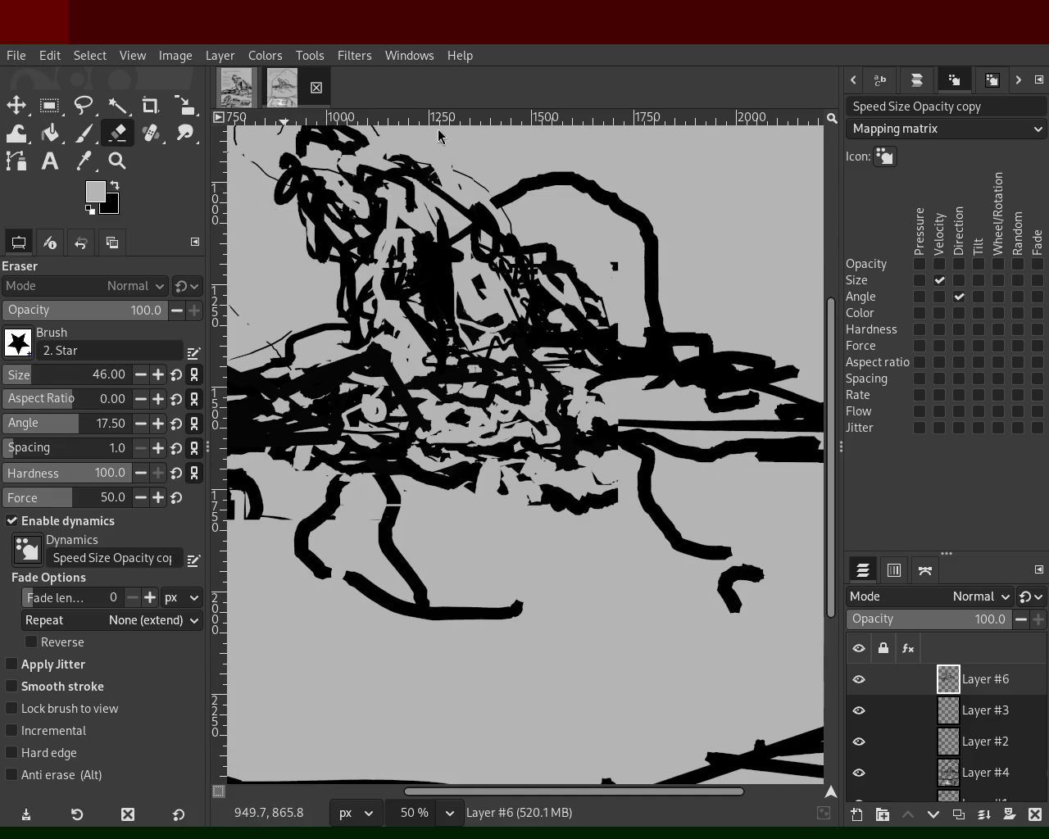
Create a new black portrait image, fit it in view, and try then undo a grey stroke.
key(ctrl+n)
key(Return)
key(z)
ctrl+click(440, 303)
click(459, 316)
key(p)
mouse_move(440, 370)
mouse_down()
mouse_move(503, 295)
mouse_move(557, 356)
mouse_move(535, 259)
mouse_move(492, 246)
mouse_up()
key(ctrl+z)
key(ctrl+z)
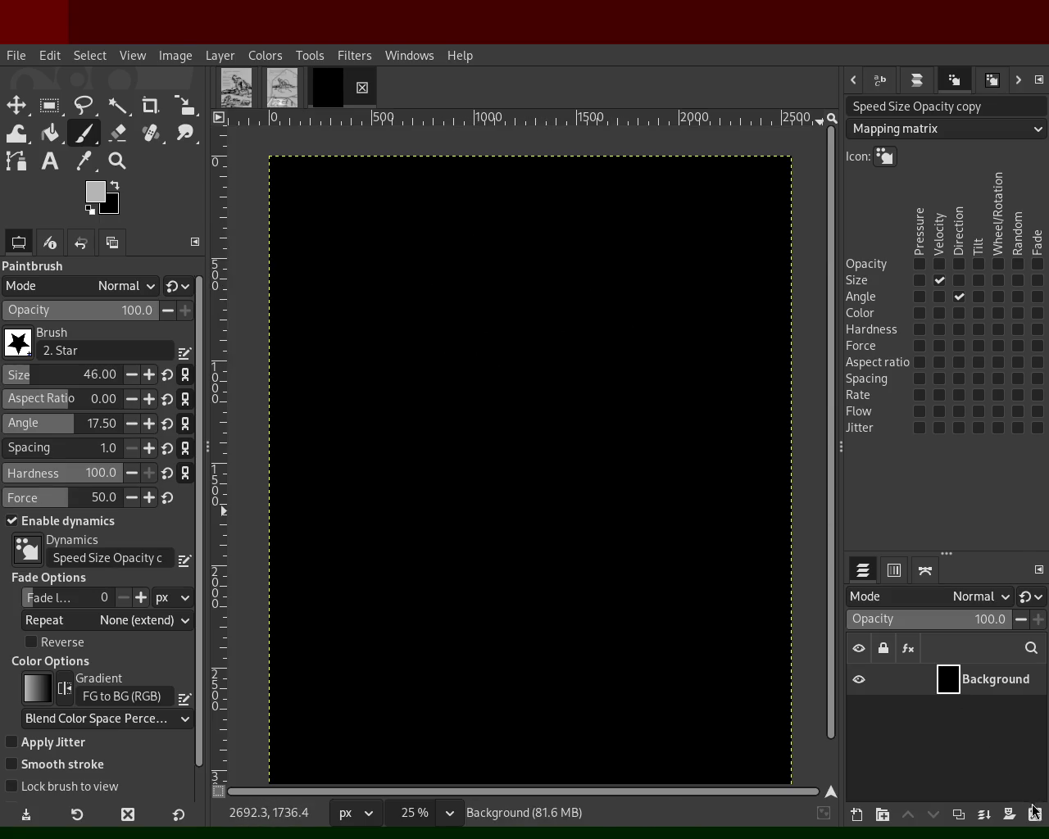
Replace the black Background with a new layer bucket-filled light grey.
click(1035, 823)
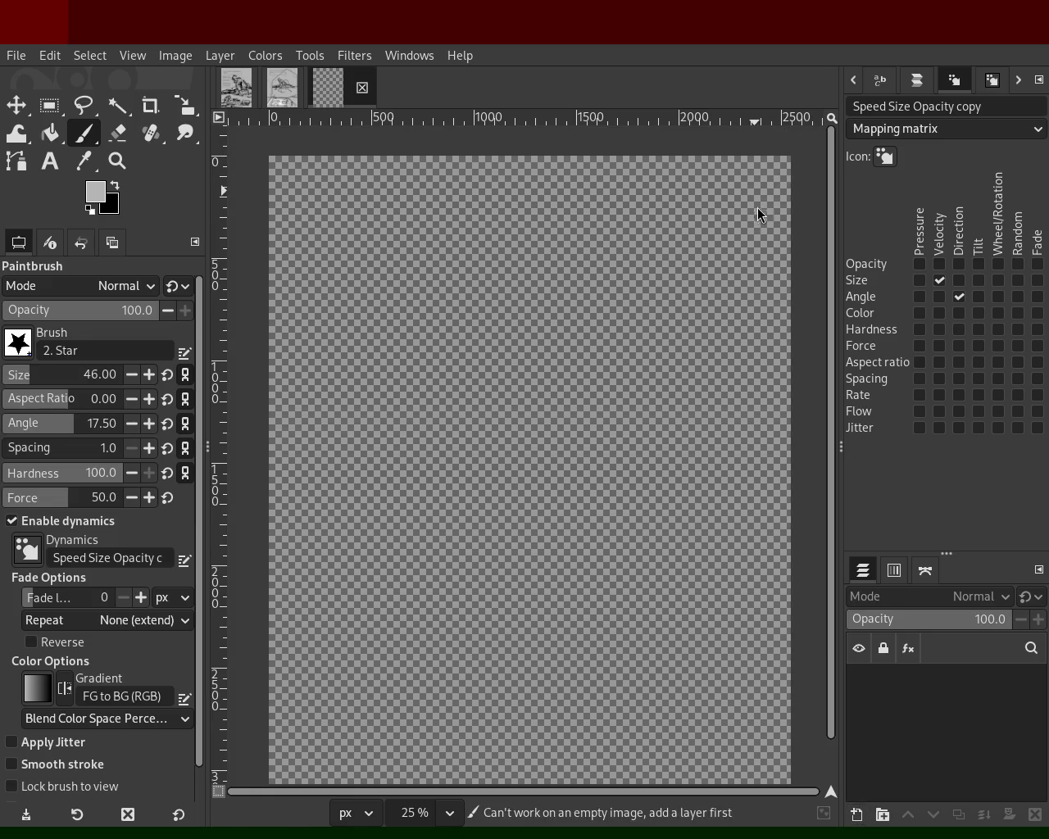
key(shift+ctrl+n)
click(50, 132)
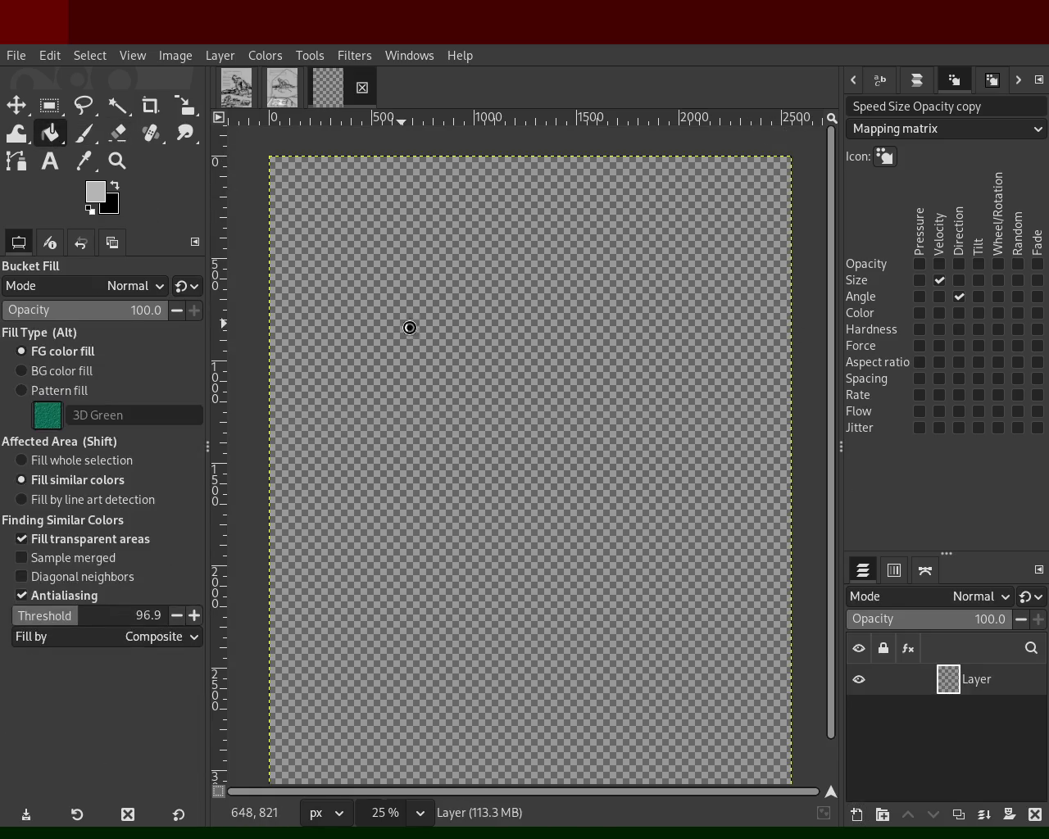
click(515, 461)
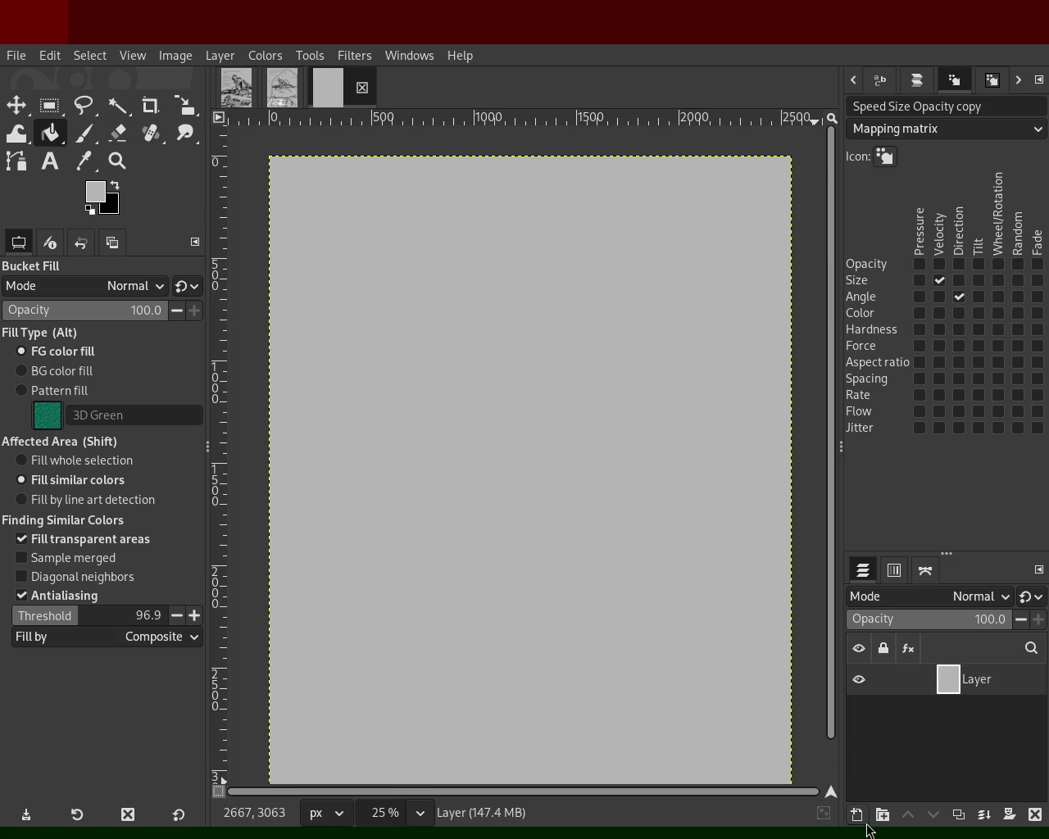
Add an empty transparent Layer #1 and make black the paint colour.
key(shift+ctrl+n)
click(92, 133)
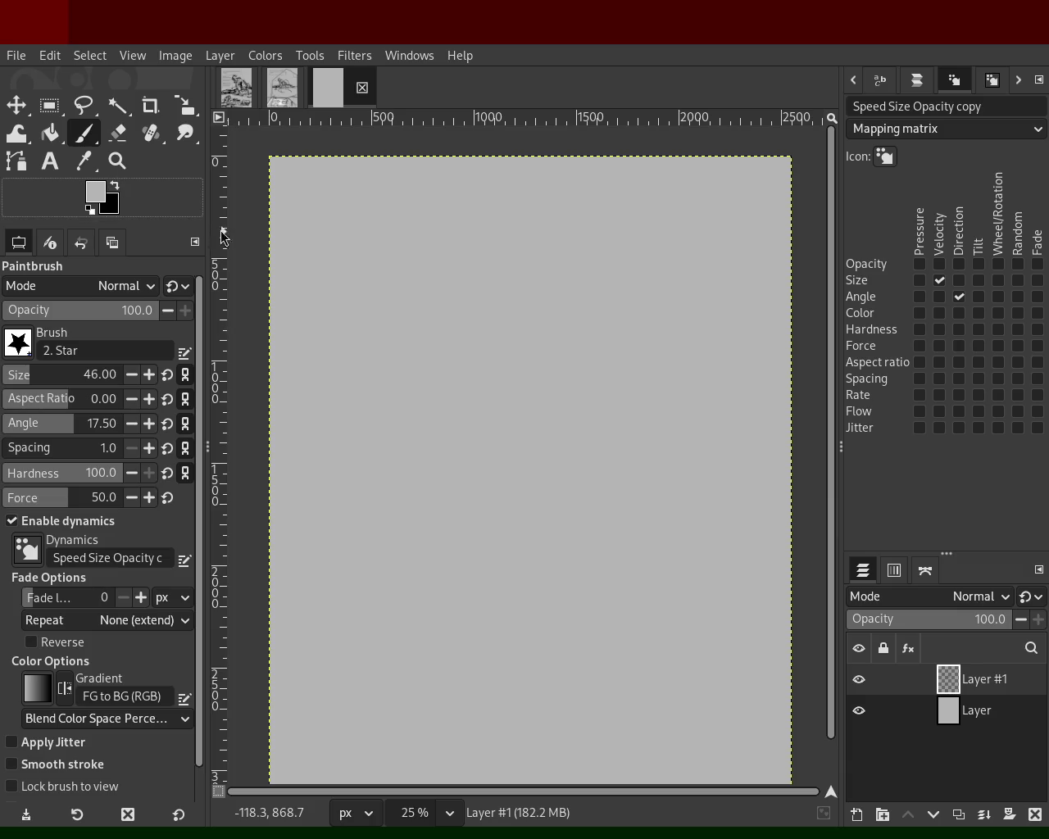
click(116, 186)
Test brush dynamics, switching from velocity-driven opacity to velocity-driven size.
mouse_move(492, 415)
mouse_down()
mouse_move(534, 363)
mouse_move(533, 394)
mouse_move(445, 356)
mouse_move(597, 359)
mouse_up()
key(Delete)
click(939, 264)
mouse_move(447, 299)
mouse_down()
mouse_move(527, 347)
mouse_move(522, 389)
mouse_move(512, 342)
mouse_move(495, 328)
mouse_up()
key(Delete)
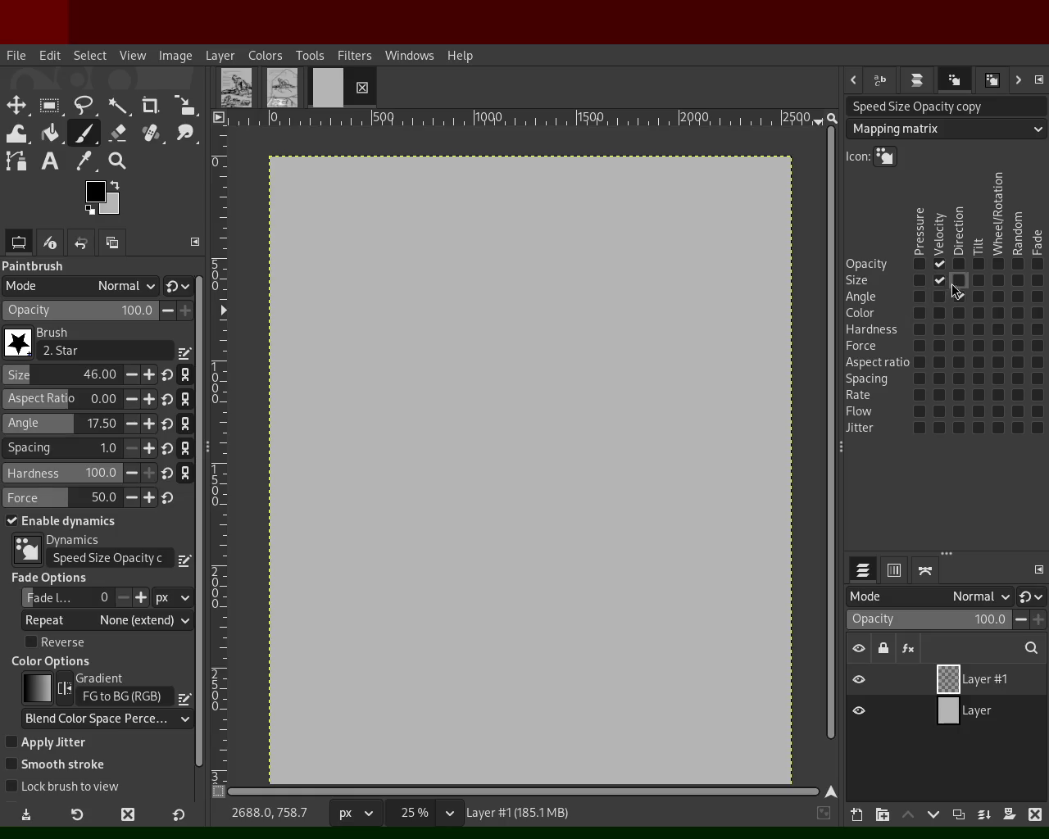
click(939, 264)
click(939, 280)
mouse_move(385, 292)
mouse_down()
mouse_move(428, 328)
mouse_move(515, 292)
mouse_move(562, 354)
mouse_move(516, 357)
mouse_move(500, 430)
mouse_move(514, 574)
mouse_move(545, 511)
mouse_move(330, 505)
mouse_move(379, 533)
mouse_move(287, 529)
mouse_move(562, 520)
mouse_move(500, 351)
mouse_move(540, 328)
mouse_move(534, 259)
mouse_move(437, 308)
mouse_move(501, 510)
mouse_move(509, 293)
mouse_move(484, 496)
mouse_up()
key(ctrl+z)
Draw connected straight black lines across and down the right side, undoing the last stroke.
click(346, 343)
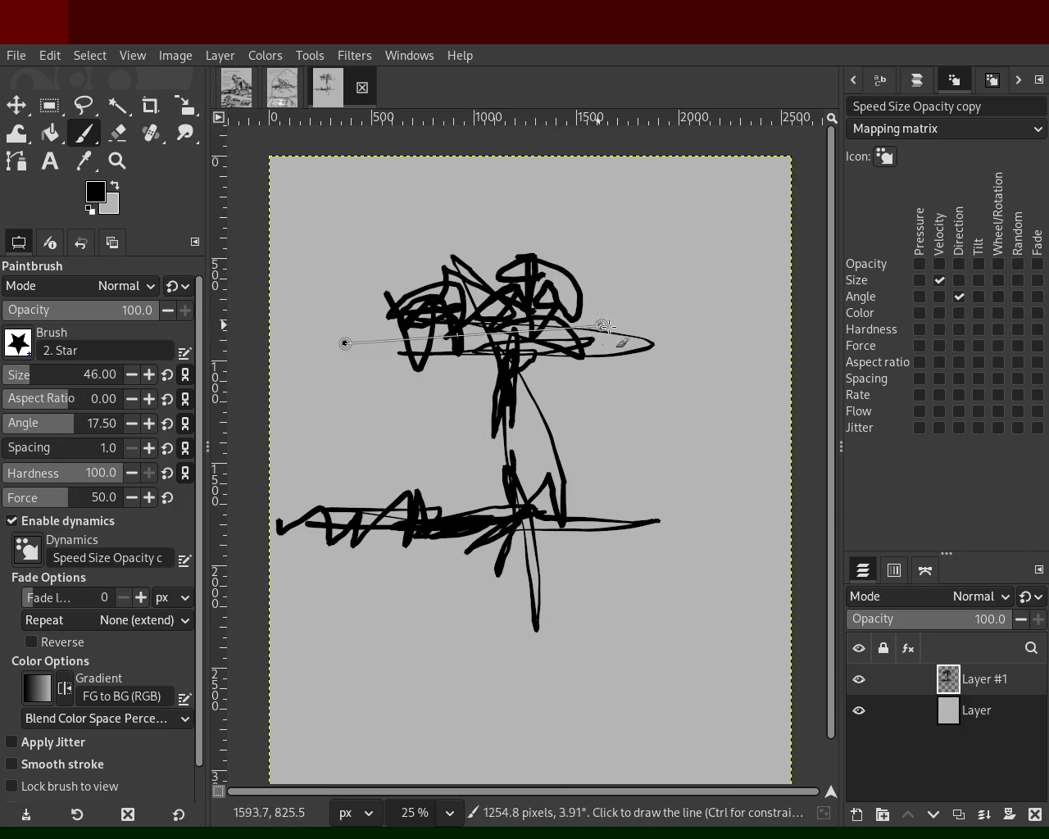
shift+click(656, 336)
shift+click(753, 420)
shift+click(785, 462)
mouse_move(780, 482)
mouse_down()
mouse_move(769, 565)
mouse_move(777, 498)
mouse_move(414, 465)
mouse_up()
key(ctrl+z)
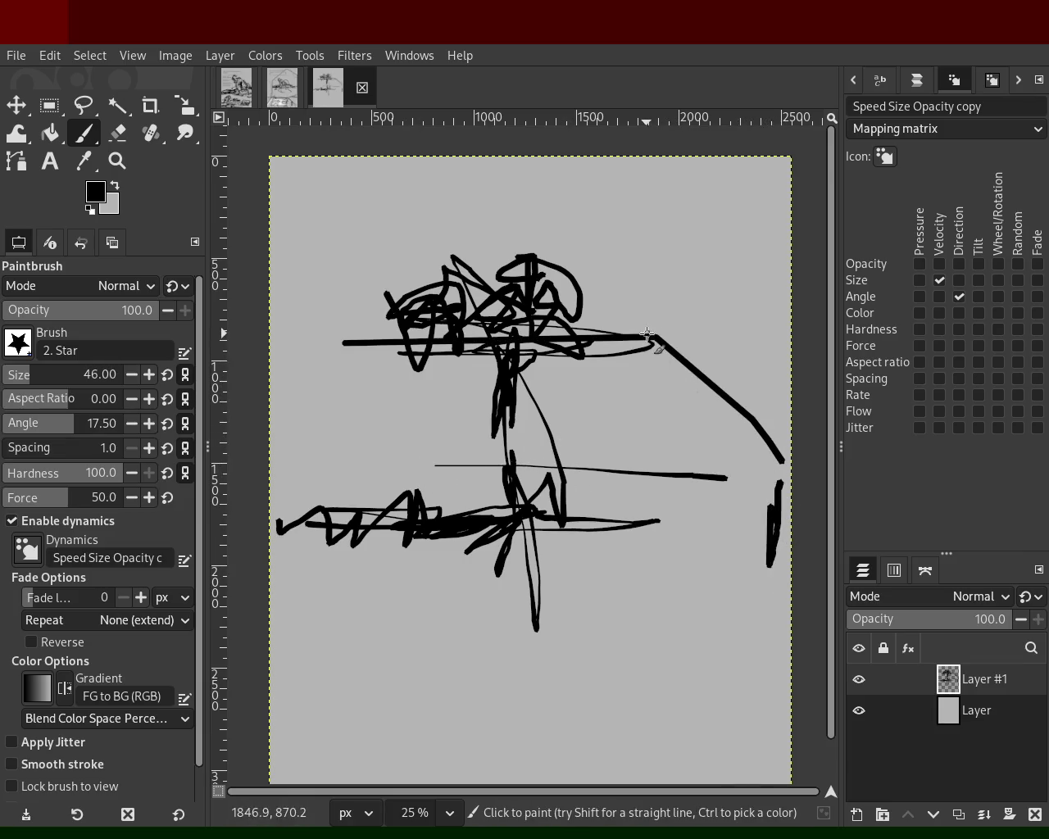
Pick black from the drawing and add freehand, straight and looping strokes across the top and right.
key(ctrl)
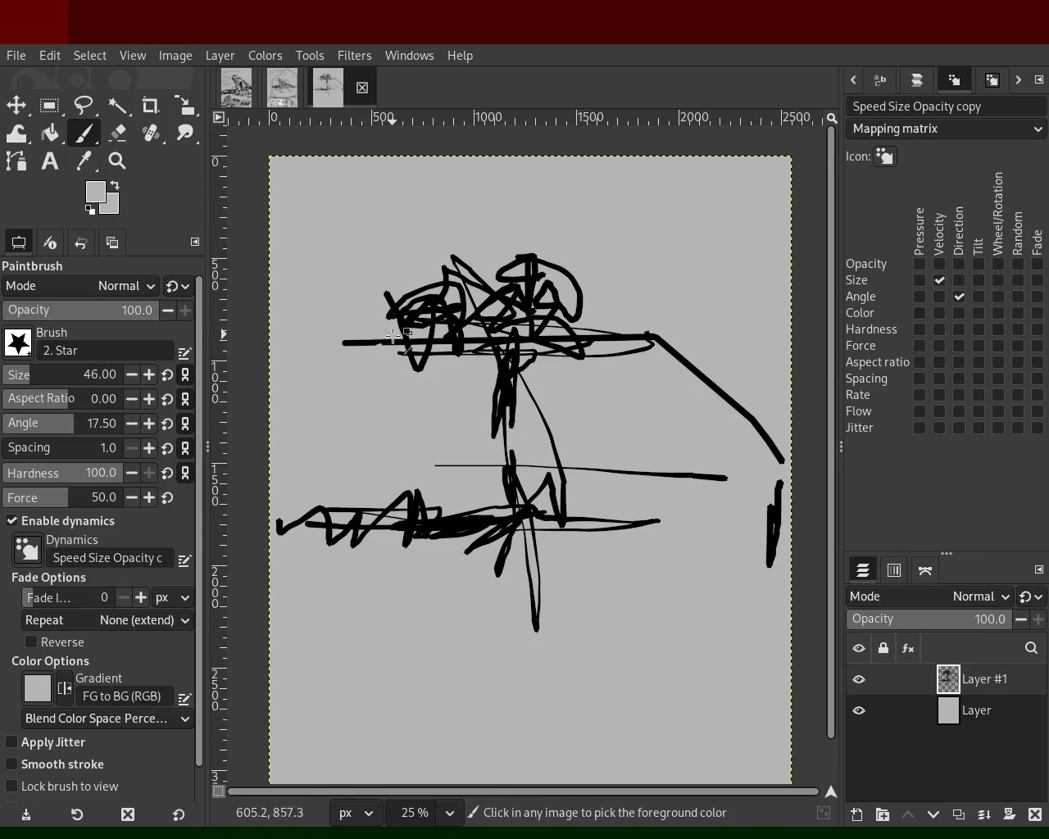
ctrl+click(394, 345)
mouse_move(398, 255)
mouse_down()
mouse_move(424, 330)
mouse_move(510, 259)
mouse_move(476, 249)
mouse_move(459, 204)
mouse_move(442, 223)
mouse_move(510, 343)
mouse_move(285, 388)
mouse_up()
ctrl+click(281, 400)
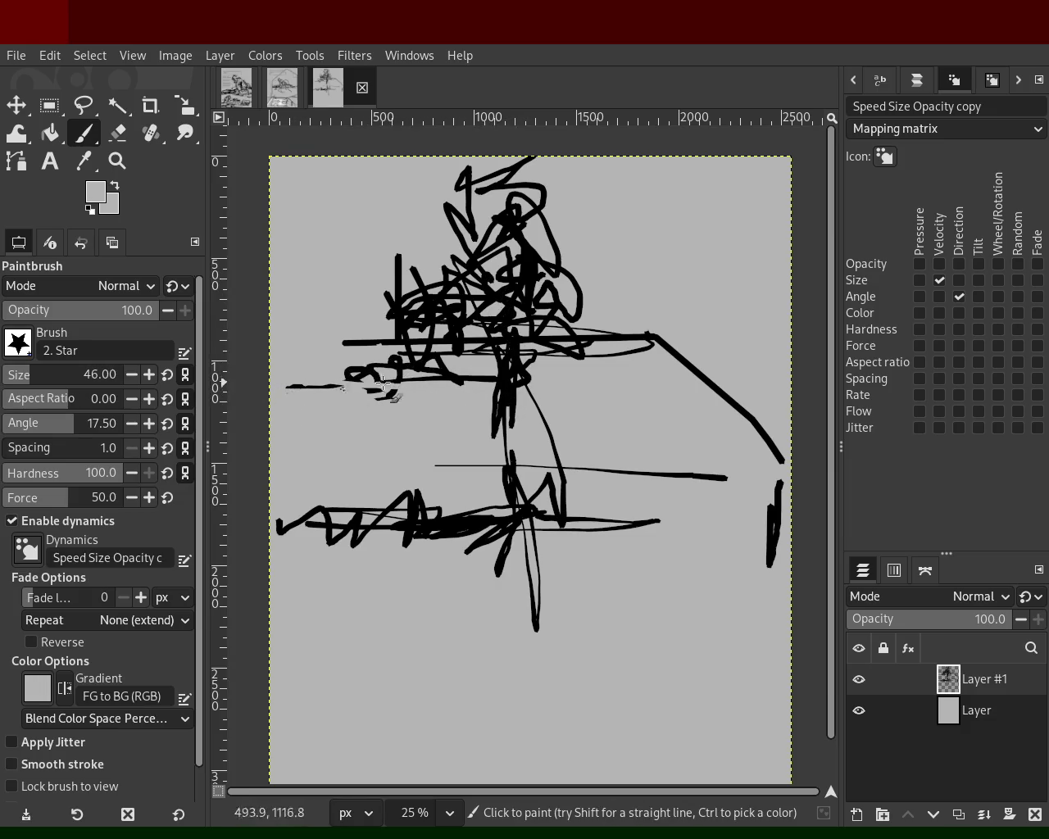
ctrl+click(516, 348)
click(528, 385)
shift+click(719, 381)
mouse_move(753, 378)
mouse_down()
mouse_move(774, 360)
mouse_move(641, 355)
mouse_move(736, 336)
mouse_move(616, 362)
mouse_move(588, 335)
mouse_up()
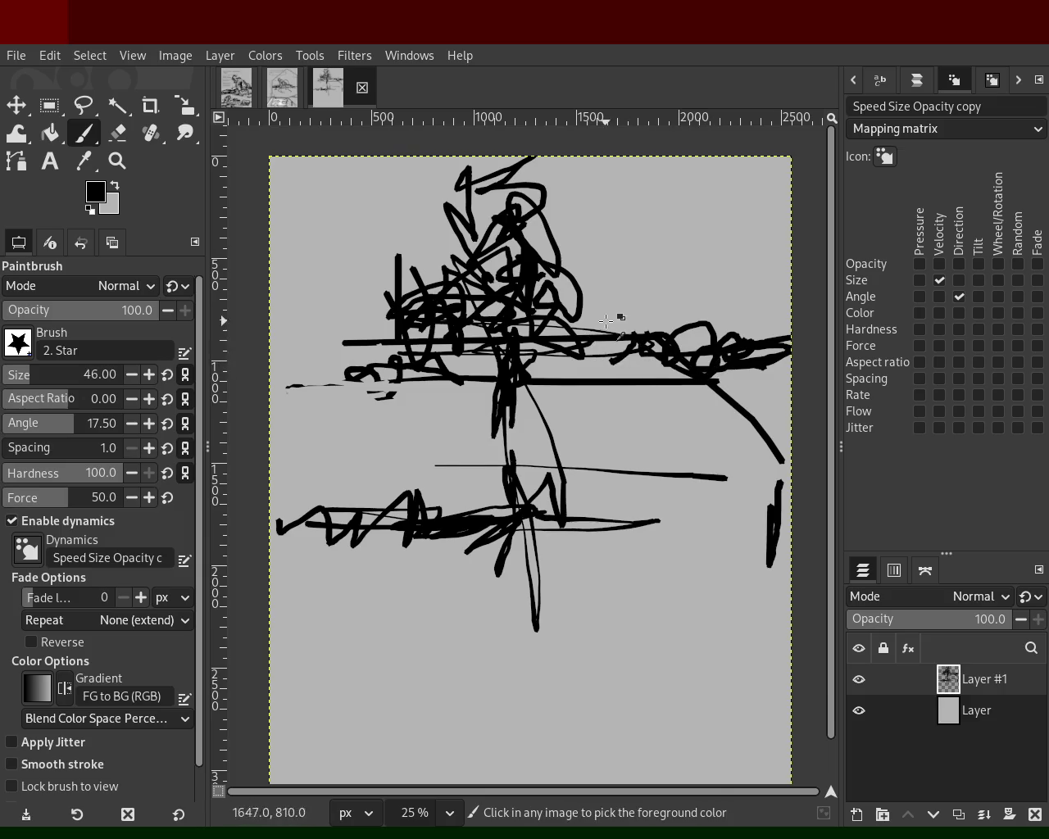
Try a grey straight line over the right stroke, undo it, and return to black.
ctrl+click(588, 335)
shift+click(700, 330)
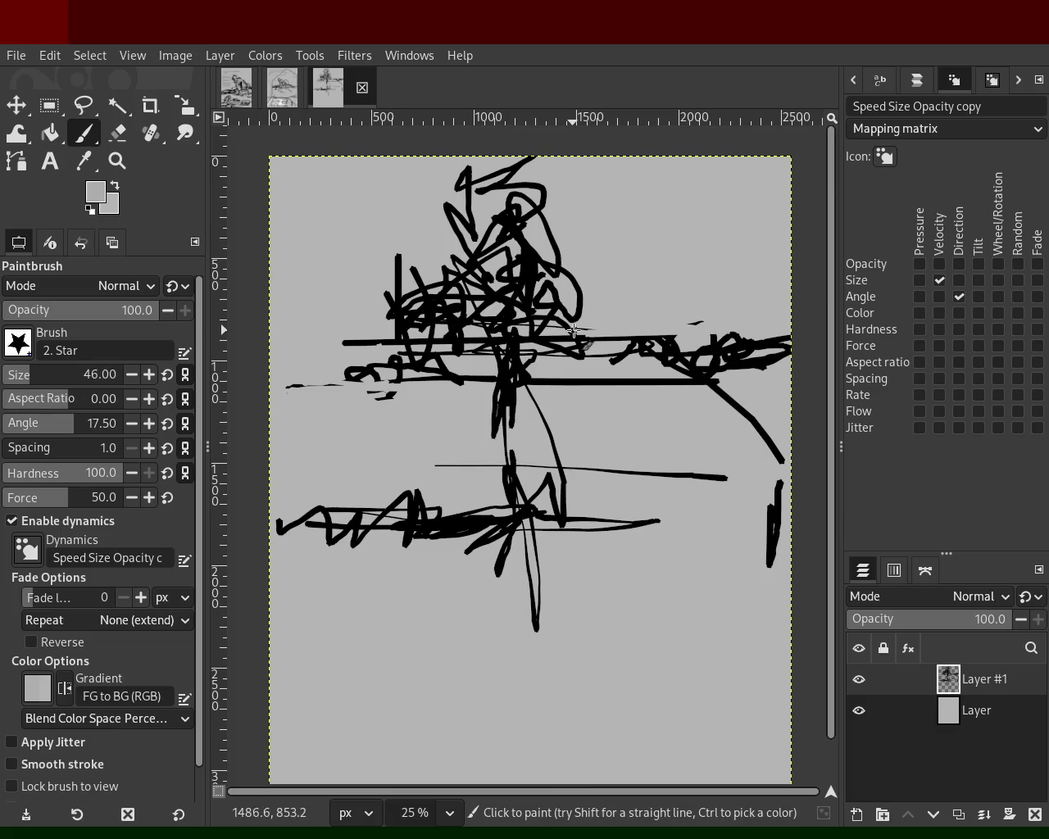
key(ctrl+z)
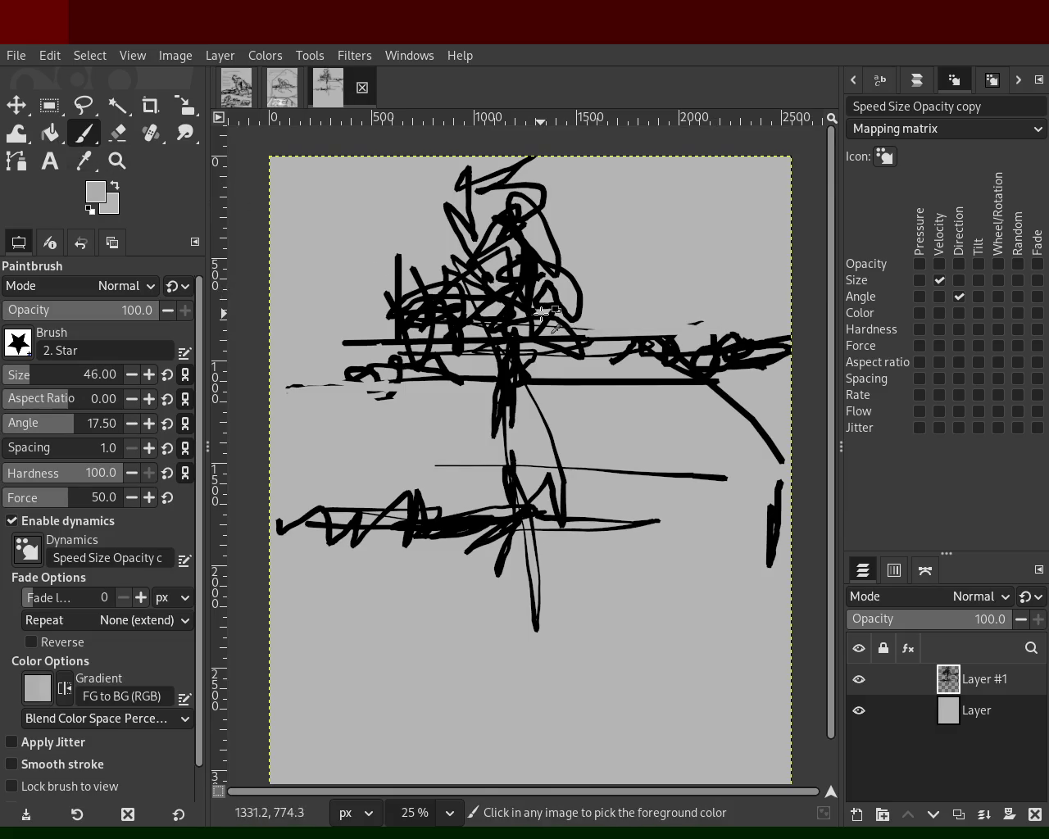
ctrl+click(548, 318)
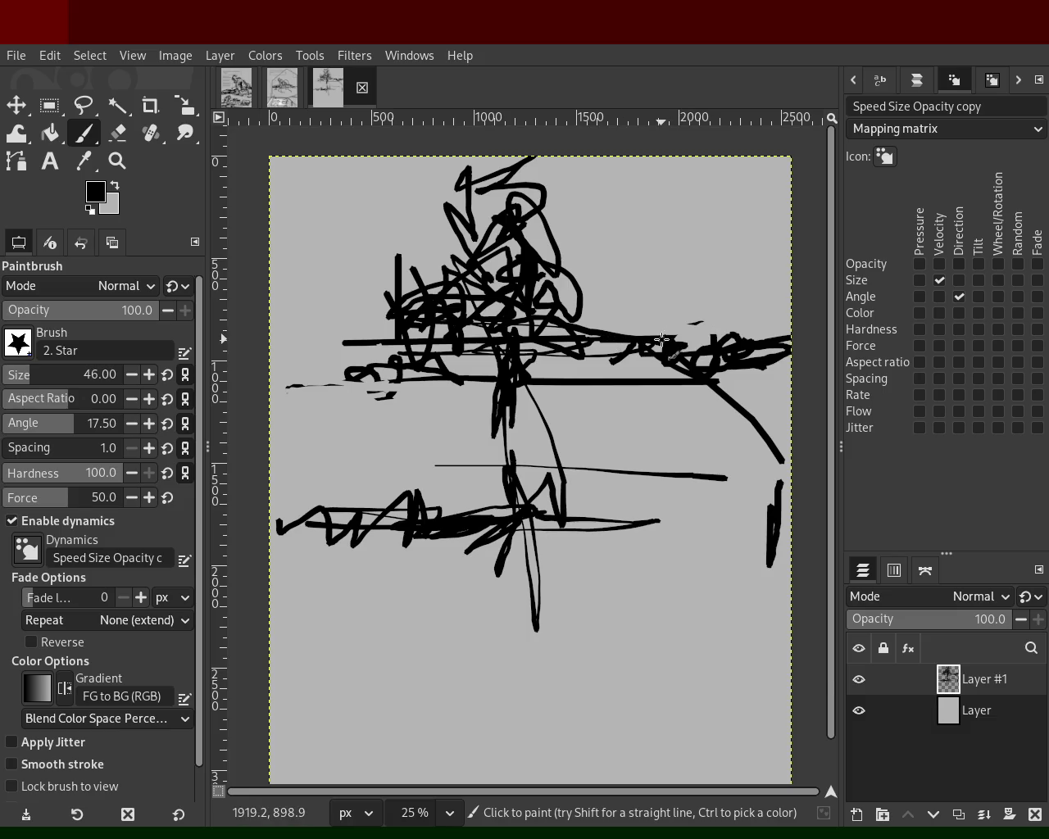
Thicken the black band to both page edges, then paint grey over parts of its middle.
mouse_move(662, 340)
mouse_down()
mouse_move(791, 337)
mouse_move(750, 361)
mouse_up()
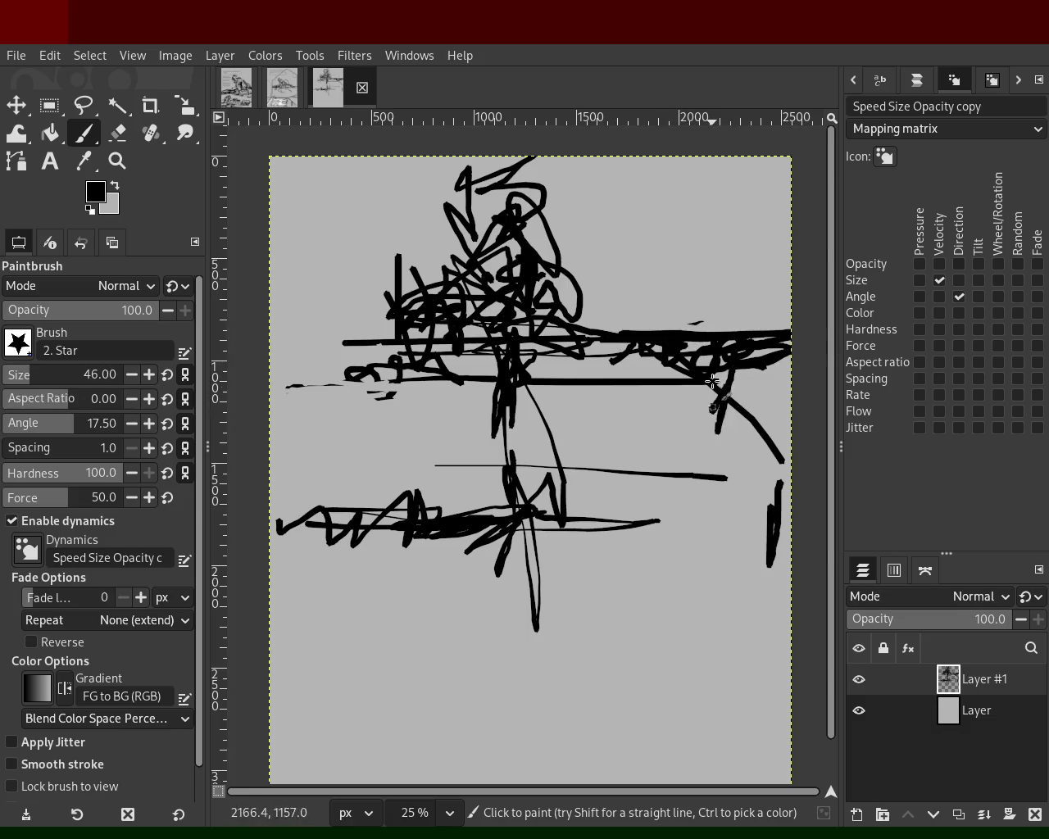
drag(675, 375, 581, 391)
drag(473, 393, 626, 371)
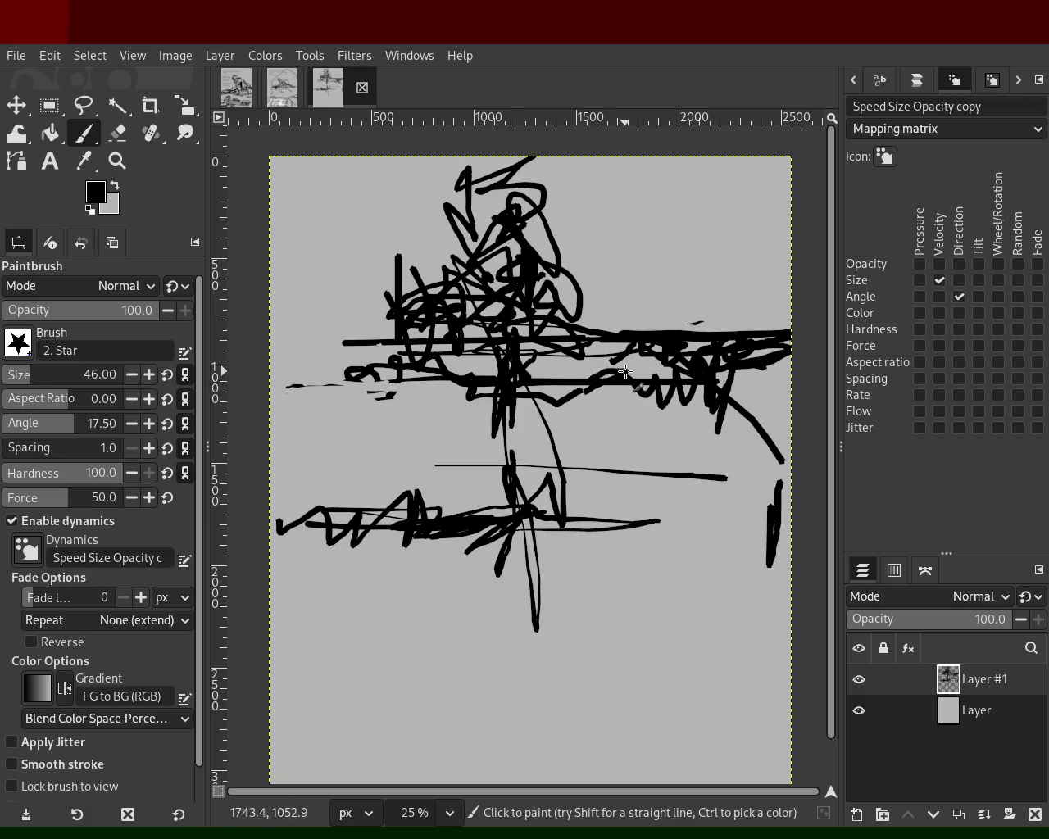
mouse_move(560, 374)
mouse_down()
mouse_move(448, 355)
mouse_move(330, 357)
mouse_move(410, 353)
mouse_up()
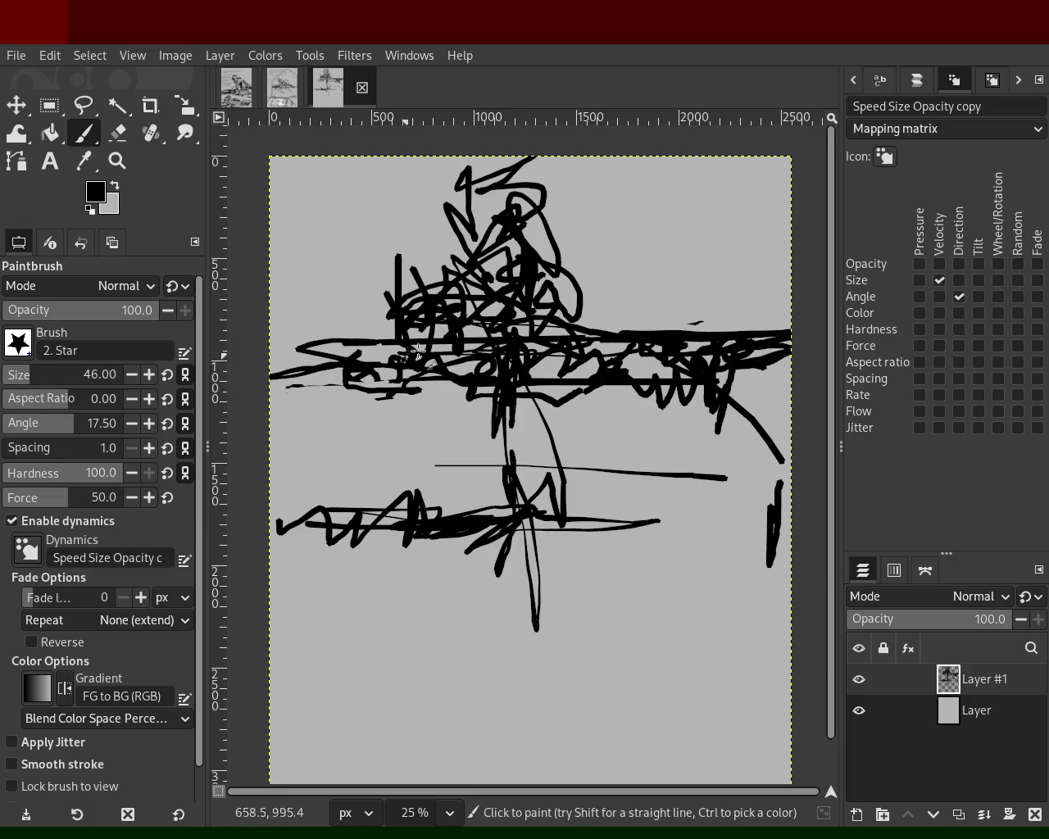
ctrl+click(481, 332)
drag(481, 332, 507, 385)
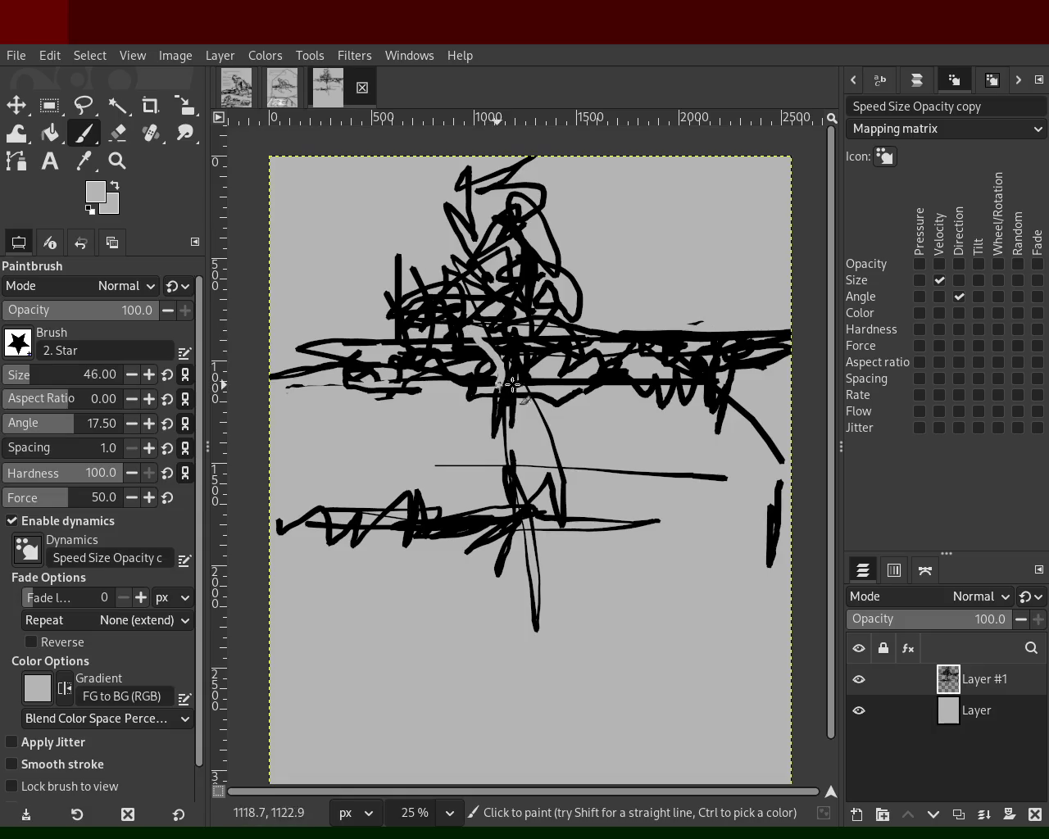
mouse_move(654, 334)
mouse_down()
mouse_move(726, 349)
mouse_move(703, 345)
mouse_up()
ctrl+click(726, 350)
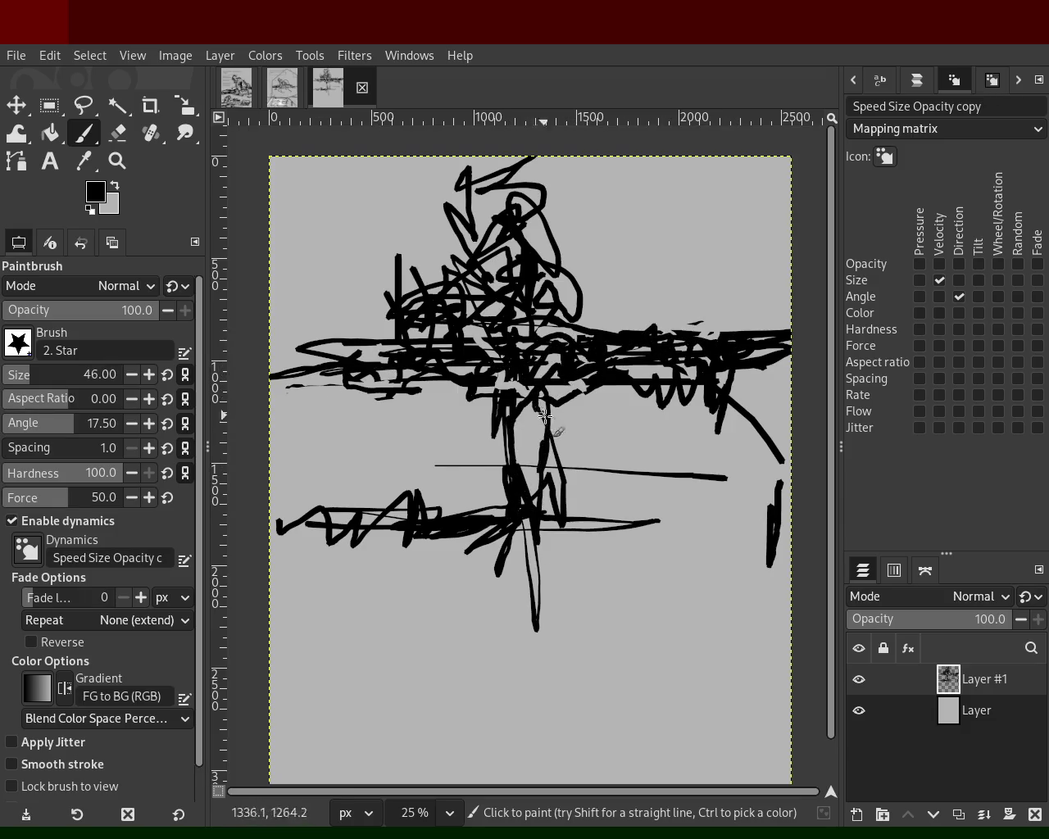
Paint thick black vertical strokes to the page bottom and grey over the lower-left band.
drag(539, 564, 540, 702)
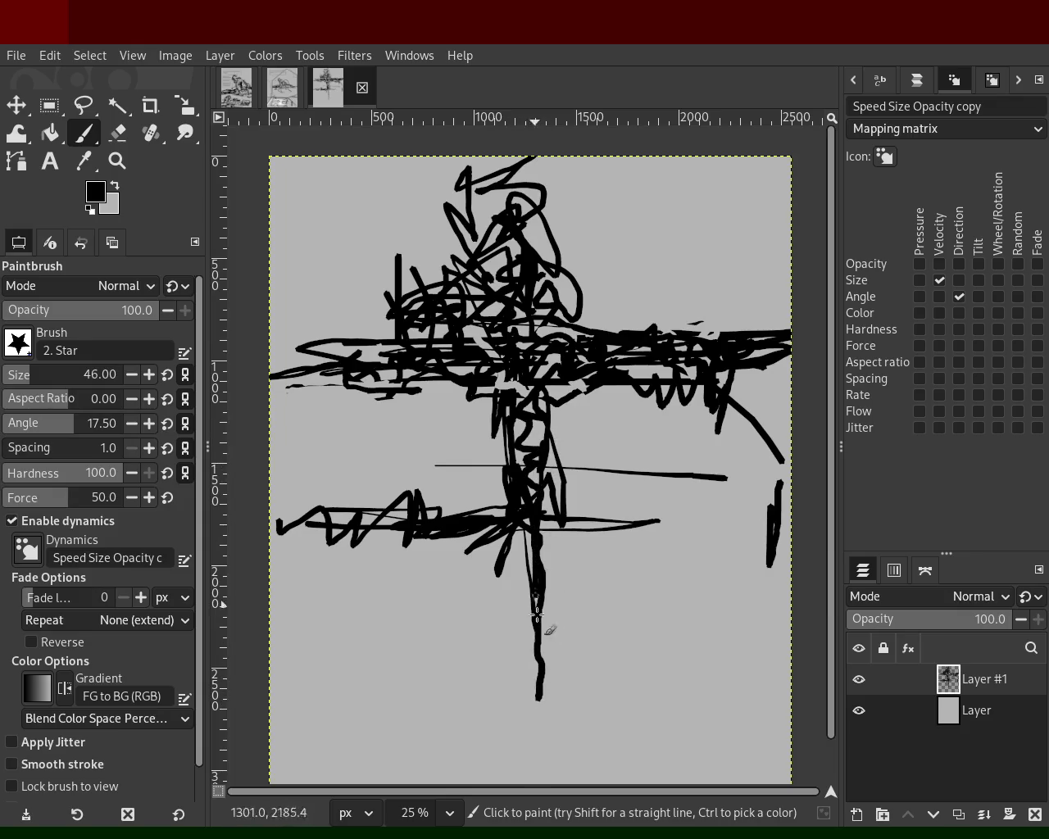
drag(536, 604, 555, 759)
drag(528, 523, 543, 783)
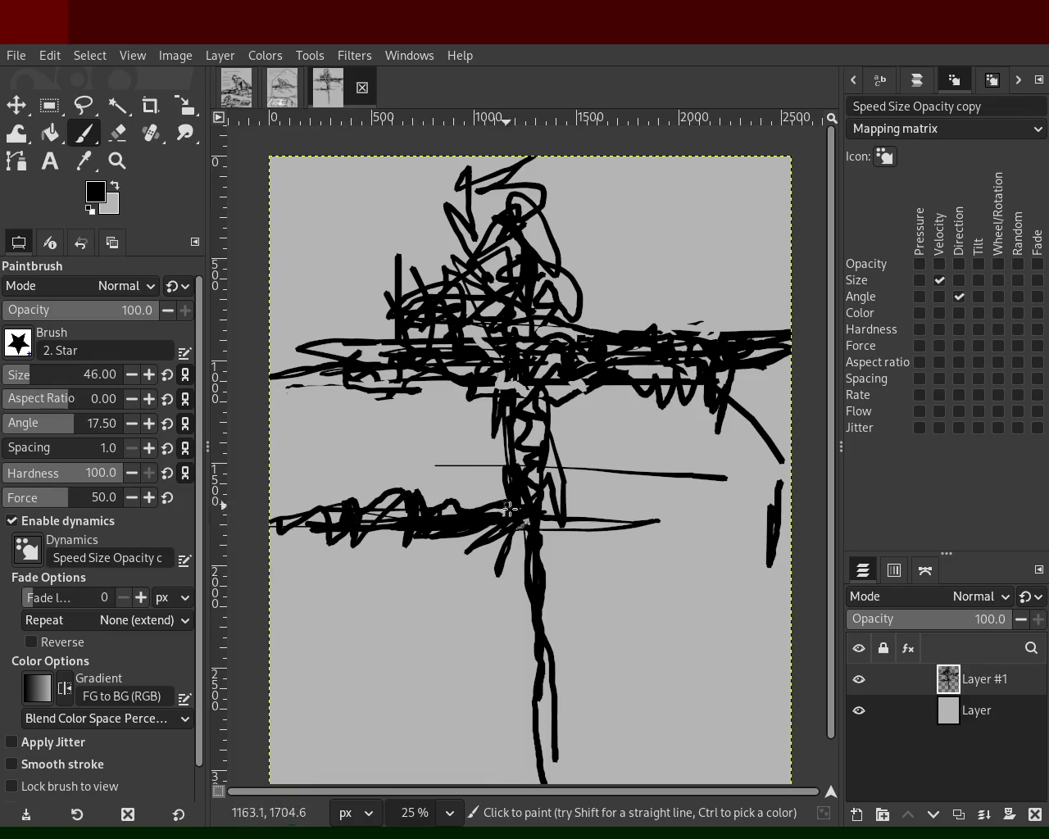
ctrl+click(467, 495)
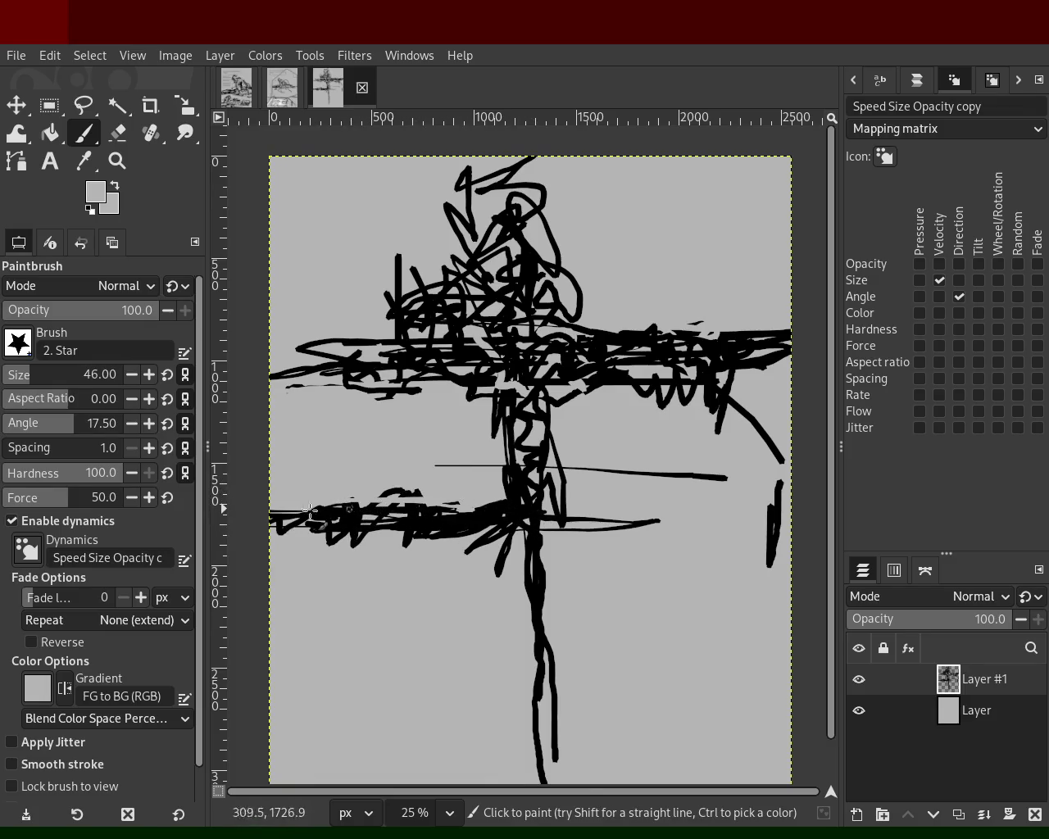
drag(332, 509, 403, 492)
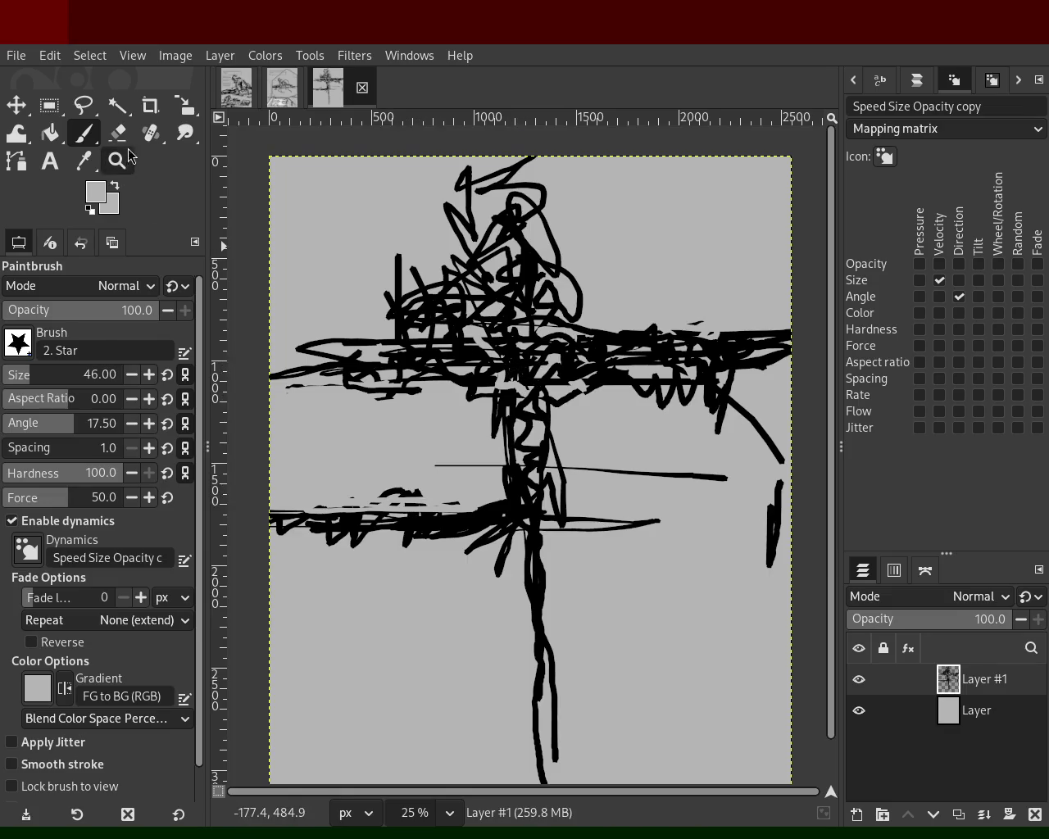
Zoom in and paint a light-grey V into the scribble's centre, touched up with black.
click(117, 161)
click(558, 294)
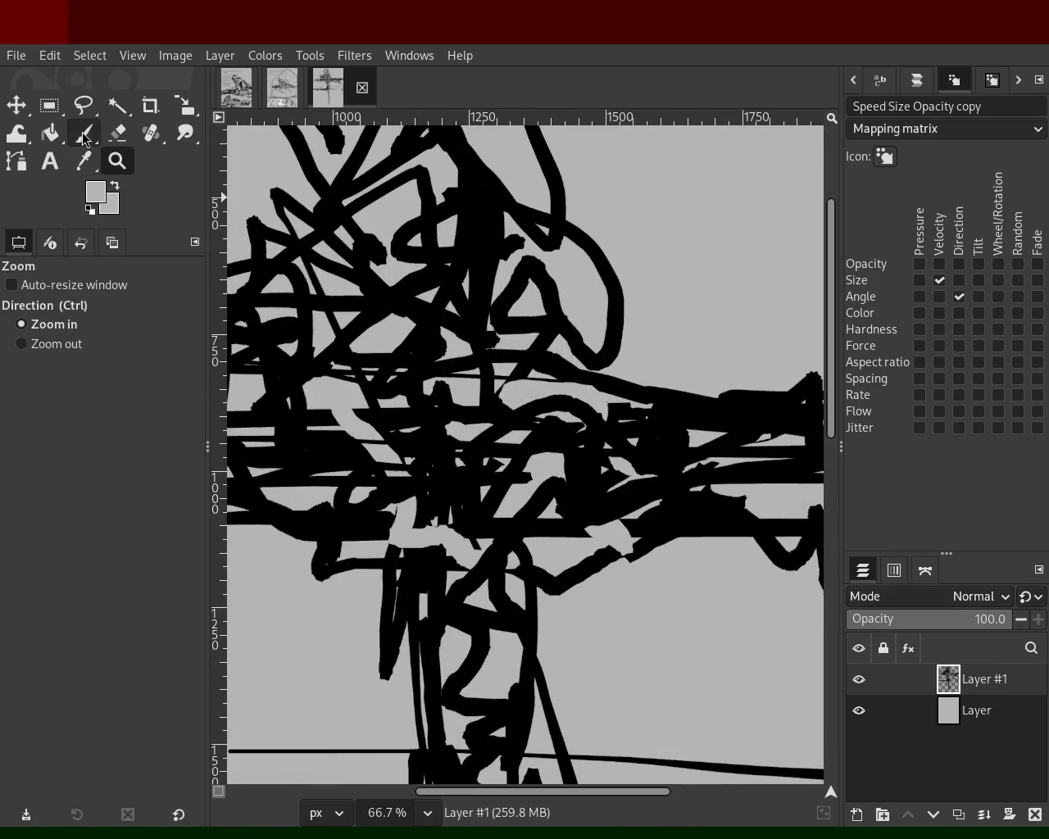
click(83, 133)
mouse_move(424, 275)
mouse_down()
mouse_move(468, 505)
mouse_move(509, 379)
mouse_move(574, 339)
mouse_up()
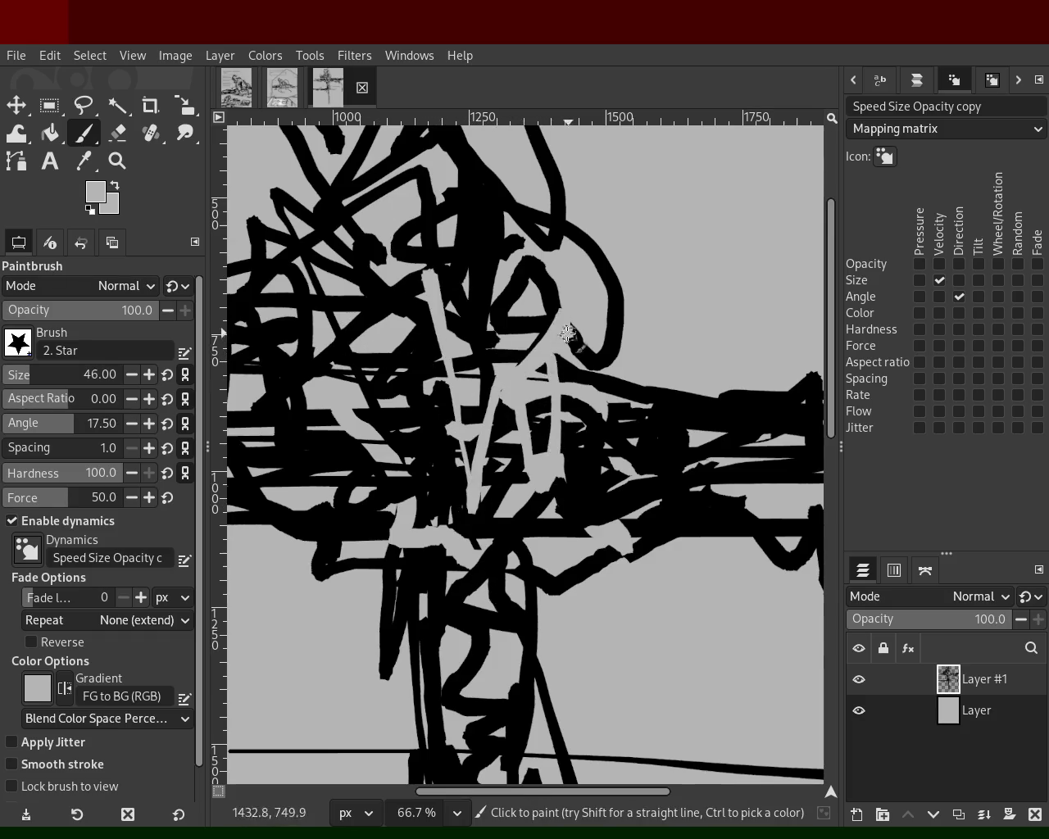
ctrl+click(544, 286)
drag(548, 287, 564, 324)
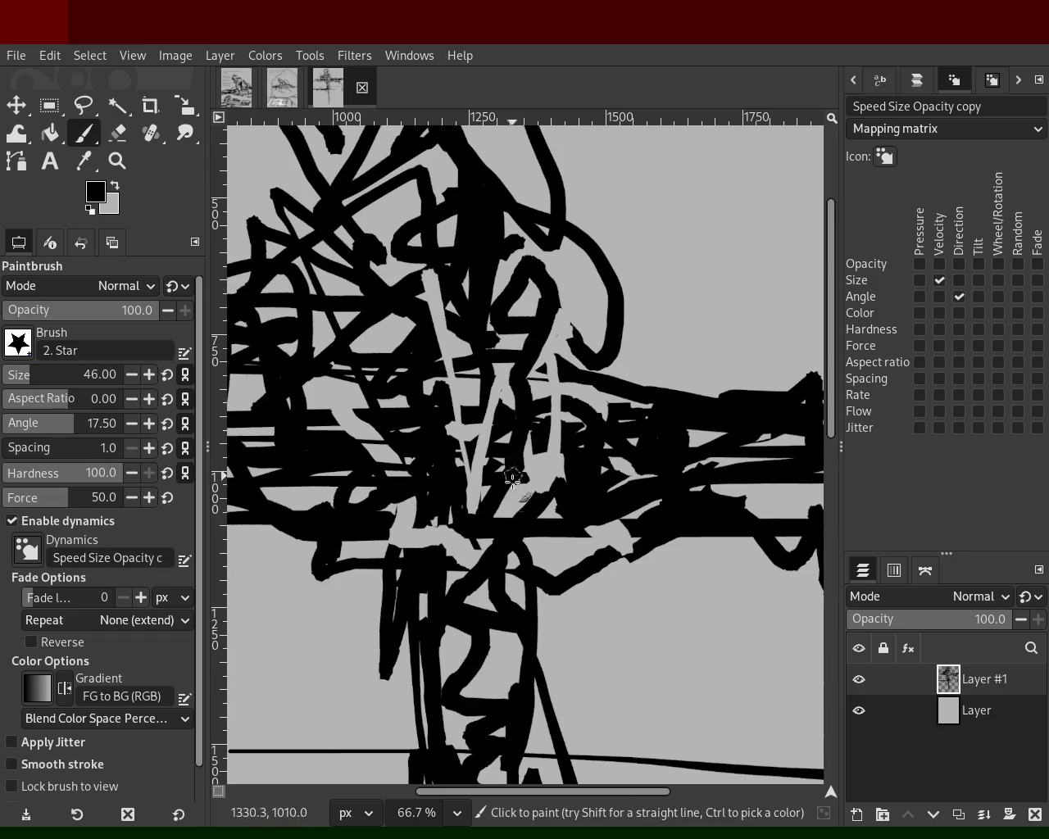
Draw thin black diagonals at the upper right, undoing the stray curved and looping strokes.
drag(597, 154, 693, 321)
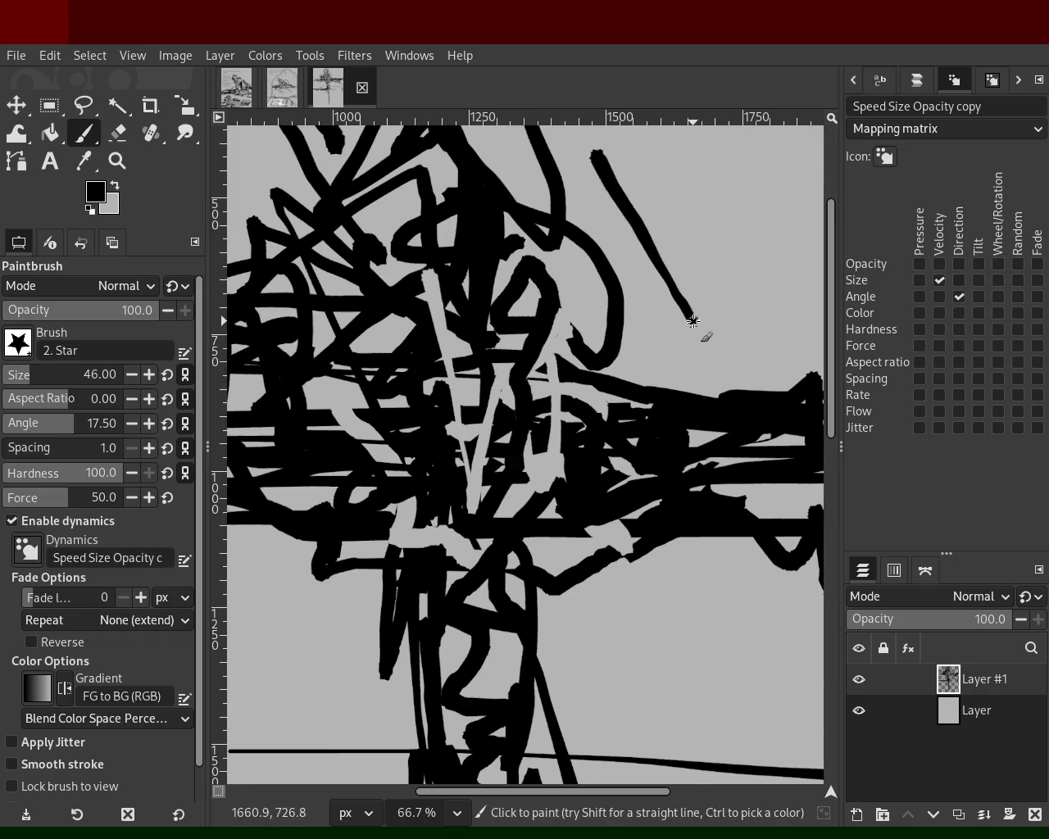
drag(696, 195, 784, 320)
key(ctrl+z)
drag(754, 172, 766, 309)
key(ctrl+z)
mouse_move(722, 164)
mouse_down()
mouse_move(747, 324)
mouse_move(746, 196)
mouse_move(690, 238)
mouse_move(672, 318)
mouse_up()
key(ctrl+z)
Set brush size to 8 and add a small thin scribble at the upper right.
click(11, 382)
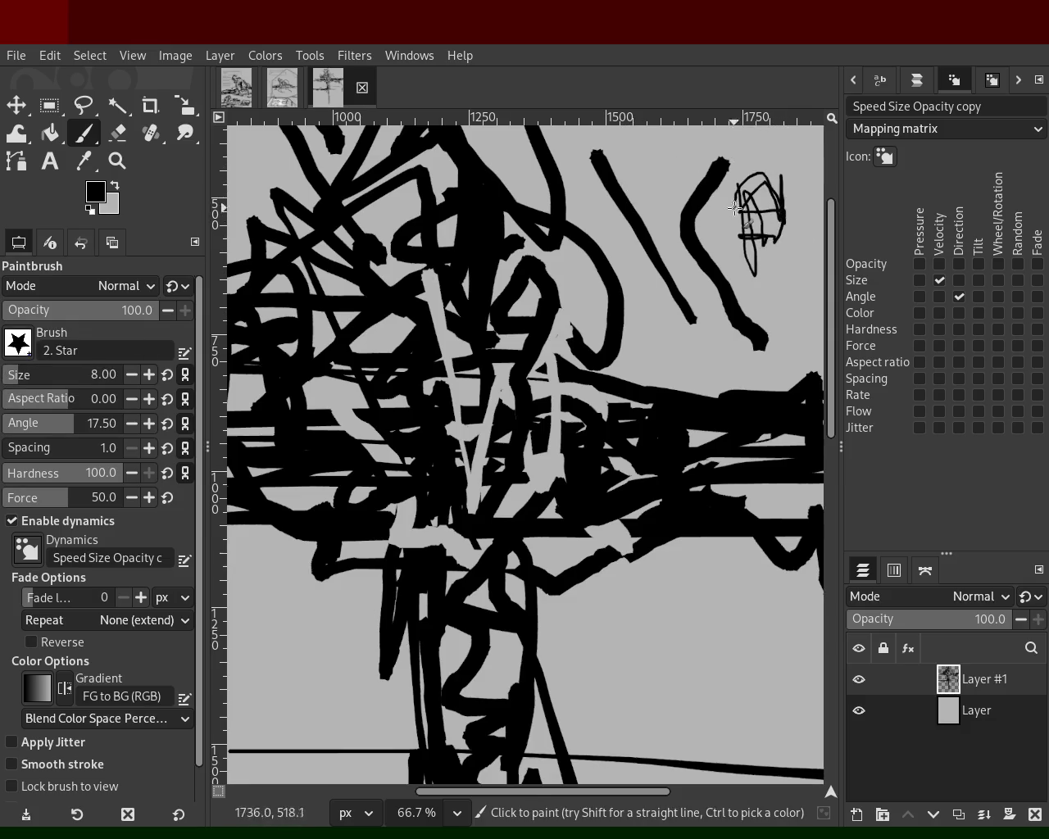
mouse_move(766, 228)
mouse_down()
mouse_move(725, 214)
mouse_move(757, 201)
mouse_up()
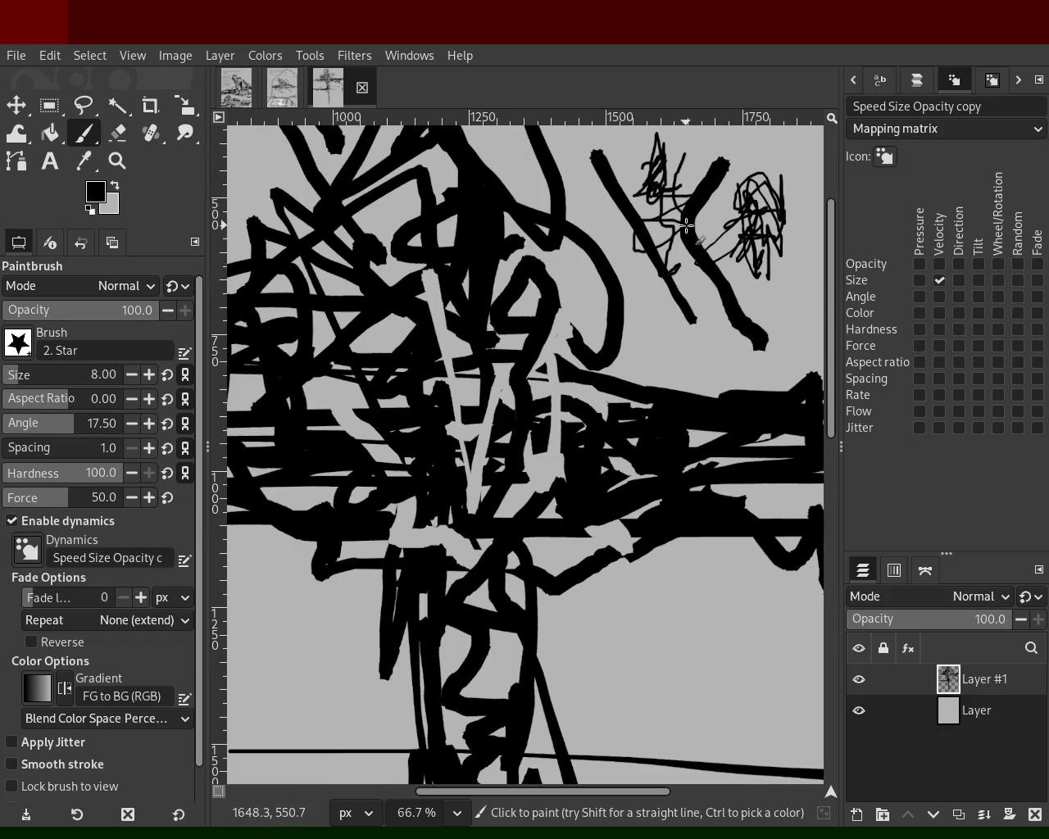
key(ctrl+z)
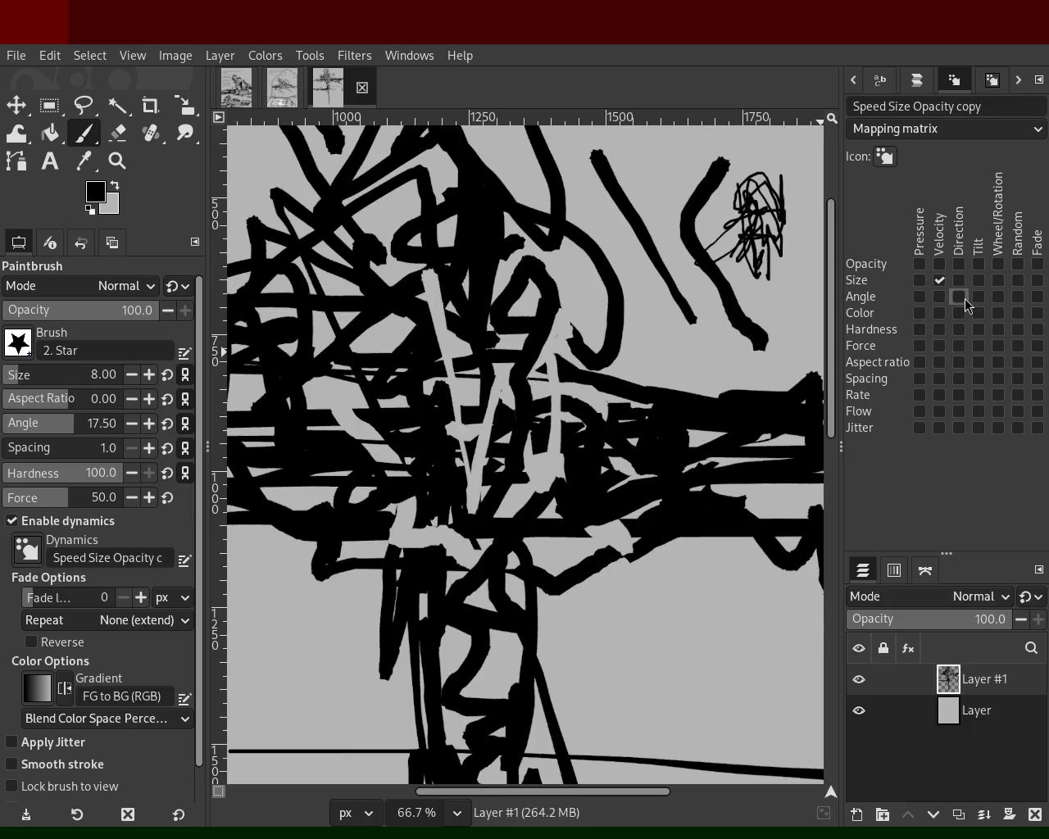
Make brush angle follow drawing direction and pack the upper and left centre with black strokes.
click(959, 298)
key(ctrl+z)
mouse_move(520, 246)
mouse_down()
mouse_move(568, 373)
mouse_move(607, 291)
mouse_move(238, 305)
mouse_move(365, 263)
mouse_move(387, 425)
mouse_move(519, 519)
mouse_move(436, 387)
mouse_move(352, 501)
mouse_move(633, 482)
mouse_move(581, 567)
mouse_up()
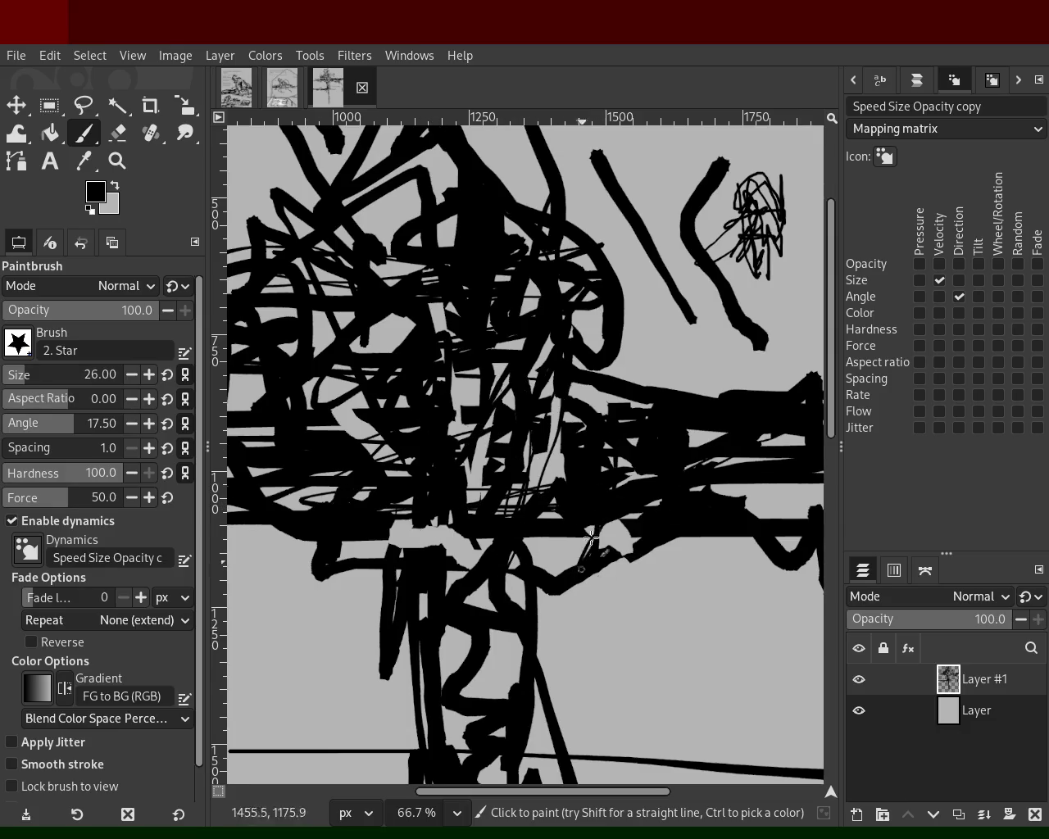
mouse_move(471, 355)
mouse_down()
mouse_move(536, 451)
mouse_move(571, 436)
mouse_move(539, 382)
mouse_move(361, 328)
mouse_up()
mouse_move(270, 289)
mouse_down()
mouse_move(360, 385)
mouse_move(290, 436)
mouse_move(289, 506)
mouse_up()
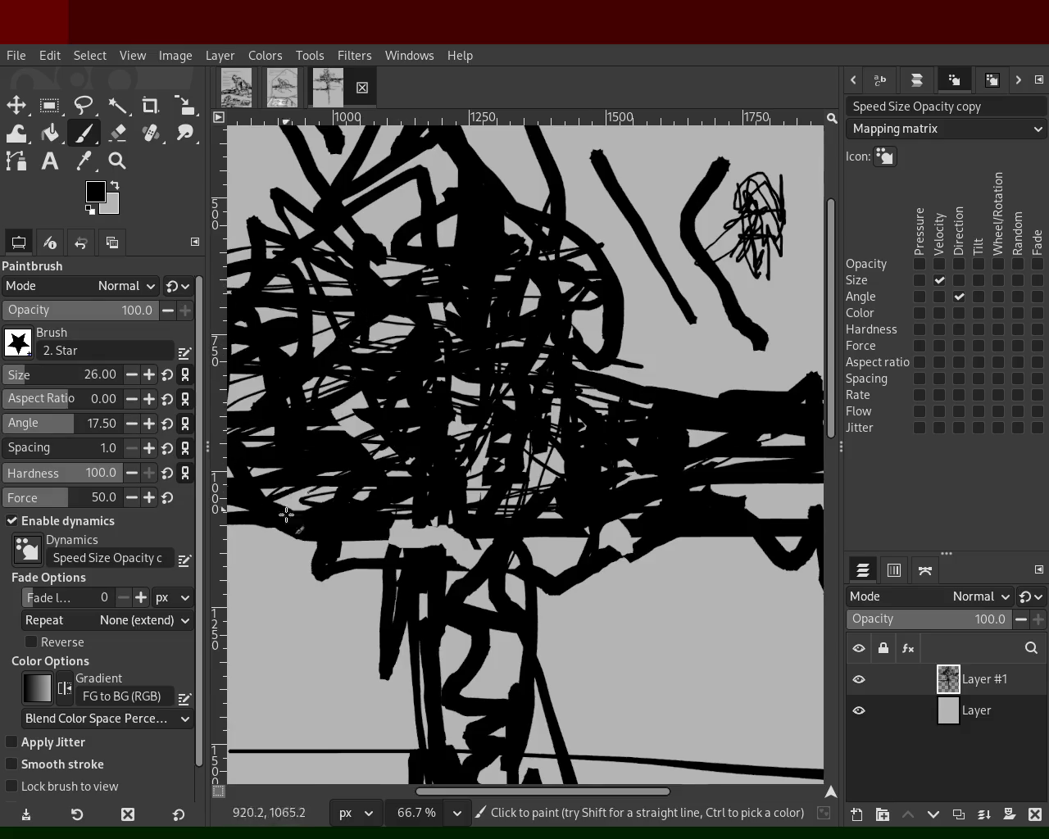
mouse_move(315, 312)
mouse_down()
mouse_move(486, 306)
mouse_move(449, 256)
mouse_move(343, 165)
mouse_move(536, 179)
mouse_move(287, 176)
mouse_move(574, 141)
mouse_up()
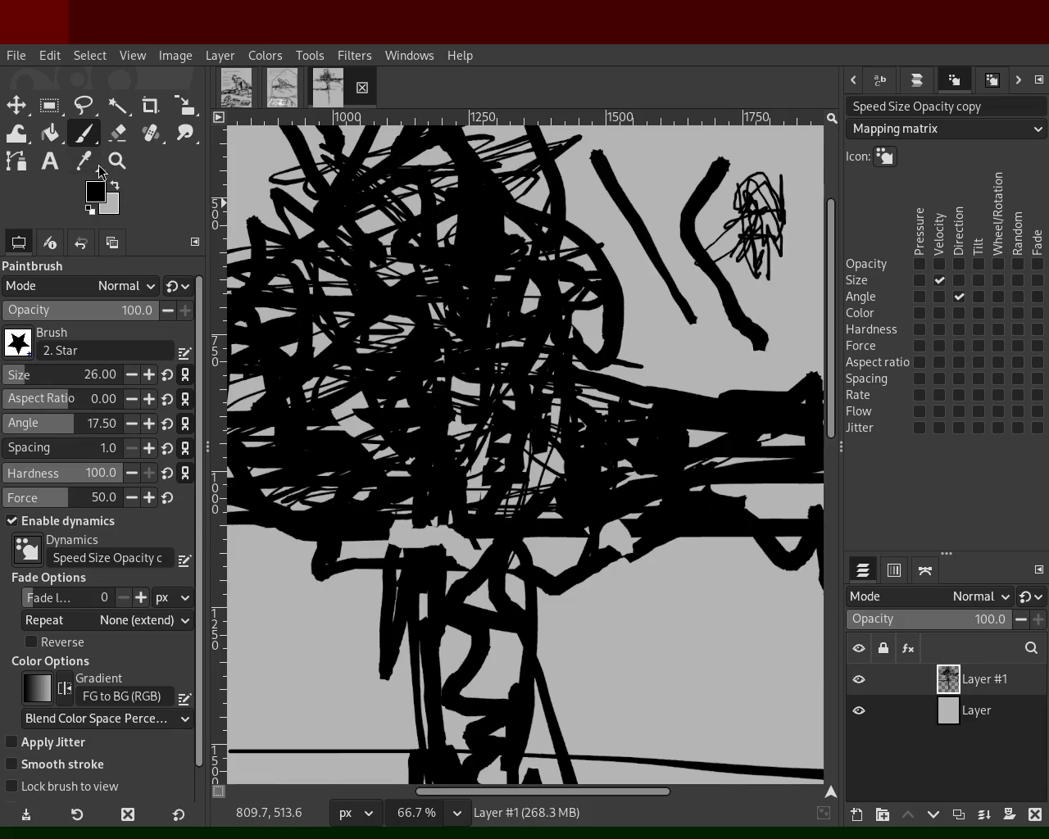
ctrl+click(407, 211)
Paint light-grey strokes over the black scribble, partly re-covering them with black.
mouse_move(415, 204)
mouse_down()
mouse_move(460, 303)
mouse_move(416, 319)
mouse_move(498, 286)
mouse_move(479, 271)
mouse_move(480, 406)
mouse_move(525, 369)
mouse_move(490, 419)
mouse_move(434, 459)
mouse_move(360, 463)
mouse_move(534, 520)
mouse_move(637, 415)
mouse_move(752, 520)
mouse_move(656, 434)
mouse_move(545, 409)
mouse_up()
key(ctrl+z)
ctrl+click(643, 403)
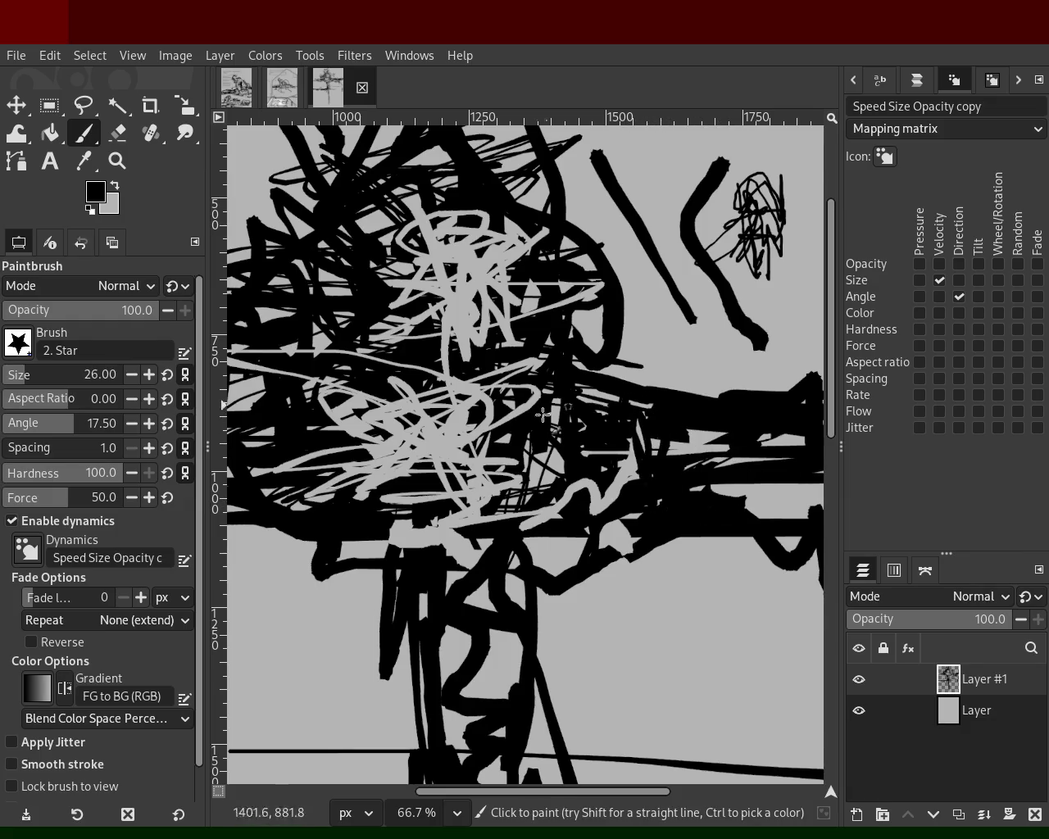
mouse_move(450, 383)
mouse_down()
mouse_move(354, 422)
mouse_move(399, 475)
mouse_move(449, 457)
mouse_move(401, 377)
mouse_move(468, 367)
mouse_move(434, 302)
mouse_move(399, 276)
mouse_up()
ctrl+click(480, 305)
mouse_move(464, 307)
mouse_down()
mouse_move(378, 348)
mouse_move(238, 336)
mouse_move(353, 257)
mouse_move(451, 127)
mouse_move(477, 177)
mouse_move(516, 133)
mouse_move(421, 258)
mouse_move(447, 196)
mouse_move(373, 403)
mouse_move(320, 431)
mouse_move(303, 361)
mouse_move(494, 411)
mouse_move(531, 354)
mouse_move(546, 438)
mouse_move(534, 461)
mouse_move(435, 462)
mouse_move(340, 521)
mouse_move(333, 479)
mouse_move(302, 470)
mouse_move(345, 450)
mouse_up()
Alternate black and grey strokes across the tangle's centre and right arm.
ctrl+click(534, 271)
ctrl+click(365, 358)
ctrl+click(324, 418)
mouse_move(324, 418)
mouse_down()
mouse_move(463, 415)
mouse_move(400, 437)
mouse_move(453, 444)
mouse_move(471, 383)
mouse_up()
ctrl+click(469, 385)
mouse_move(377, 427)
mouse_down()
mouse_move(229, 408)
mouse_move(441, 408)
mouse_up()
mouse_move(553, 388)
mouse_down()
mouse_move(764, 463)
mouse_move(694, 454)
mouse_move(765, 464)
mouse_up()
ctrl+click(667, 411)
drag(648, 422, 640, 451)
drag(501, 399, 326, 397)
Weave grey and small black strokes through the left-centre and upper middle, grey across to the right.
ctrl+click(460, 381)
mouse_move(459, 381)
mouse_down()
mouse_move(248, 364)
mouse_move(396, 292)
mouse_move(357, 343)
mouse_up()
ctrl+click(396, 293)
drag(310, 304, 354, 188)
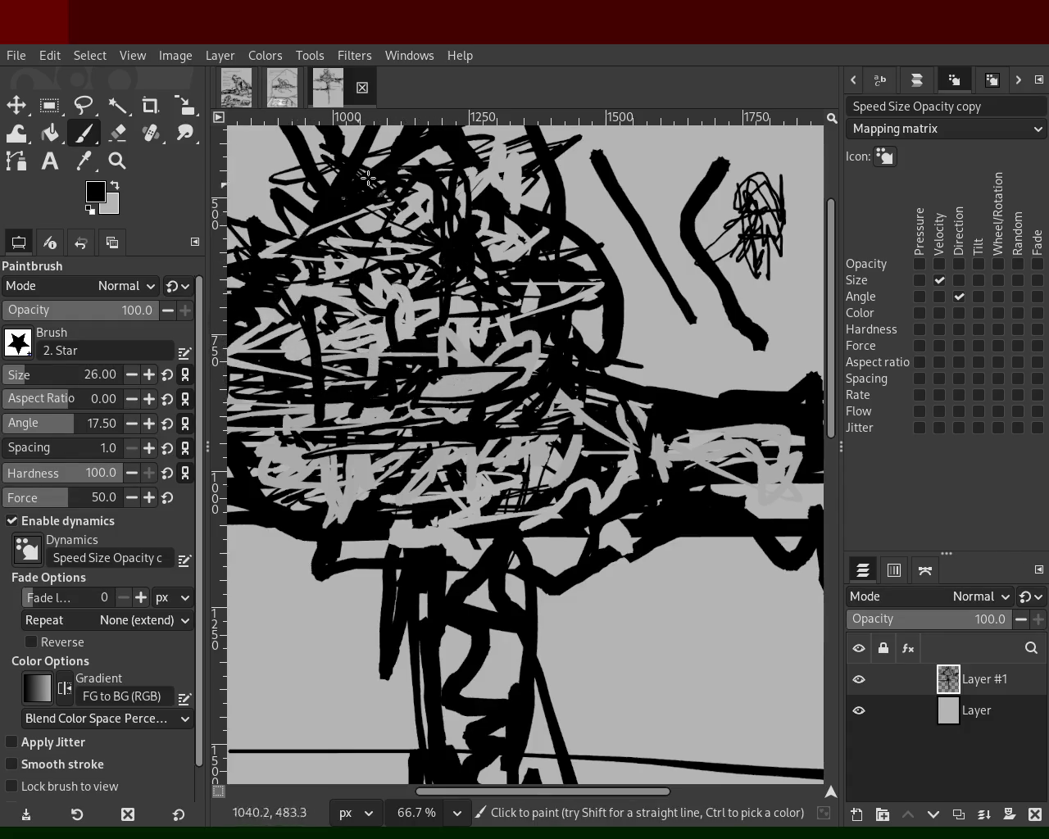
drag(365, 242, 393, 191)
mouse_move(320, 223)
mouse_down()
mouse_move(430, 120)
mouse_move(367, 177)
mouse_move(284, 170)
mouse_move(328, 373)
mouse_up()
ctrl+click(420, 123)
key(ctrl+z)
drag(63, 374, 71, 374)
mouse_move(270, 354)
mouse_down()
mouse_move(474, 354)
mouse_move(381, 326)
mouse_move(608, 400)
mouse_move(822, 444)
mouse_move(684, 409)
mouse_move(686, 390)
mouse_move(577, 262)
mouse_move(539, 95)
mouse_move(438, 448)
mouse_move(402, 389)
mouse_move(469, 344)
mouse_move(322, 386)
mouse_move(562, 297)
mouse_move(502, 331)
mouse_up()
Add grey strokes in the middle and set the view zoom to 50%.
ctrl+click(712, 422)
ctrl+click(508, 385)
mouse_move(503, 386)
mouse_down()
mouse_move(466, 345)
mouse_move(423, 442)
mouse_move(499, 414)
mouse_up()
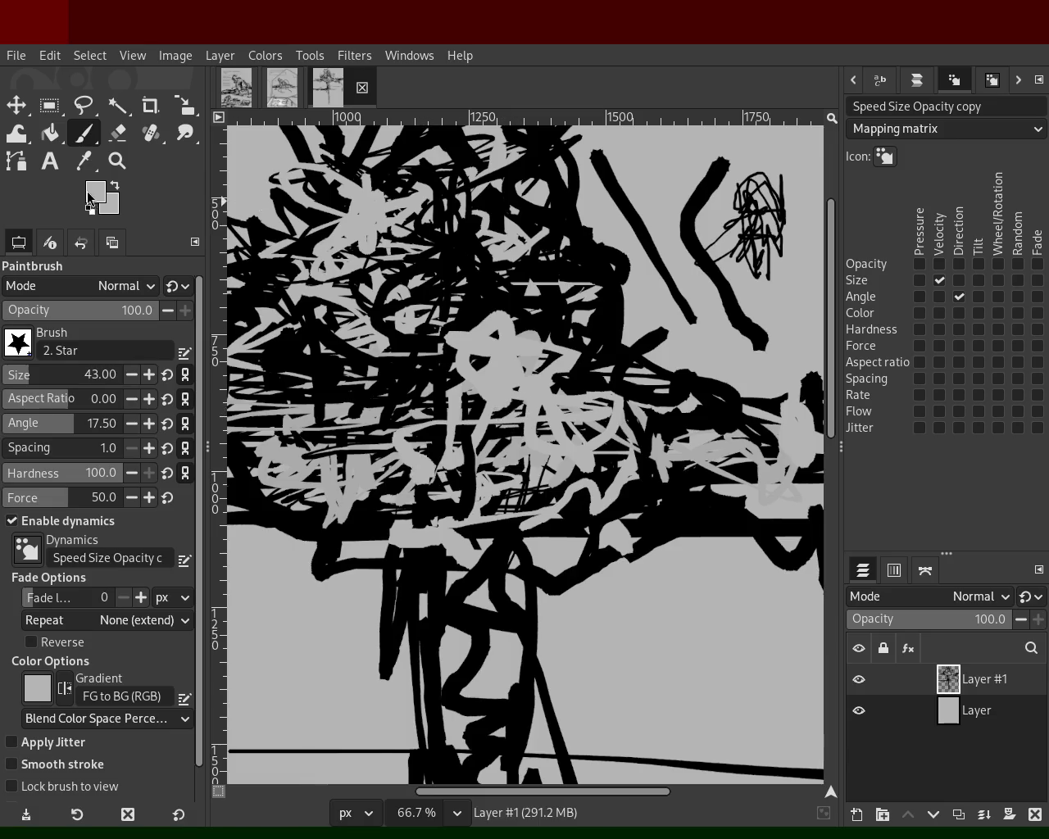
click(118, 161)
ctrl+click(414, 275)
click(417, 288)
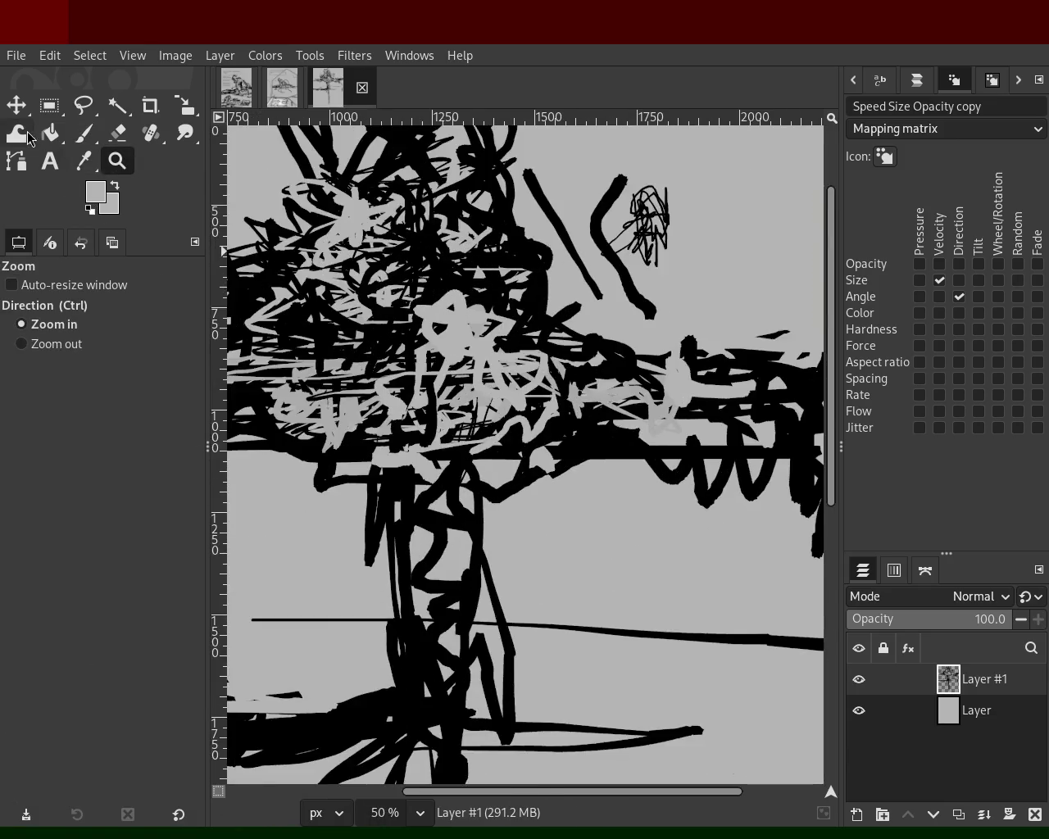
With the size-101 brush, paint light grey over the cross's left-centre and right arm.
click(85, 136)
mouse_move(377, 410)
mouse_down()
mouse_move(310, 374)
mouse_move(368, 346)
mouse_move(273, 382)
mouse_move(246, 352)
mouse_up()
drag(608, 401, 775, 399)
ctrl+click(775, 399)
ctrl+click(689, 394)
mouse_move(688, 394)
mouse_down()
mouse_move(784, 402)
mouse_move(717, 416)
mouse_move(542, 401)
mouse_up()
key(ctrl+z)
Paint grey over the upper centre and down the trunk, undoing unwanted strokes.
mouse_move(459, 250)
mouse_down()
mouse_move(378, 259)
mouse_move(392, 154)
mouse_move(373, 322)
mouse_move(389, 402)
mouse_move(434, 423)
mouse_up()
key(ctrl+z)
mouse_move(550, 401)
mouse_down()
mouse_move(647, 402)
mouse_move(541, 434)
mouse_up()
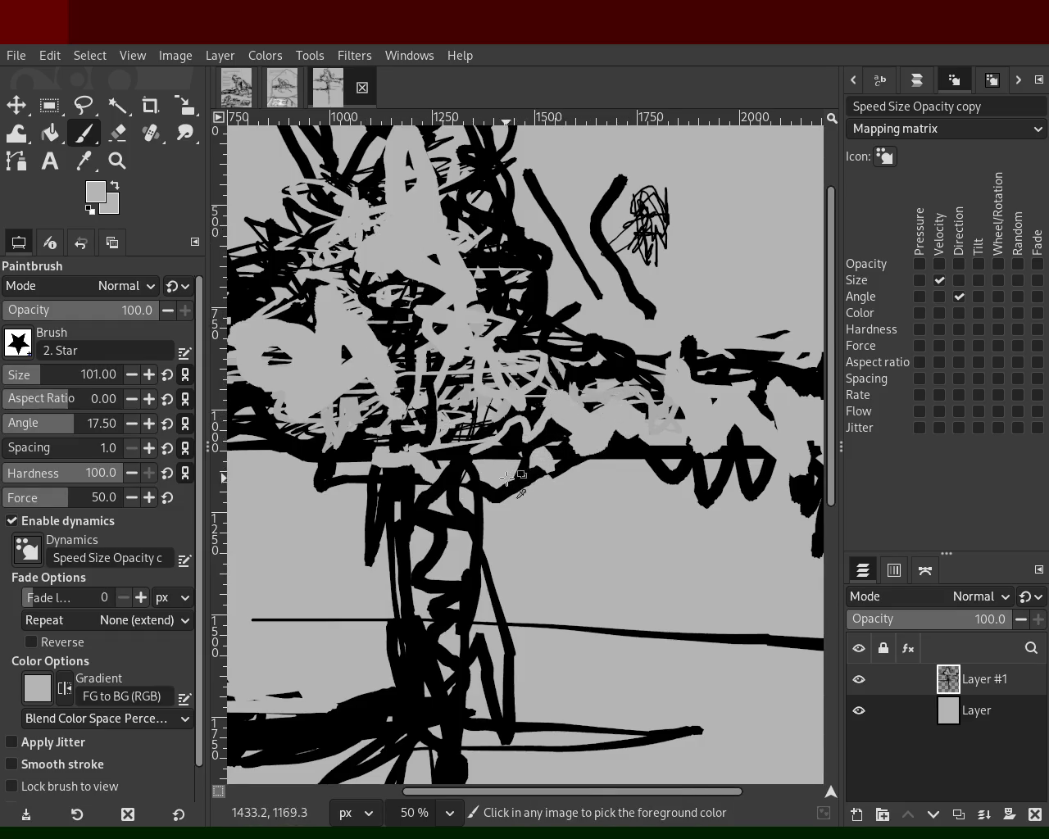
drag(502, 484, 464, 720)
key(ctrl+z)
drag(456, 508, 484, 738)
key(ctrl+z)
key(ctrl+z)
Retry longer grey strokes down the trunk, undoing each attempt.
drag(405, 507, 447, 713)
drag(418, 430, 427, 533)
key(ctrl+z)
mouse_move(410, 480)
mouse_down()
mouse_move(427, 640)
mouse_move(413, 758)
mouse_up()
key(ctrl+z)
drag(456, 539, 478, 750)
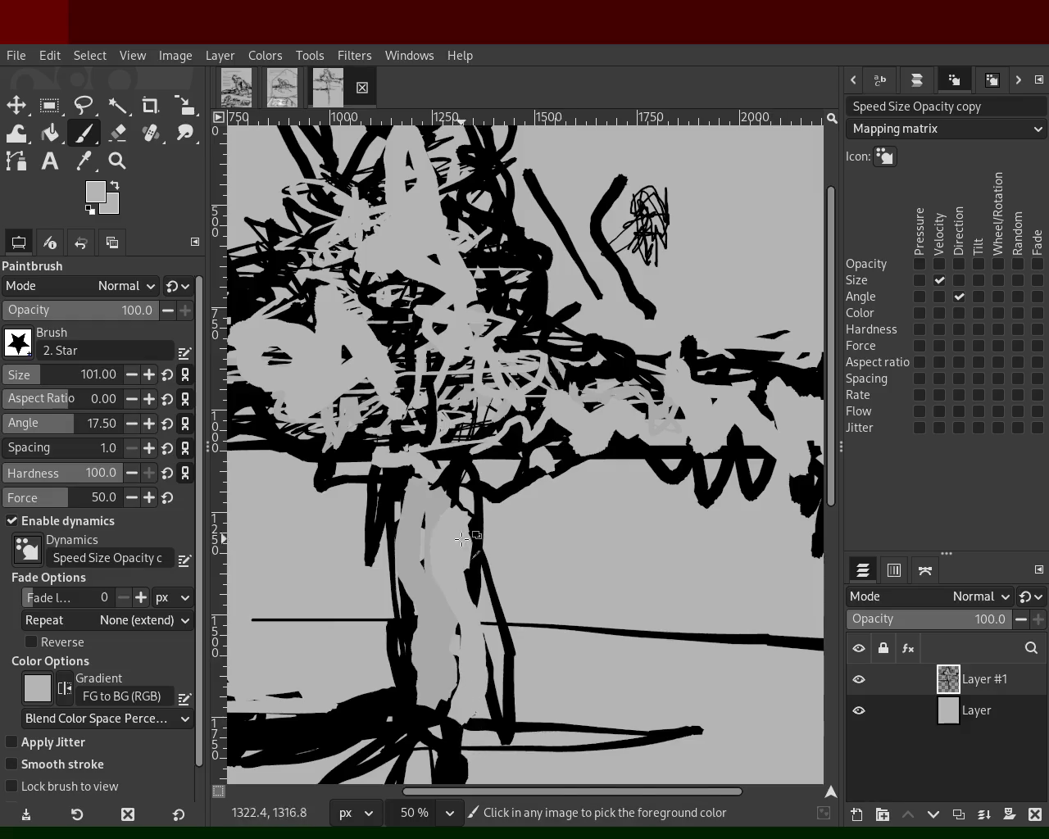
key(ctrl+z)
Paint black strokes down the trunk, then cover the upper trunk with light grey.
ctrl+click(469, 523)
mouse_move(465, 497)
mouse_down()
mouse_move(467, 665)
mouse_move(446, 721)
mouse_up()
drag(420, 600, 417, 446)
key(ctrl+z)
mouse_move(435, 631)
mouse_down()
mouse_move(426, 555)
mouse_move(402, 571)
mouse_move(438, 655)
mouse_up()
key(ctrl+z)
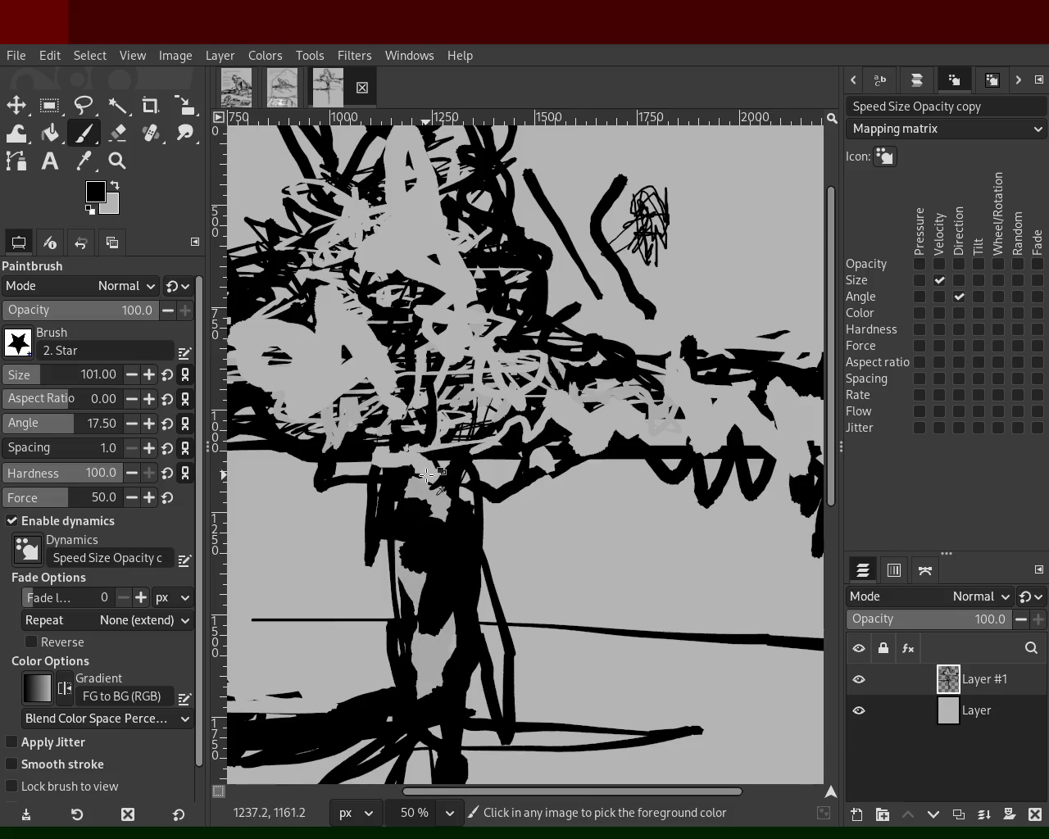
ctrl+click(428, 474)
mouse_move(431, 492)
mouse_down()
mouse_move(402, 507)
mouse_move(397, 565)
mouse_up()
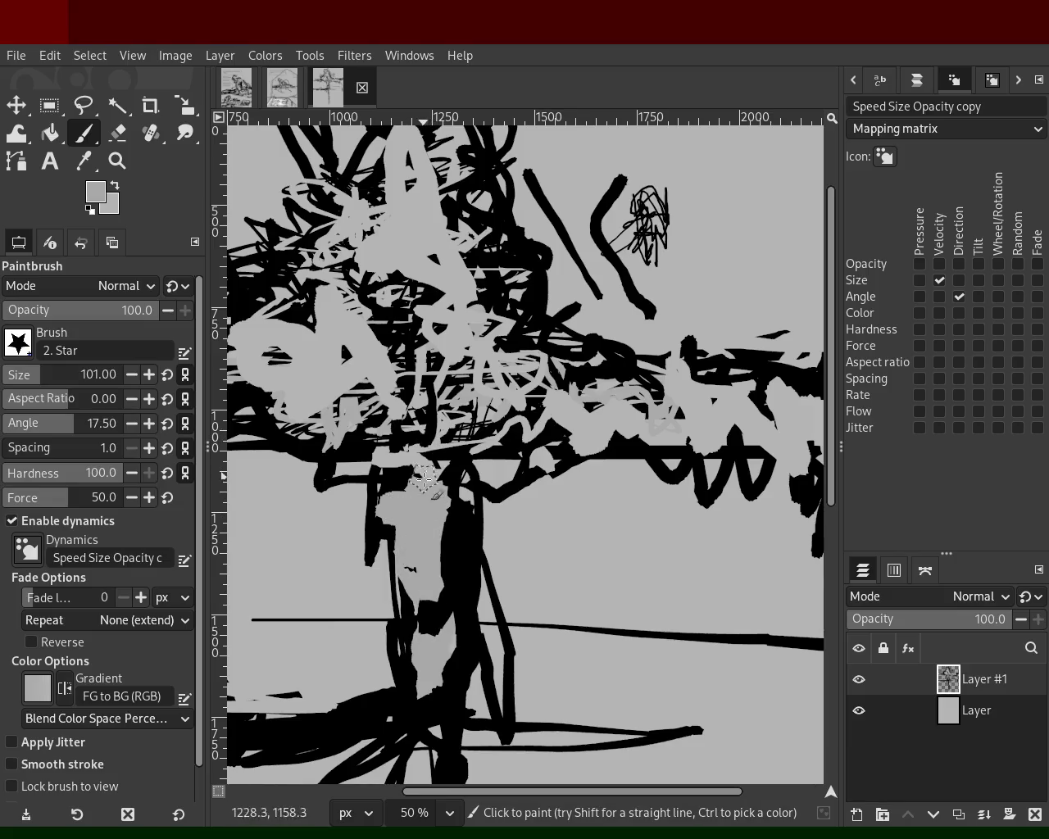
Redraw the trunk's left edge in black and add a black stroke rightward from the trunk.
ctrl+click(474, 449)
mouse_move(373, 481)
mouse_down()
mouse_move(357, 679)
mouse_move(400, 779)
mouse_up()
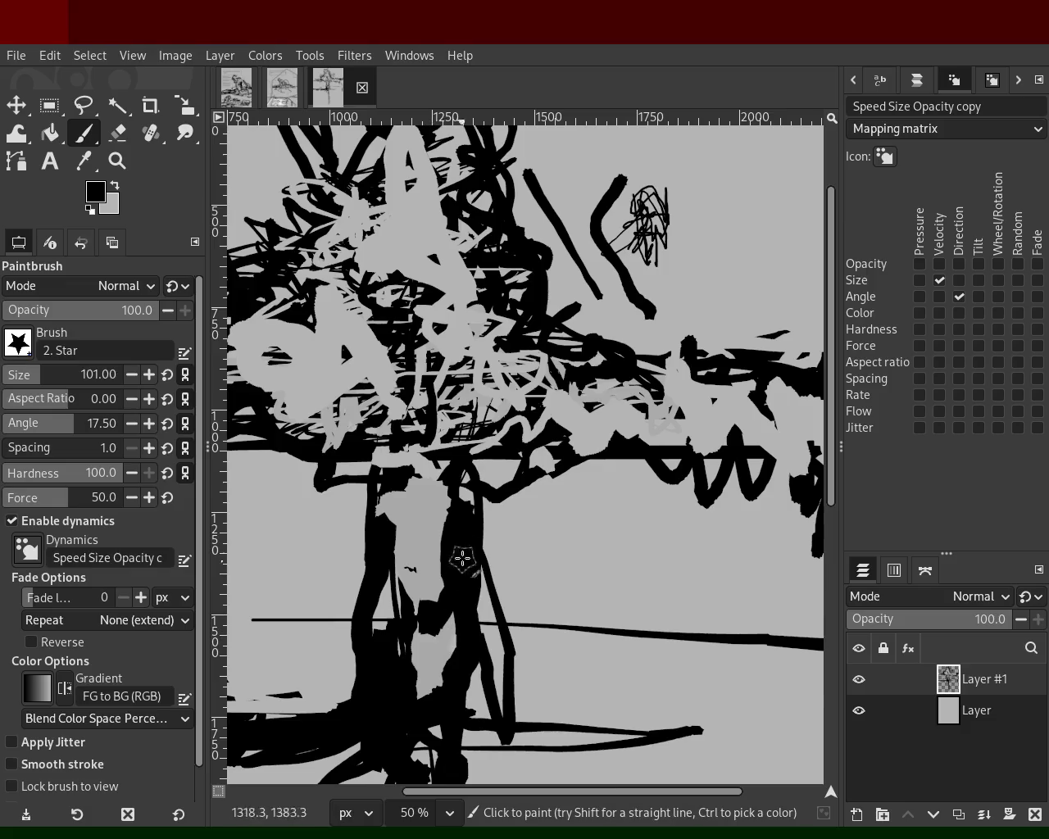
mouse_move(505, 481)
mouse_down()
mouse_move(384, 398)
mouse_move(455, 350)
mouse_move(287, 386)
mouse_up()
key(ctrl+z)
mouse_move(436, 328)
mouse_down()
mouse_move(439, 423)
mouse_move(656, 388)
mouse_move(604, 377)
mouse_move(487, 316)
mouse_move(650, 423)
mouse_move(542, 386)
mouse_move(629, 389)
mouse_move(426, 377)
mouse_up()
ctrl+click(655, 388)
key(ctrl+z)
key(ctrl+z)
key(ctrl+z)
Paint a grey stroke across the middle and black vertical strokes at upper left.
mouse_move(557, 391)
mouse_down()
mouse_move(431, 384)
mouse_move(451, 346)
mouse_up()
ctrl+click(497, 235)
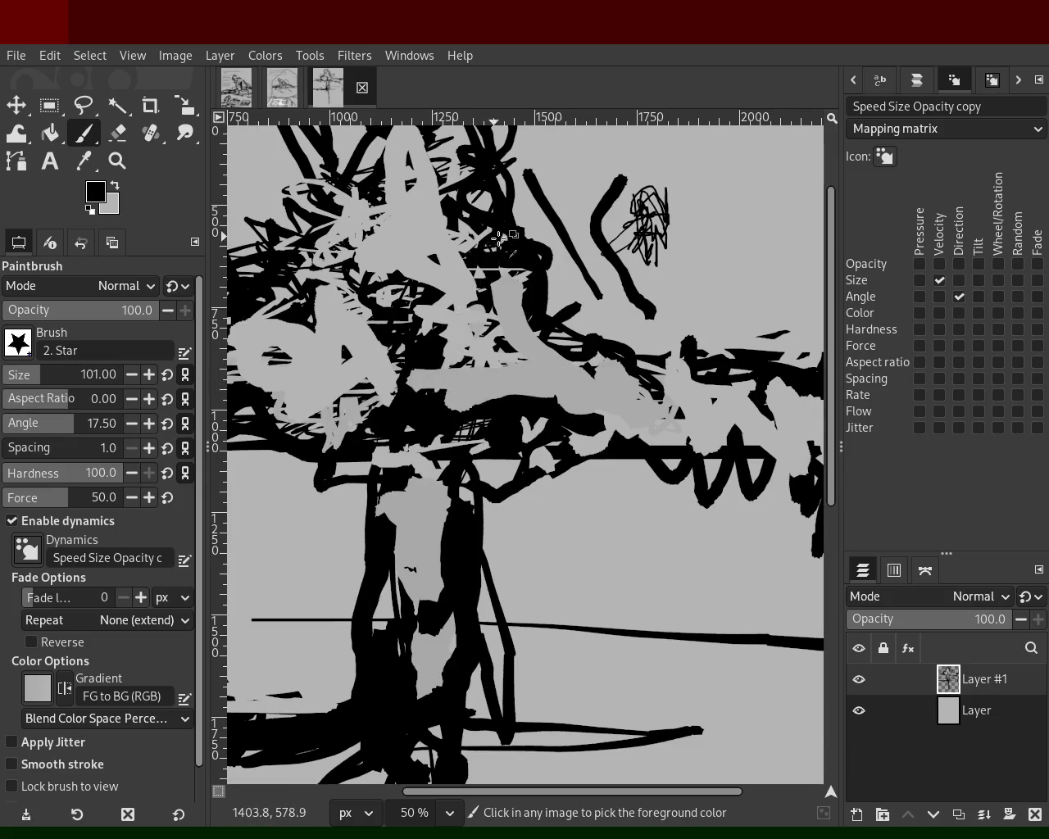
mouse_move(517, 255)
mouse_down()
mouse_move(468, 169)
mouse_move(472, 198)
mouse_move(436, 223)
mouse_up()
key(ctrl+z)
drag(354, 172, 336, 259)
key(ctrl+z)
drag(336, 123, 315, 254)
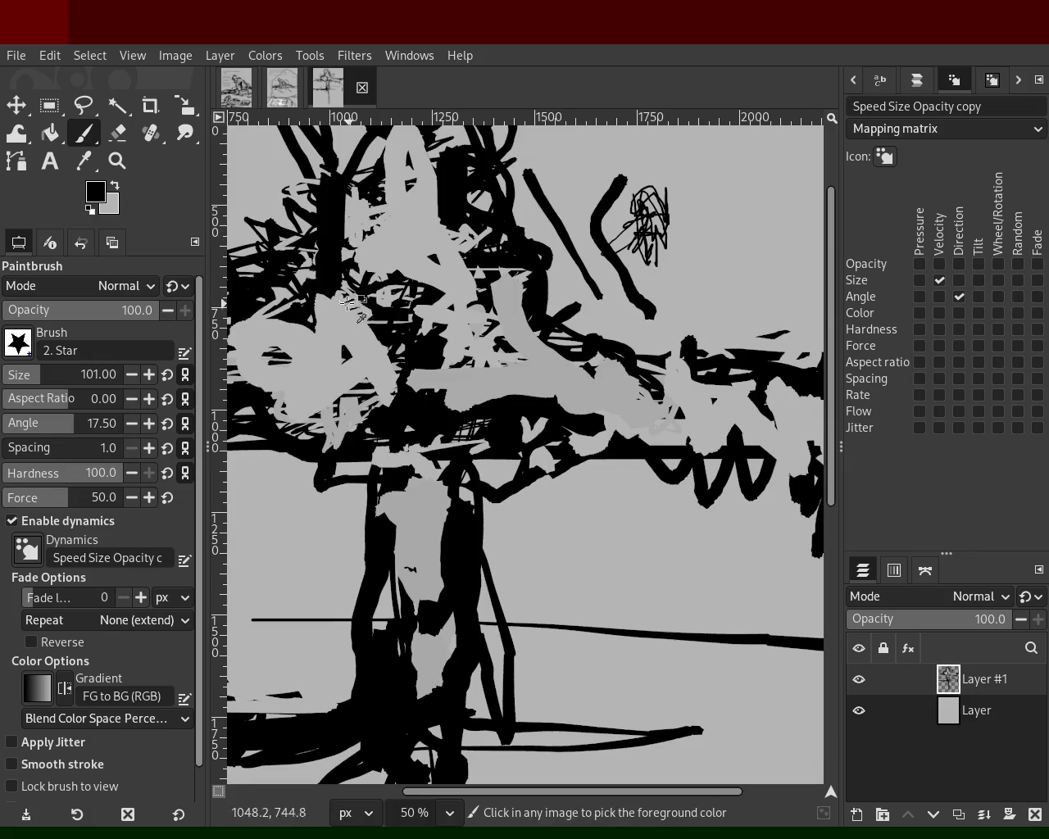
click(117, 161)
Set the brush size to 37 and add marks across the central band and figure's head.
scroll(438, 350, down, 3)
scroll(439, 350, up, 3)
scroll(439, 351, down, 2)
scroll(438, 351, up, 1)
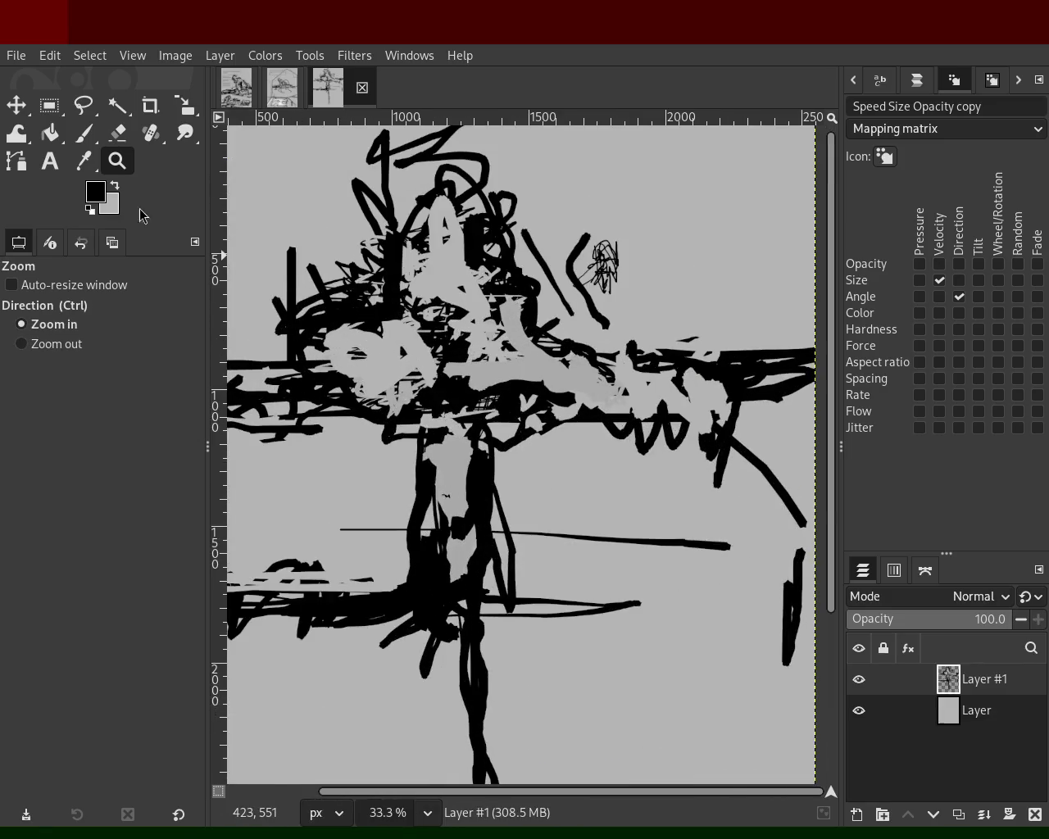
click(81, 134)
click(20, 378)
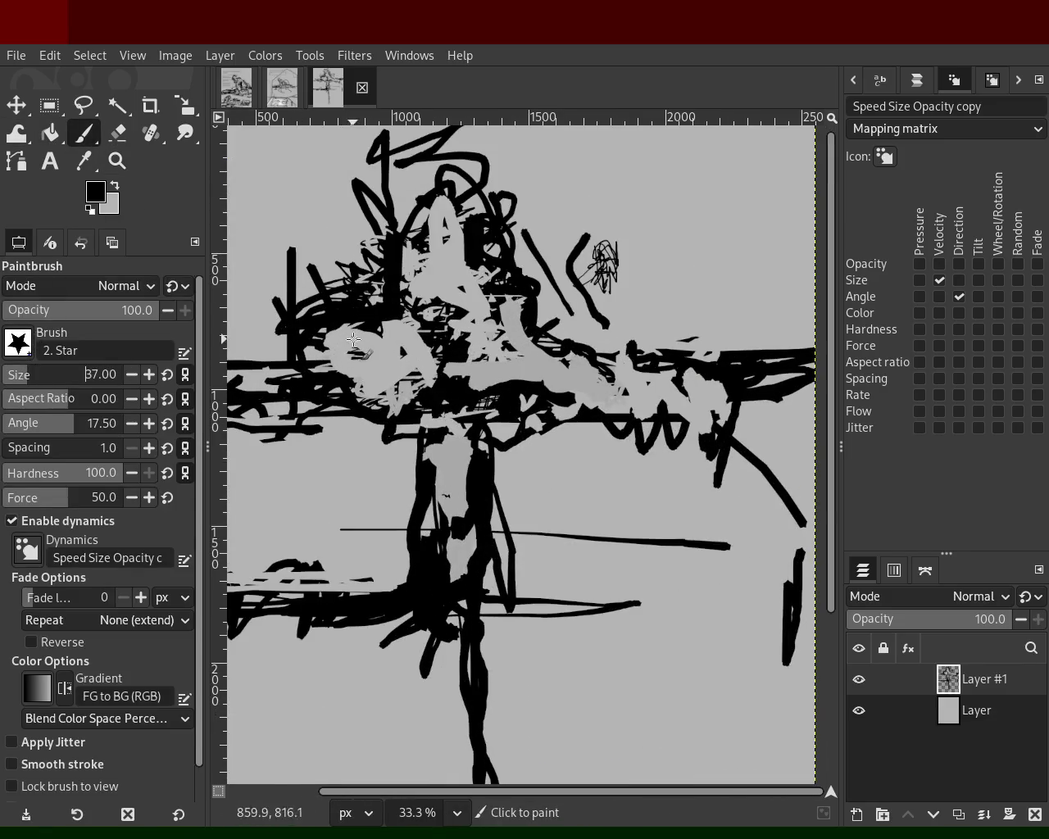
drag(378, 354, 547, 383)
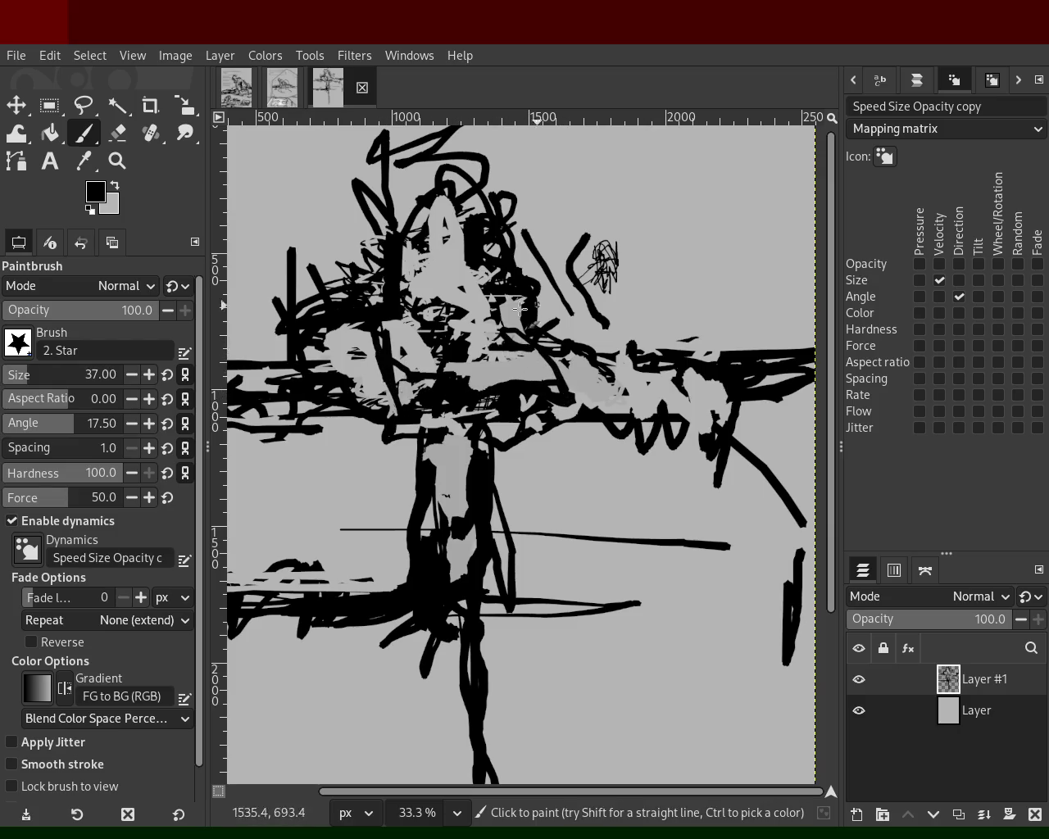
drag(508, 322, 465, 270)
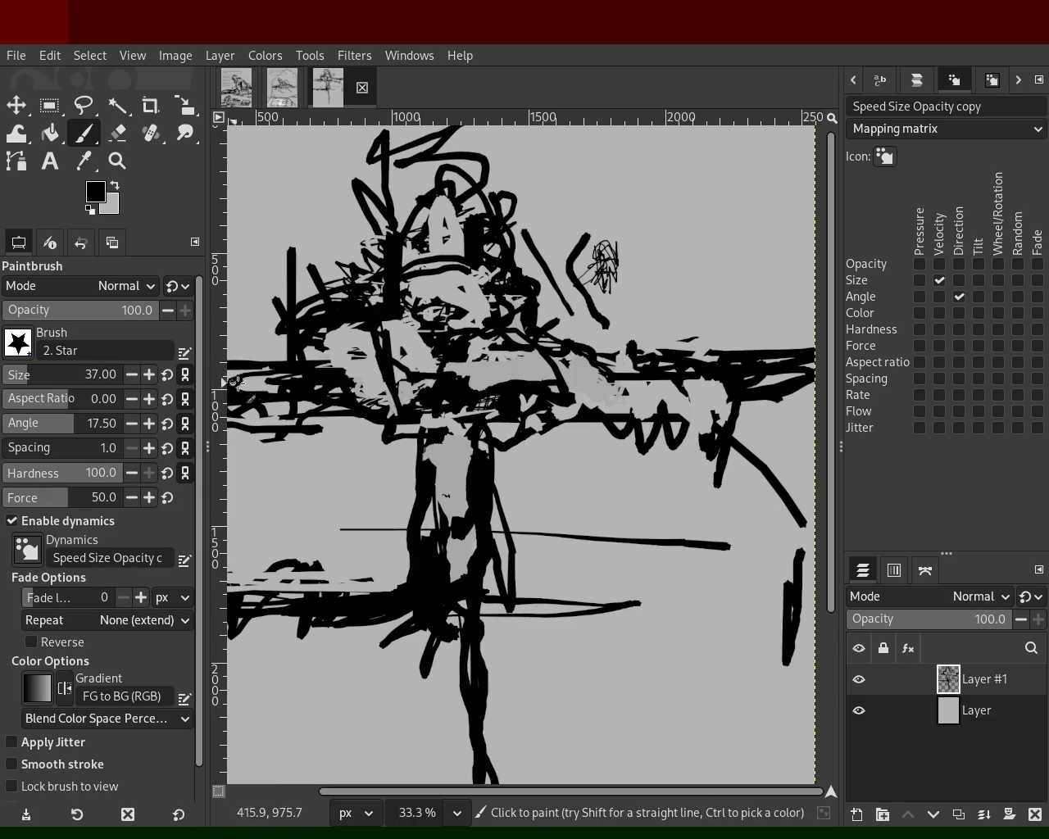
Paint black over the grey marks and add a new empty Layer #2 with Shift+Ctrl+N.
ctrl+click(338, 356)
ctrl+click(387, 248)
drag(387, 250, 380, 308)
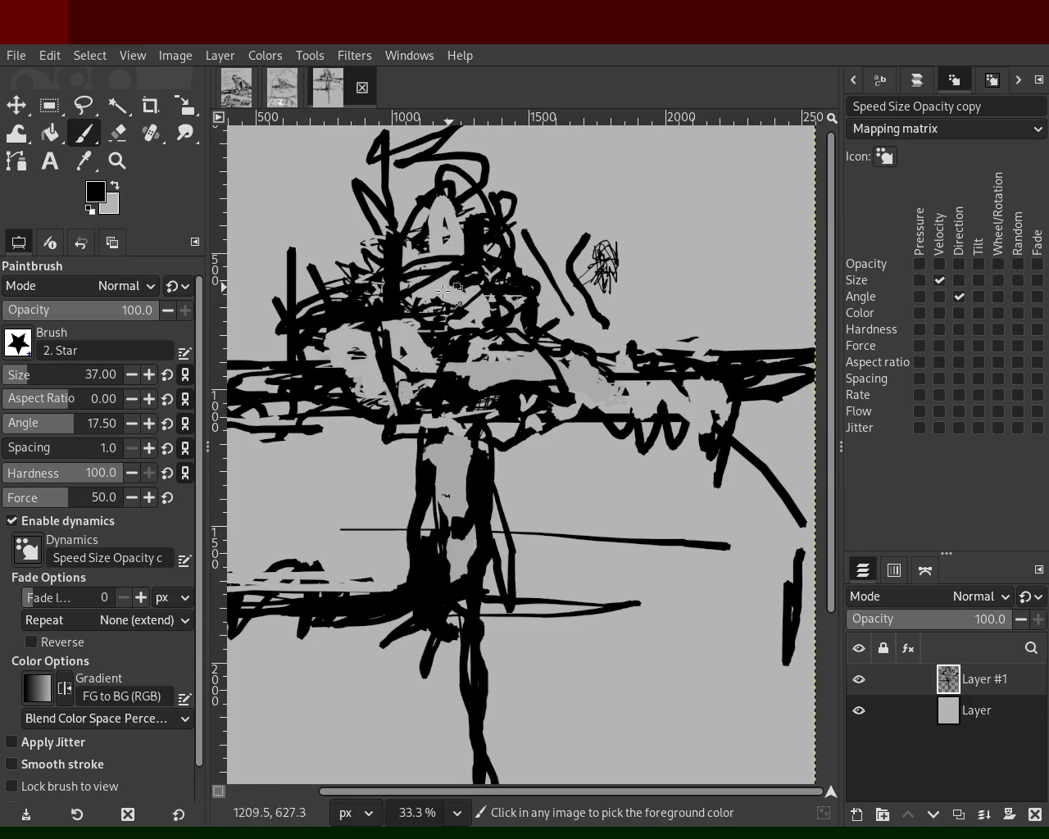
ctrl+click(468, 309)
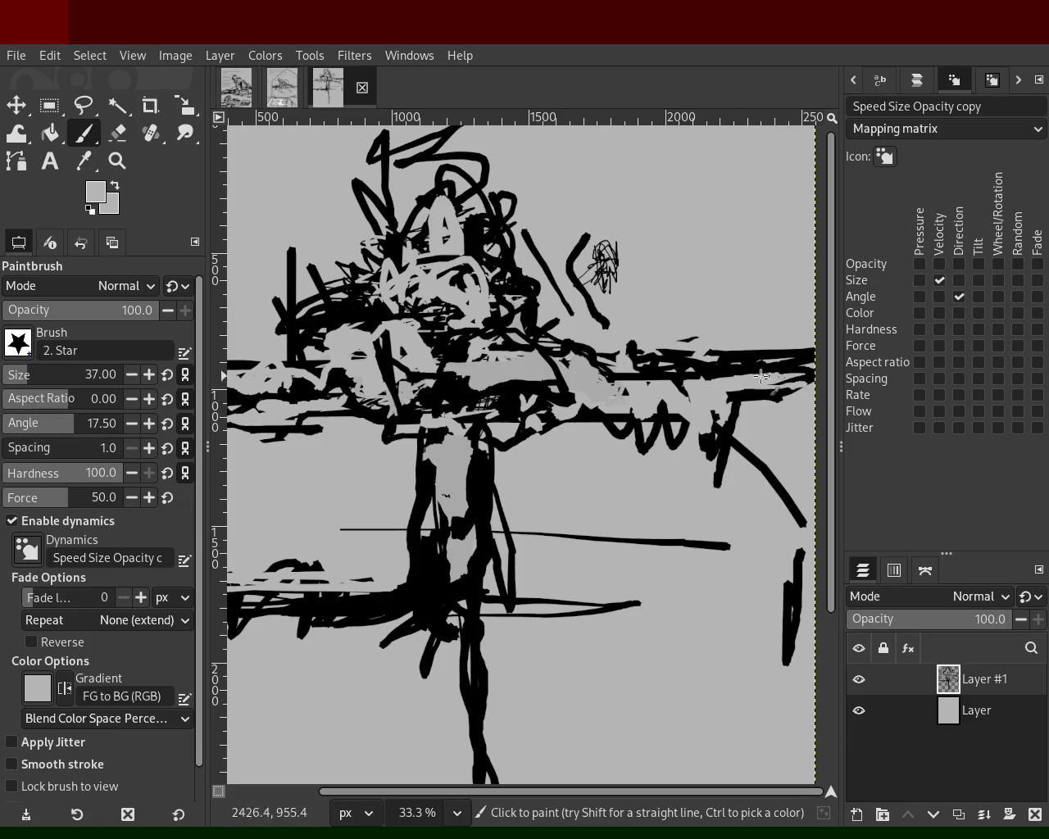
ctrl+click(704, 371)
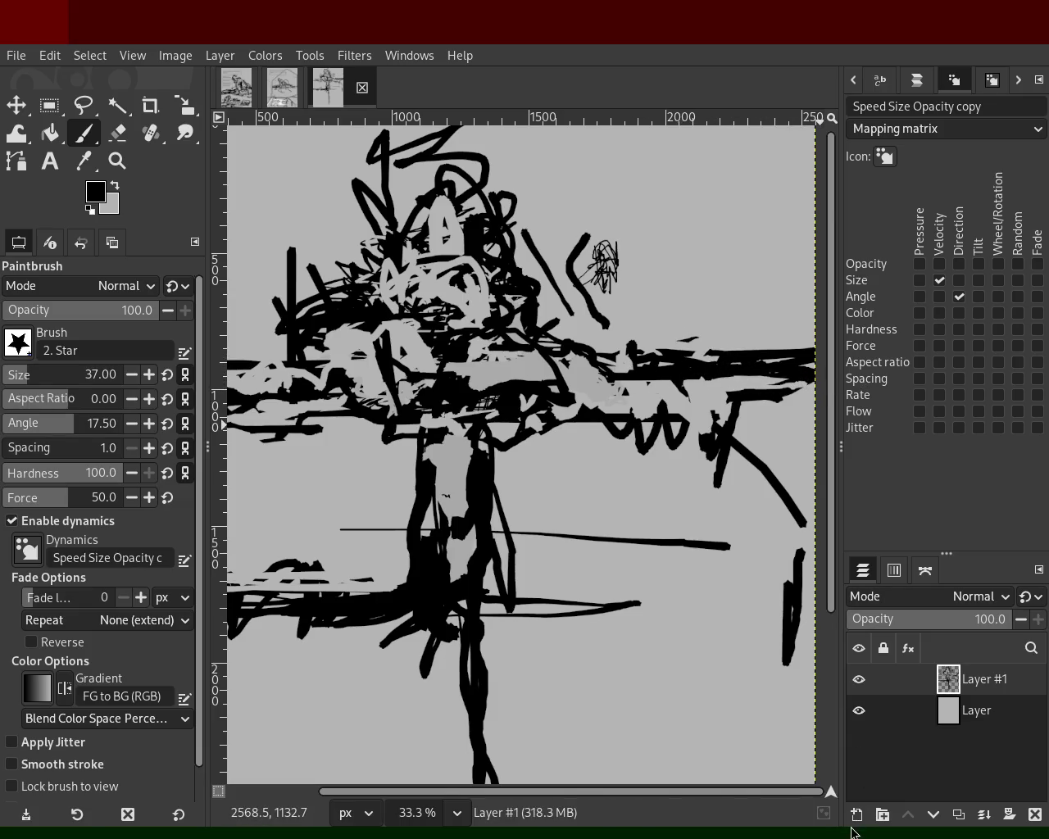
key(shift+ctrl+n)
drag(712, 231, 669, 202)
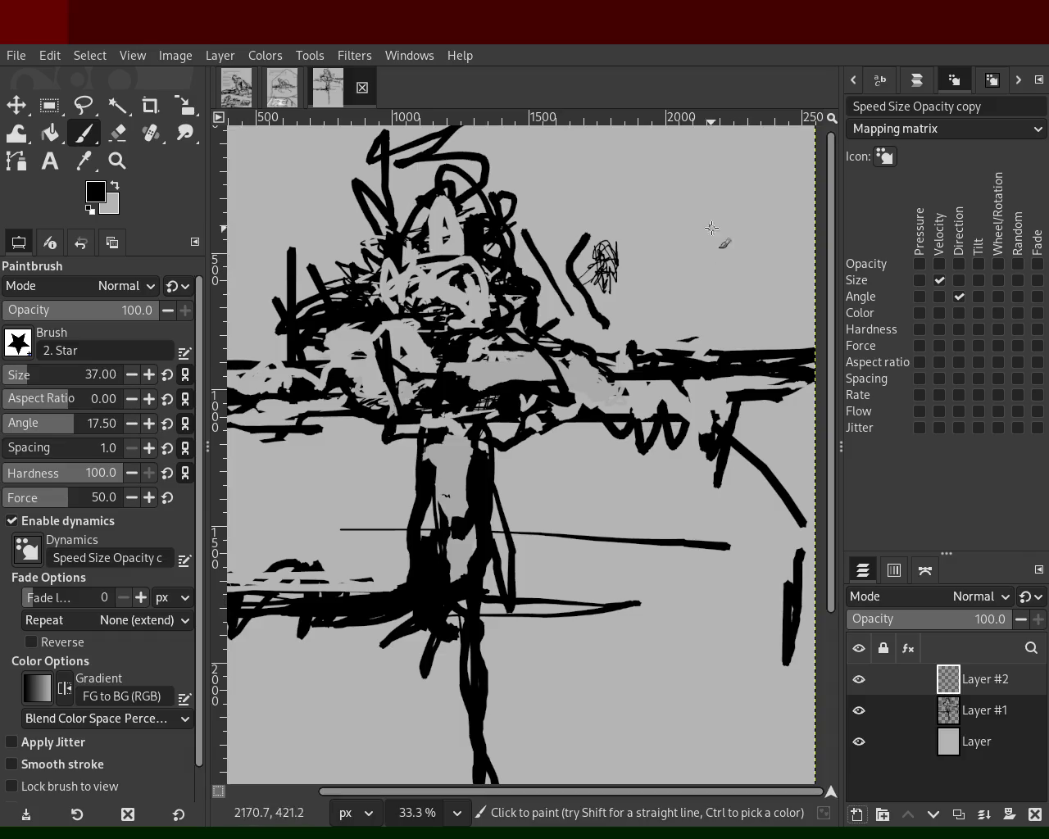
On Layer #2, draw a black zigzag and straight thin lines at the top right.
key(ctrl+z)
mouse_move(564, 215)
mouse_down()
mouse_move(650, 122)
mouse_move(768, 234)
mouse_move(767, 123)
mouse_up()
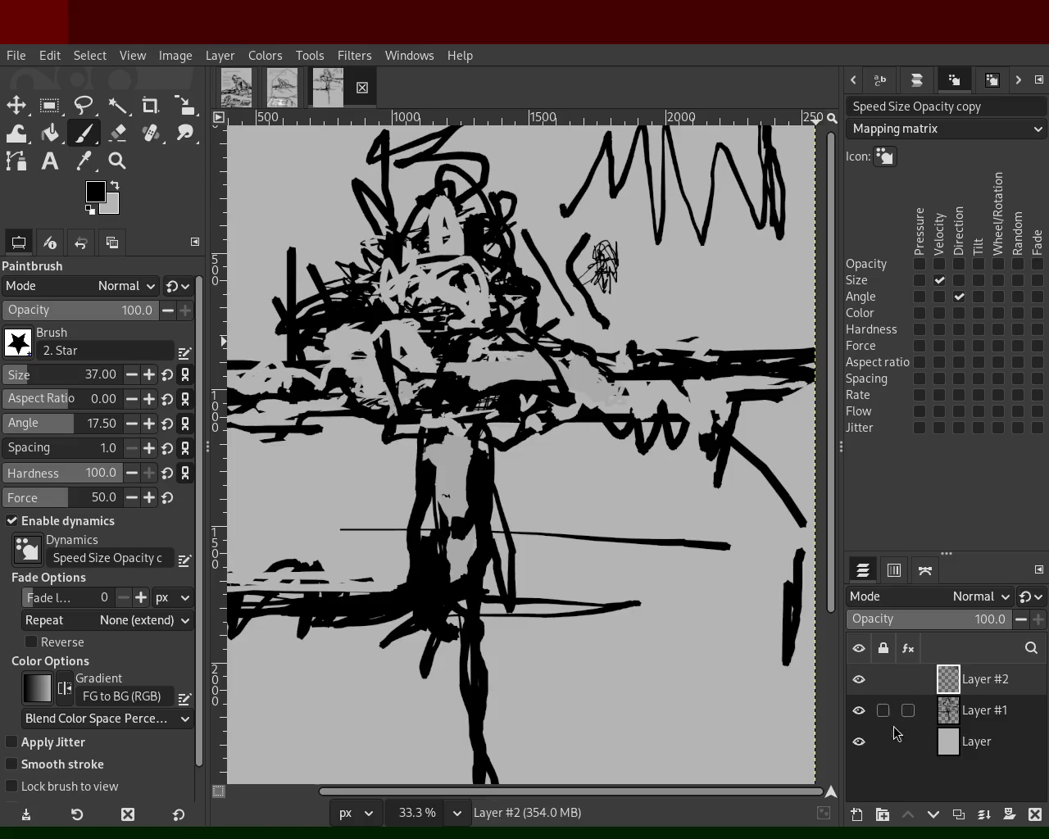
shift+click(672, 125)
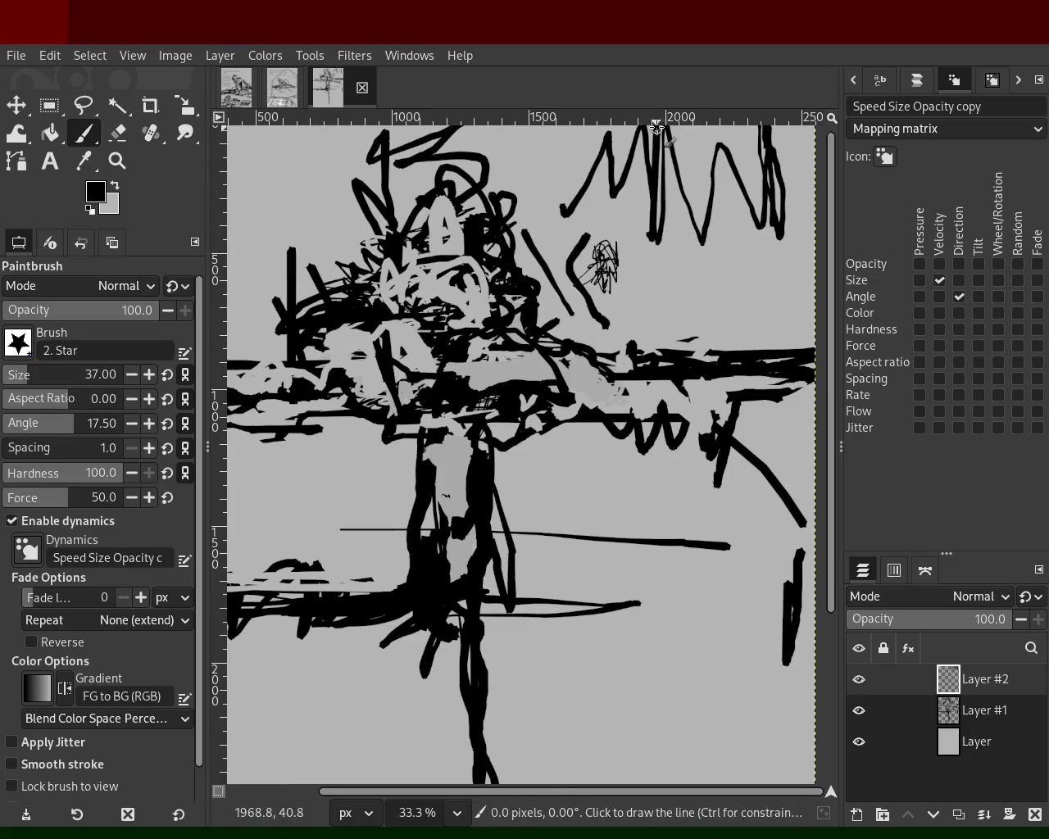
shift+click(689, 340)
shift+click(612, 312)
drag(667, 365, 621, 328)
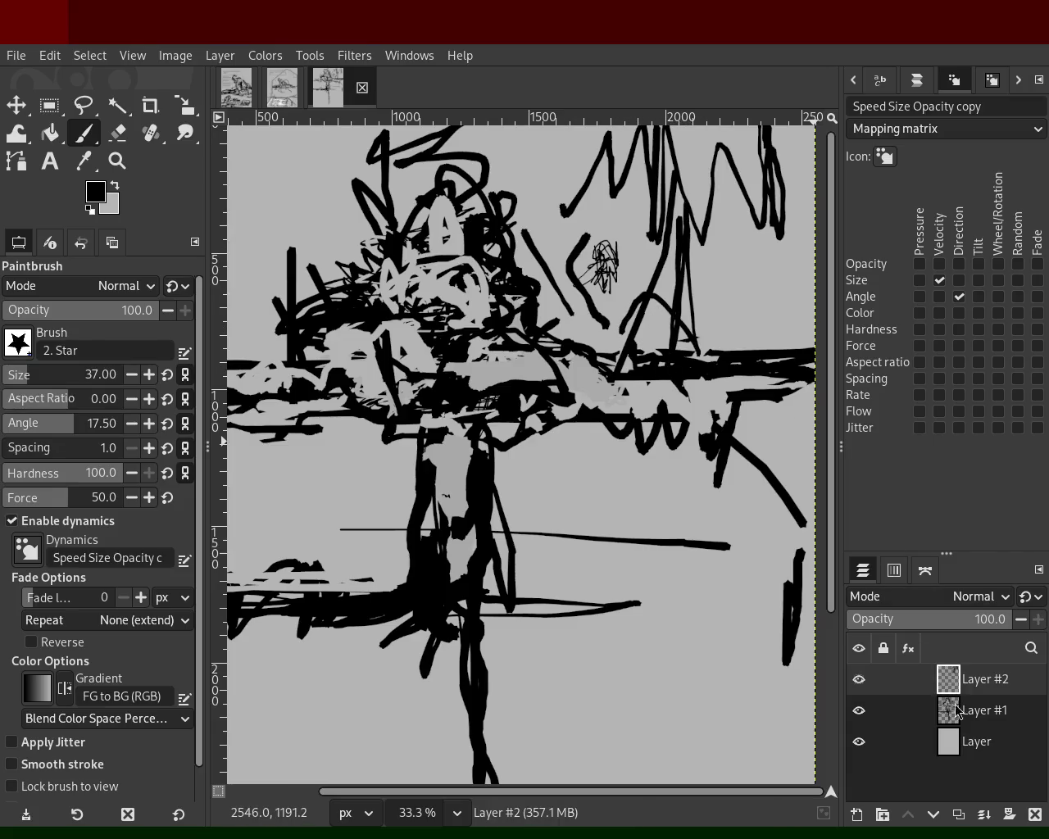
drag(957, 710, 951, 671)
Add thin vertical, horizontal and curvy black strokes on the right and scribbles in the upper middle.
mouse_move(689, 188)
mouse_down()
mouse_move(700, 260)
mouse_move(736, 334)
mouse_up()
mouse_move(718, 495)
mouse_down()
mouse_move(659, 514)
mouse_move(602, 452)
mouse_move(581, 585)
mouse_move(608, 534)
mouse_up()
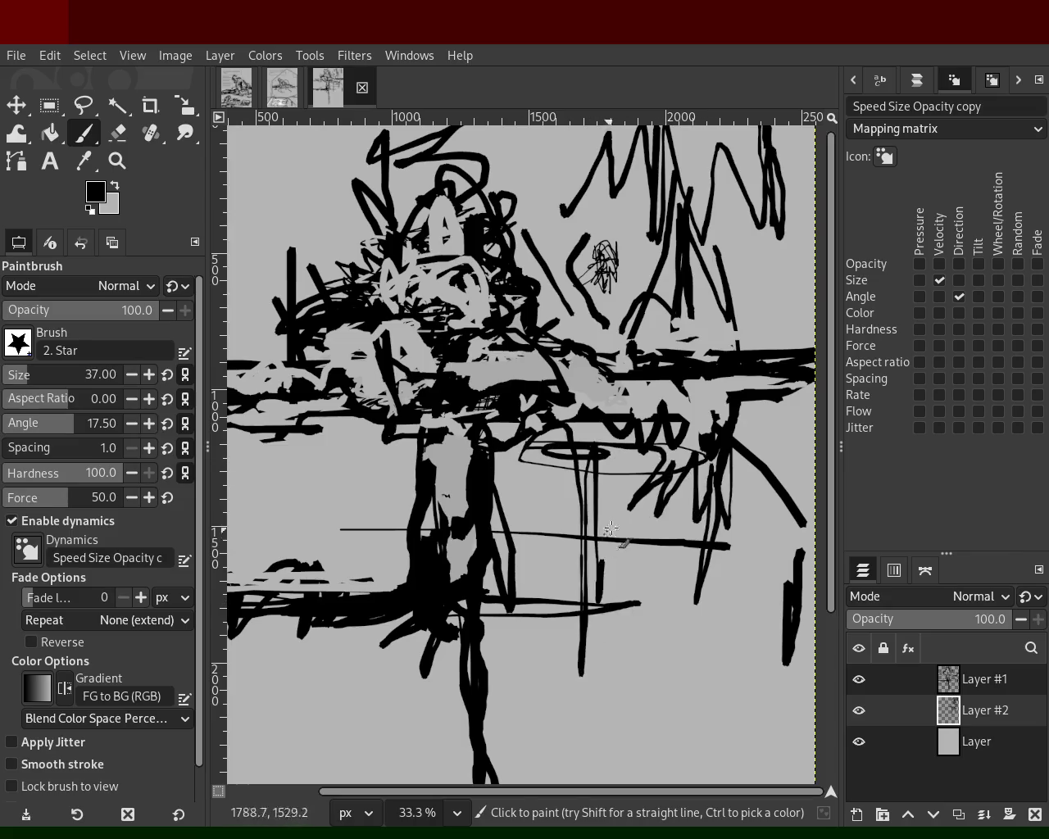
key(ctrl+z)
key(ctrl+z)
key(ctrl+z)
drag(636, 231, 642, 746)
drag(636, 549, 647, 660)
drag(593, 615, 742, 619)
mouse_move(672, 633)
mouse_down()
mouse_move(740, 761)
mouse_move(685, 254)
mouse_move(749, 267)
mouse_move(683, 184)
mouse_move(662, 271)
mouse_move(704, 257)
mouse_up()
mouse_move(569, 250)
mouse_down()
mouse_move(470, 290)
mouse_move(293, 264)
mouse_up()
drag(562, 194, 332, 259)
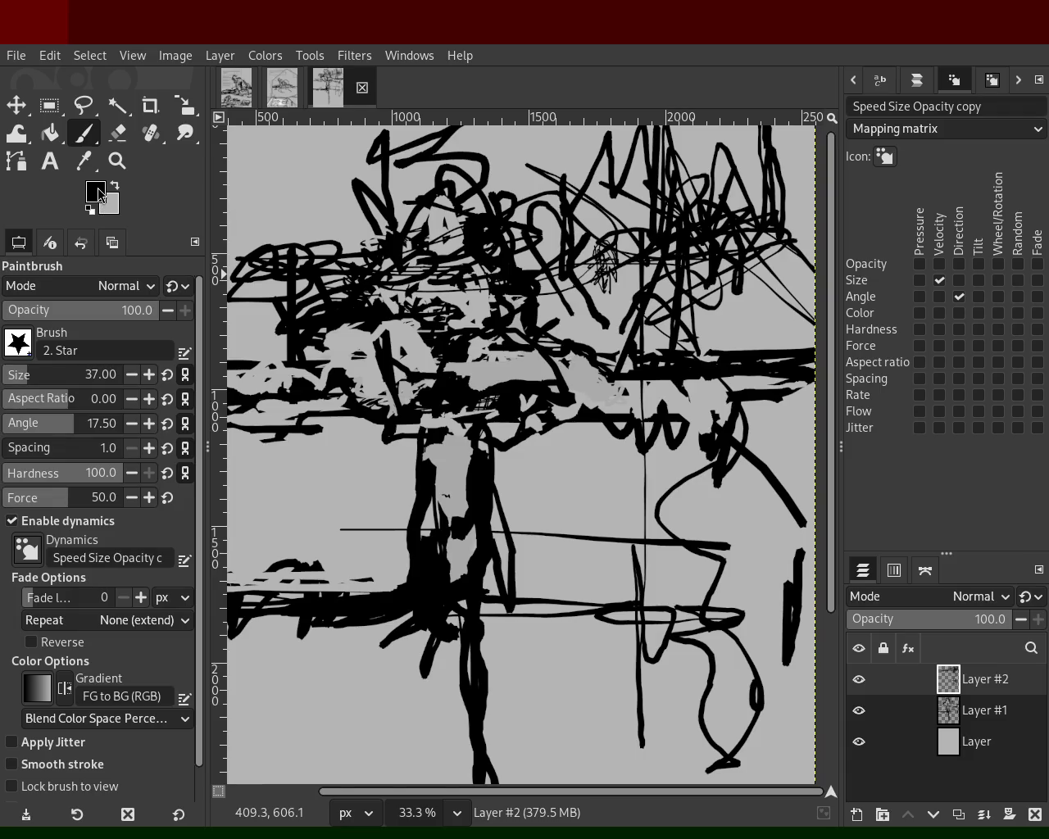
Try dark grey scribbles and looping strokes across the top, then undo them.
ctrl+click(314, 491)
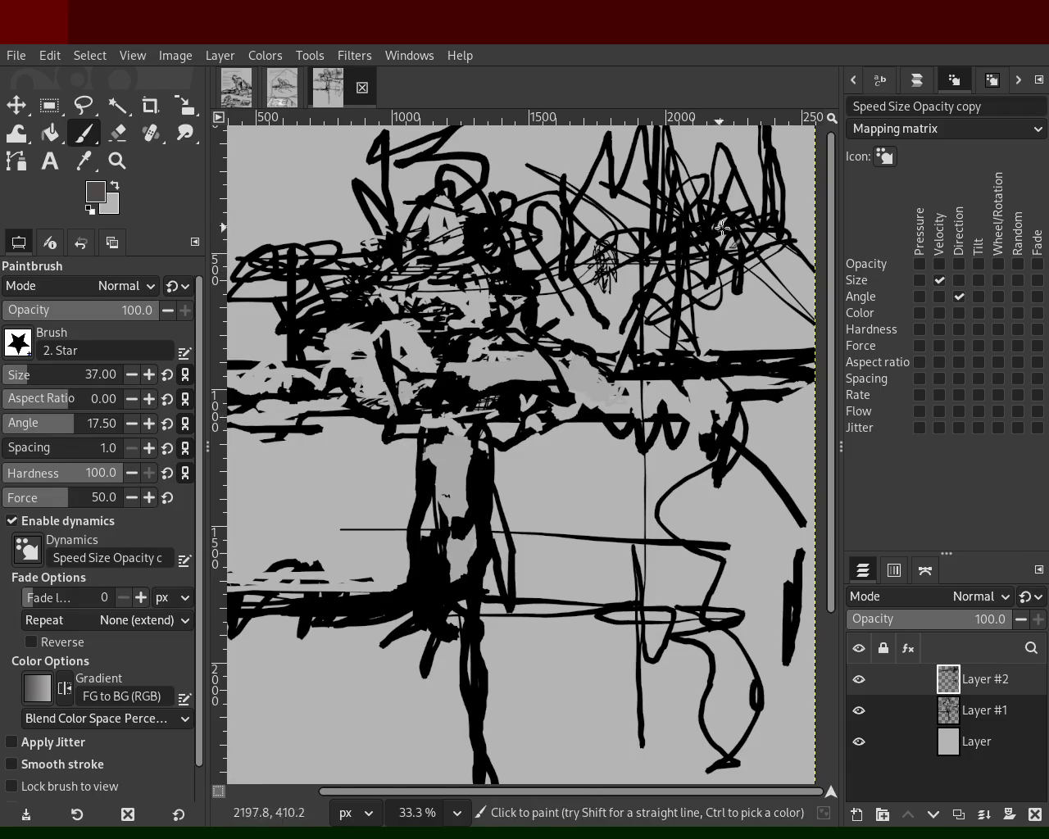
mouse_move(729, 273)
mouse_down()
mouse_move(744, 141)
mouse_move(537, 287)
mouse_move(390, 225)
mouse_move(285, 244)
mouse_move(455, 292)
mouse_move(454, 327)
mouse_move(552, 267)
mouse_move(566, 283)
mouse_up()
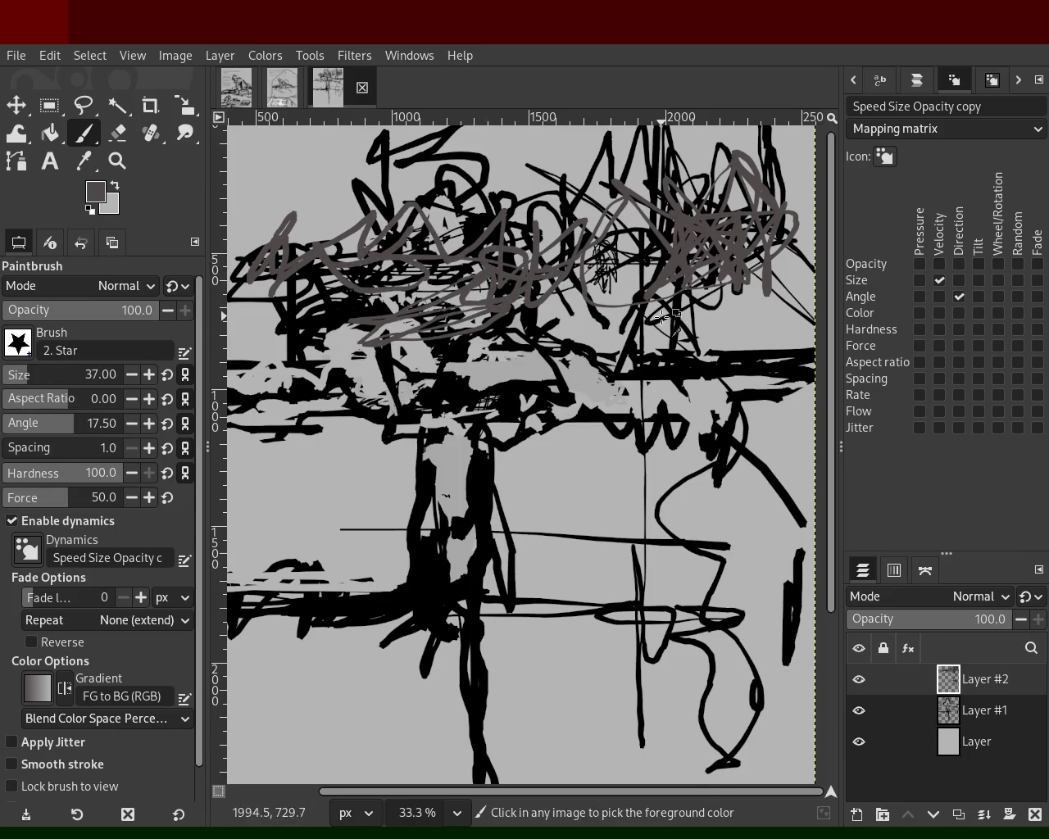
key(ctrl+z)
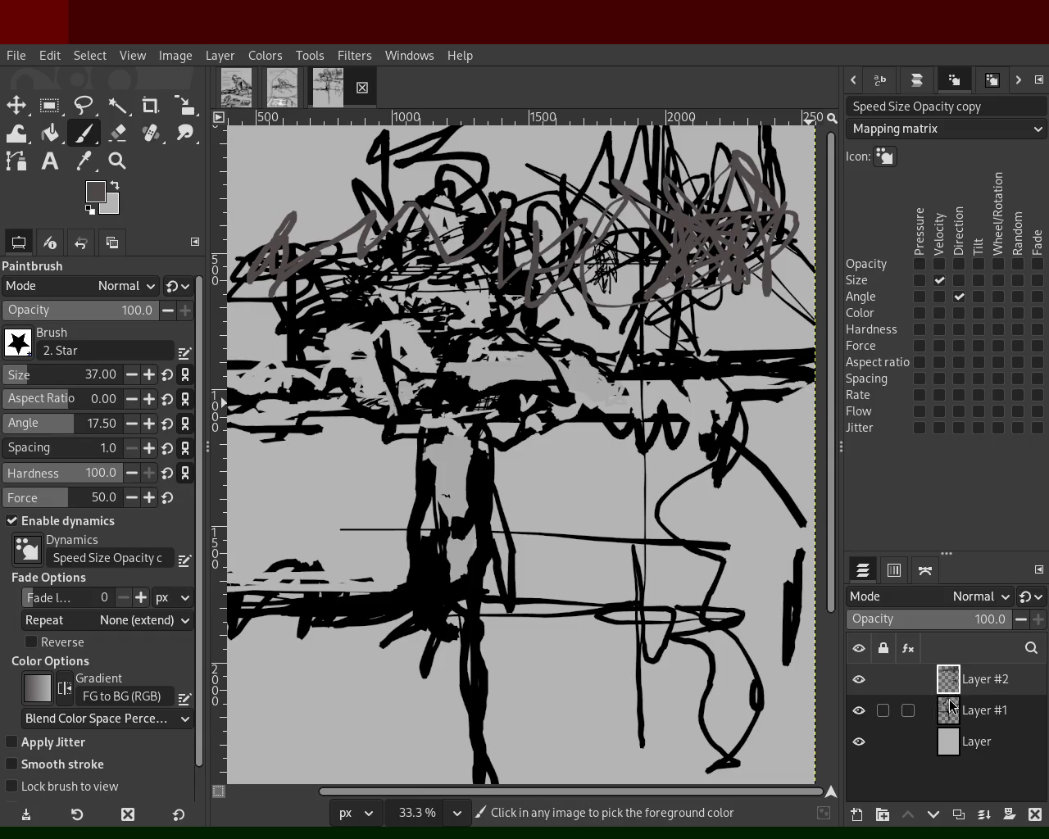
key(ctrl+z)
click(954, 720)
mouse_move(640, 203)
mouse_down()
mouse_move(657, 259)
mouse_move(574, 232)
mouse_move(637, 204)
mouse_up()
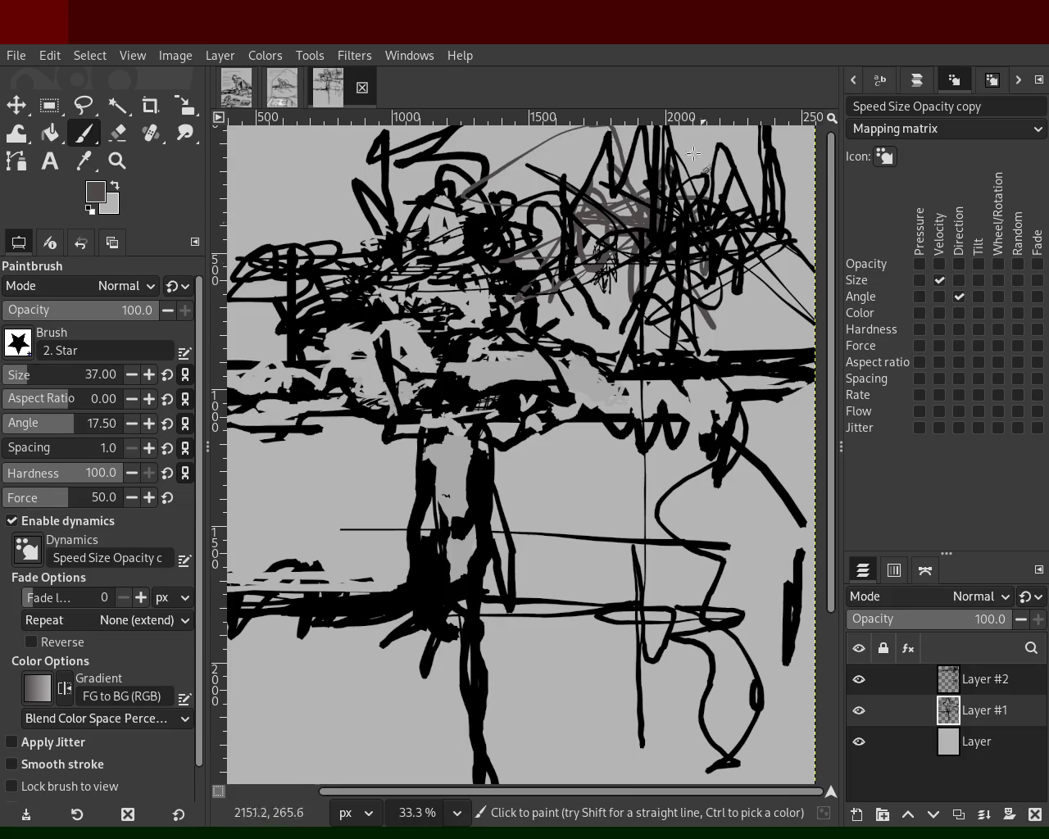
mouse_move(746, 227)
mouse_down()
mouse_move(326, 236)
mouse_move(555, 304)
mouse_move(317, 224)
mouse_move(232, 277)
mouse_move(461, 233)
mouse_move(445, 207)
mouse_up()
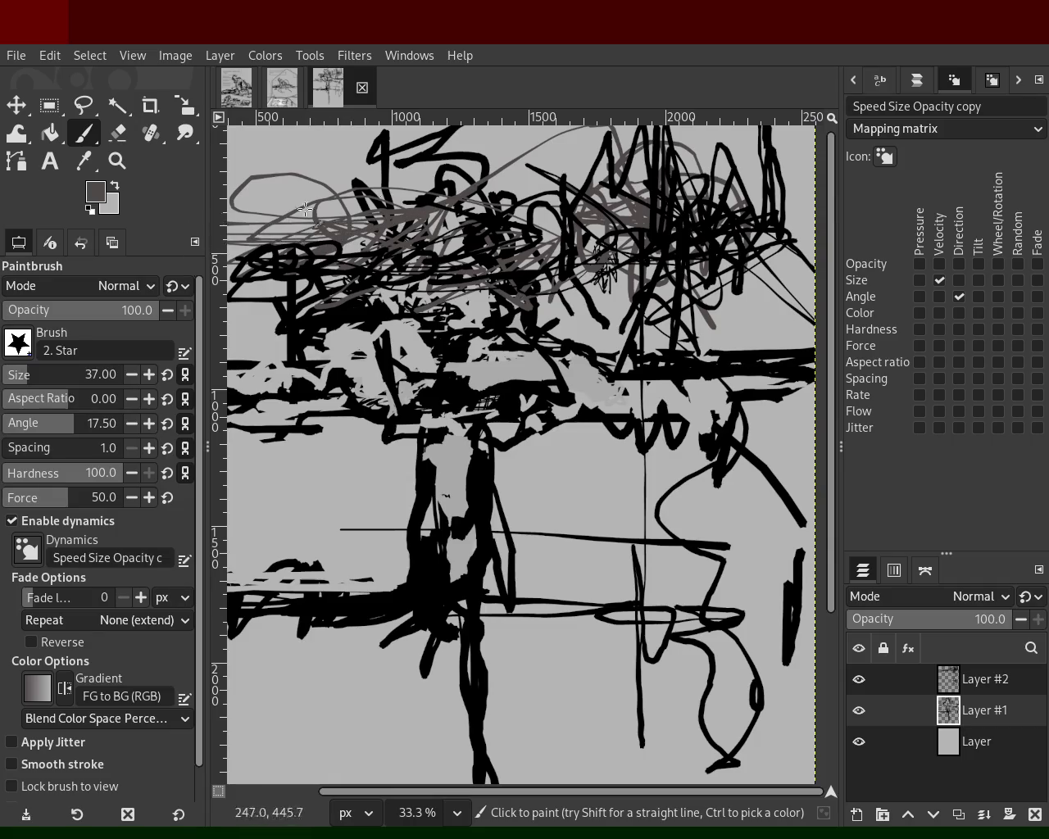
drag(809, 328, 519, 328)
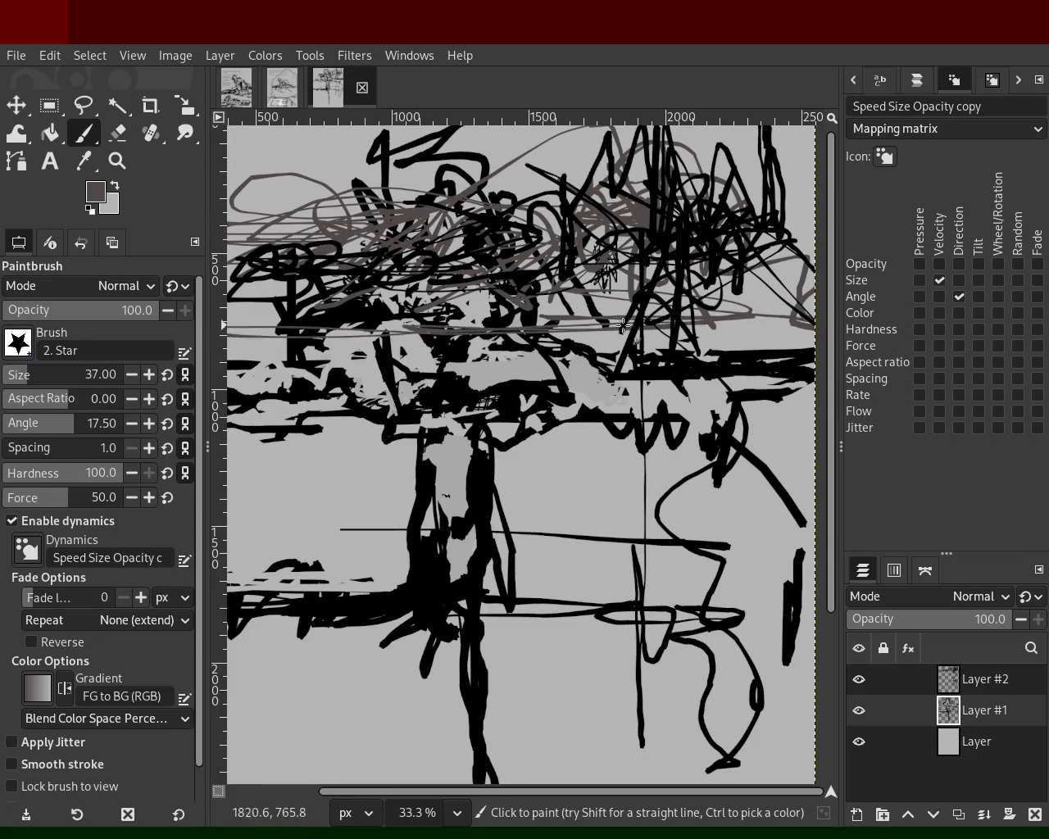
key(ctrl+z)
Pick black and scribble thin black lines across the top, then a black stroke across the middle on Layer #2.
ctrl+click(660, 239)
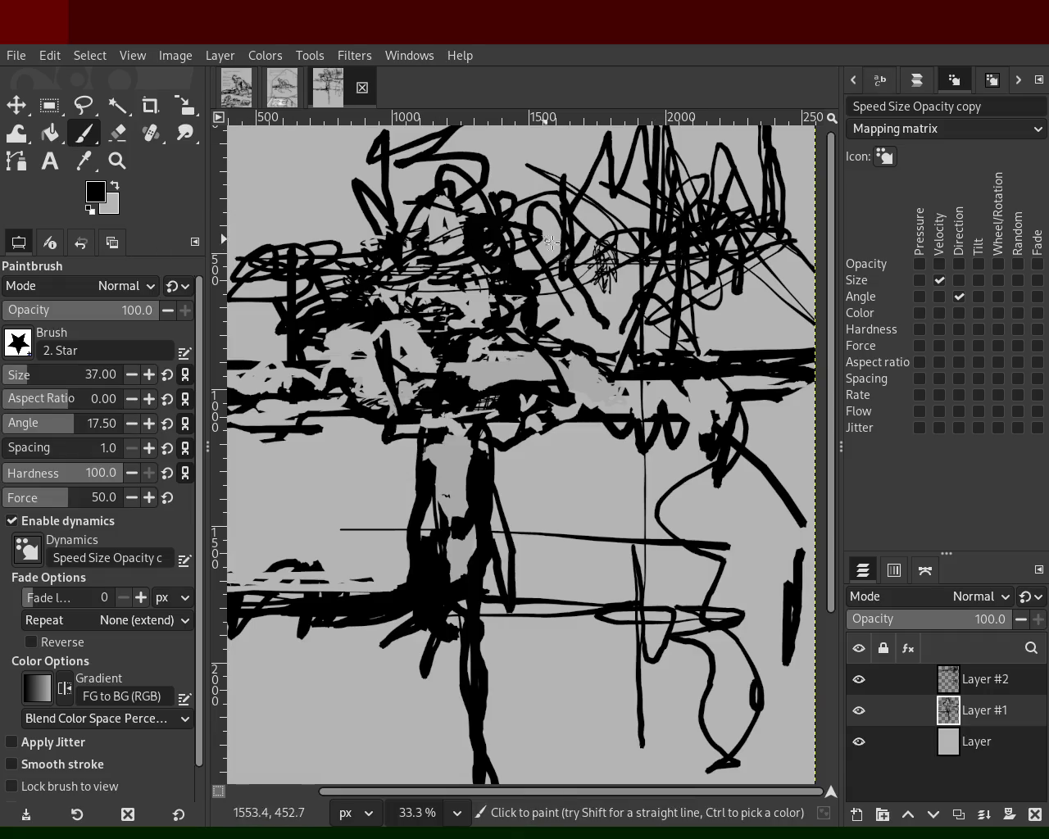
mouse_move(379, 245)
mouse_down()
mouse_move(597, 259)
mouse_move(549, 208)
mouse_up()
drag(486, 227, 390, 168)
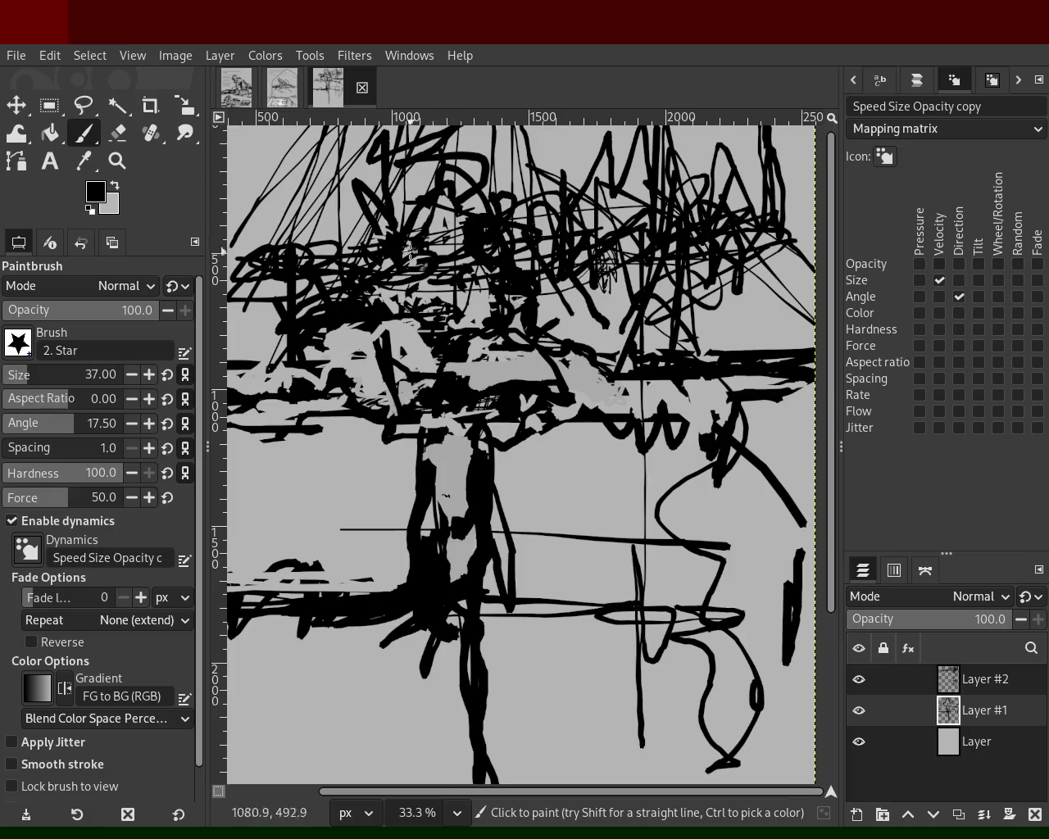
mouse_move(624, 291)
mouse_down()
mouse_move(632, 312)
mouse_move(731, 335)
mouse_move(581, 298)
mouse_move(671, 312)
mouse_move(318, 280)
mouse_move(428, 180)
mouse_move(325, 166)
mouse_up()
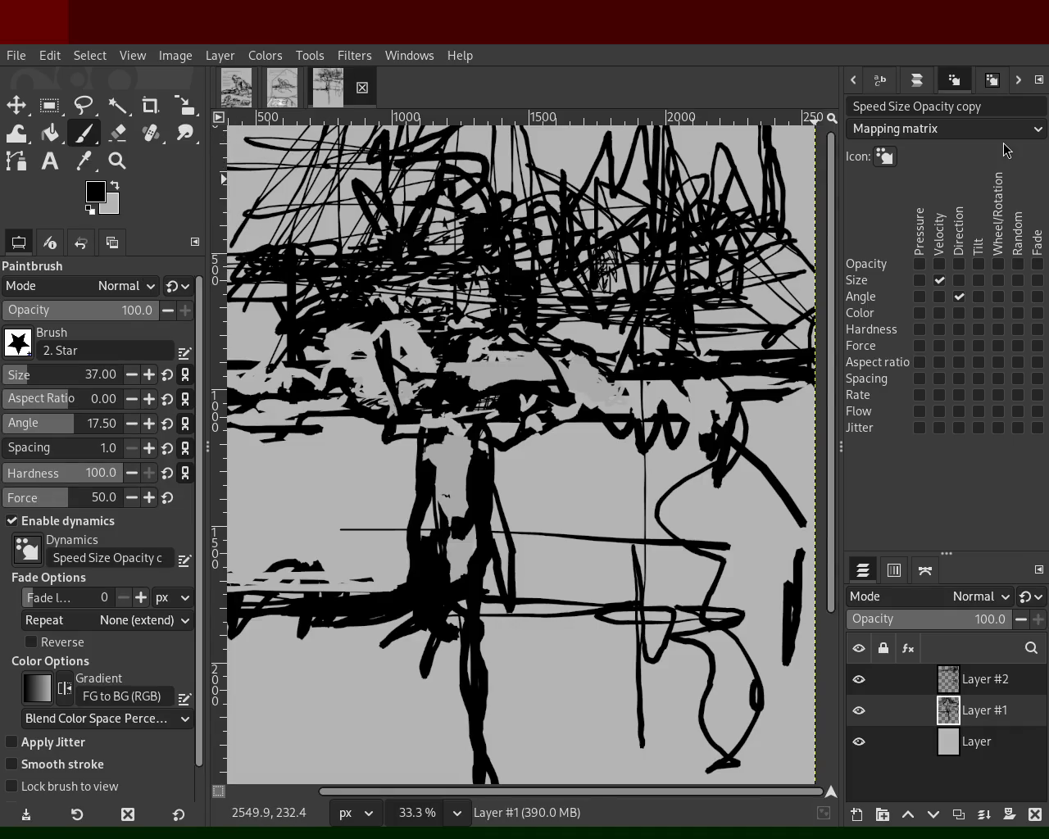
click(944, 677)
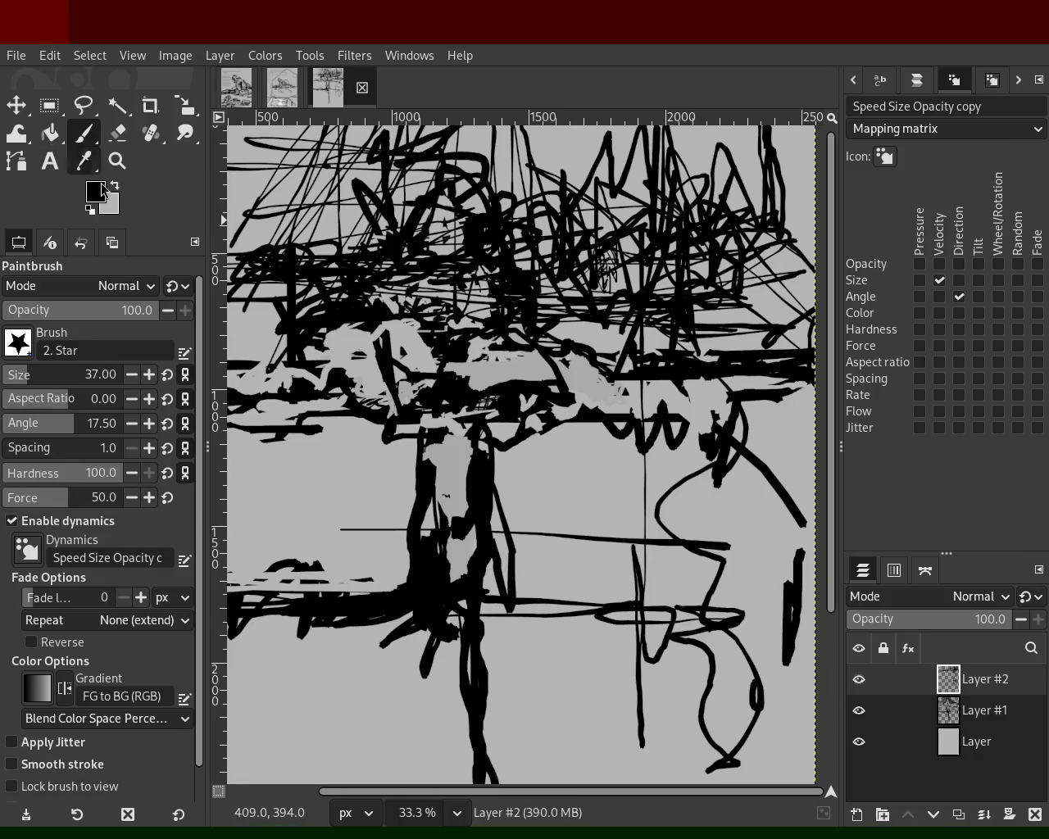
mouse_move(465, 393)
mouse_down()
mouse_move(713, 361)
mouse_move(653, 379)
mouse_up()
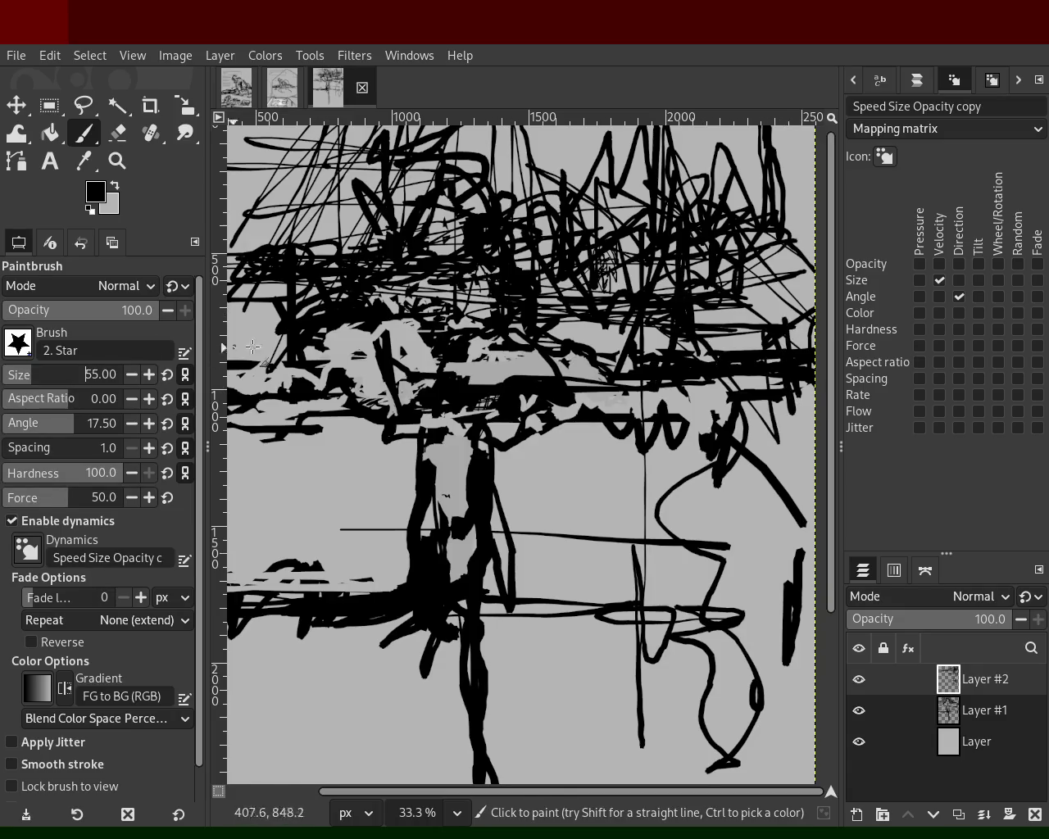
drag(367, 308, 363, 279)
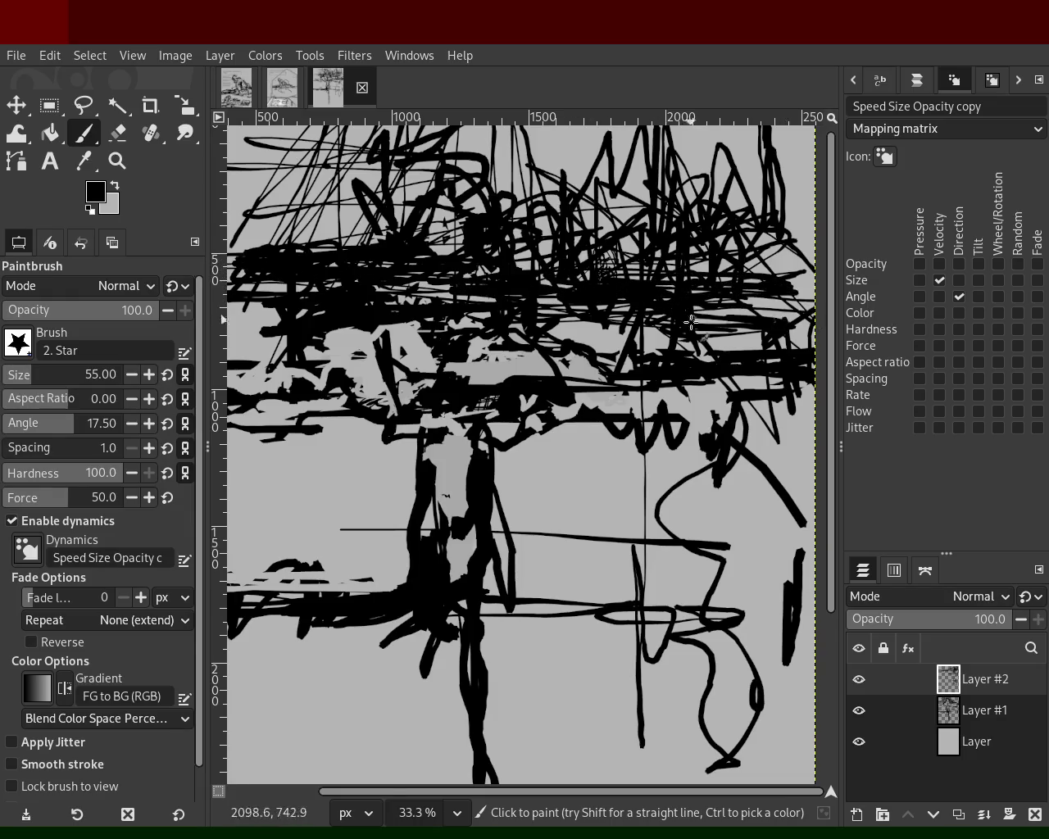
Paint light grey zigzags across the dark band, then fill the gaps back with black.
ctrl+click(618, 344)
drag(574, 339, 697, 325)
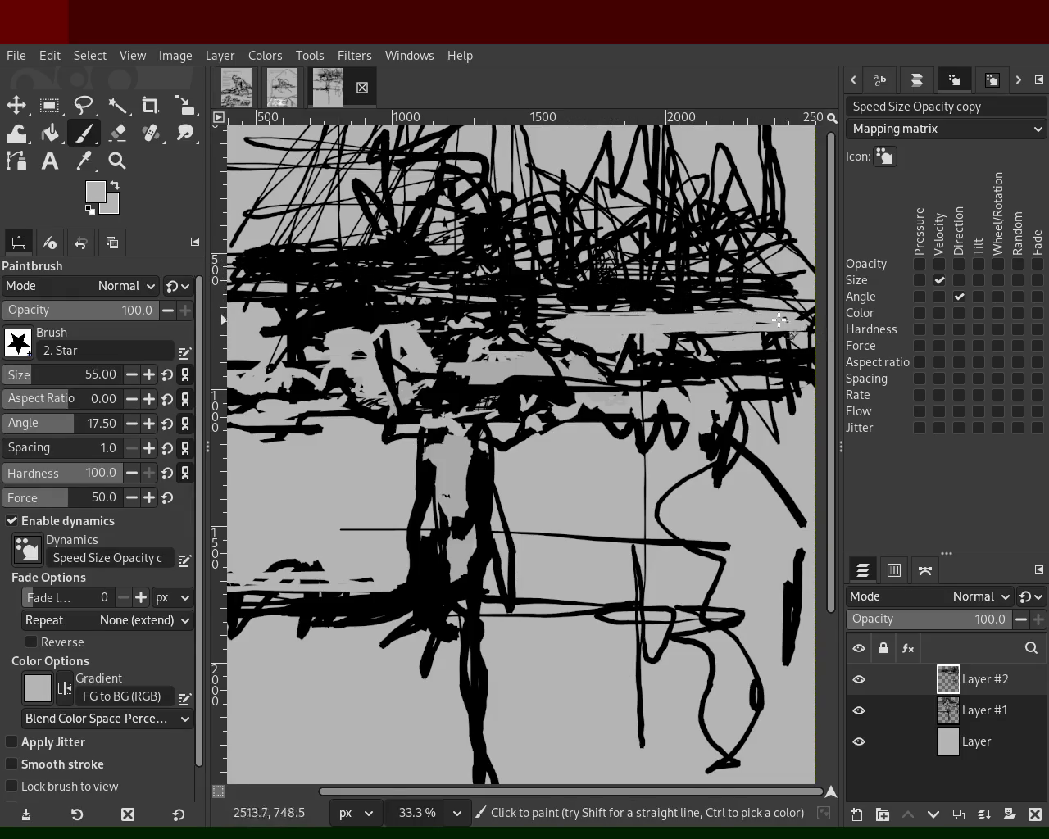
mouse_move(790, 372)
mouse_down()
mouse_move(717, 358)
mouse_move(597, 390)
mouse_up()
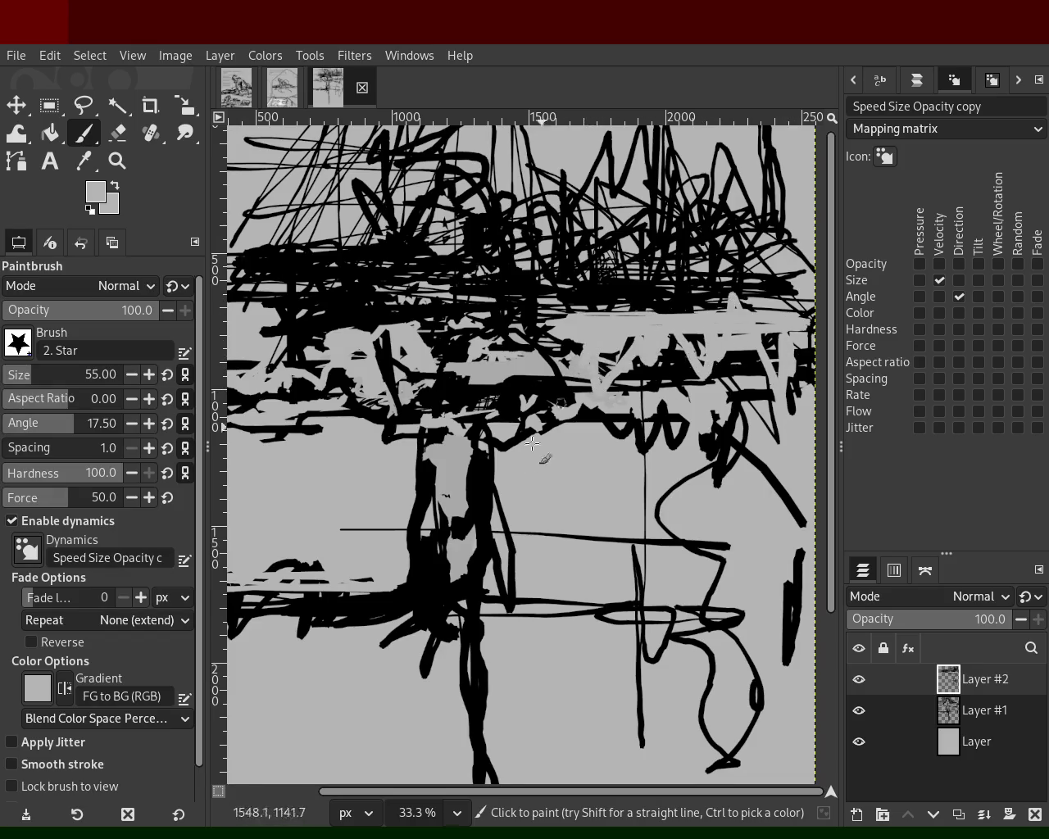
ctrl+click(266, 421)
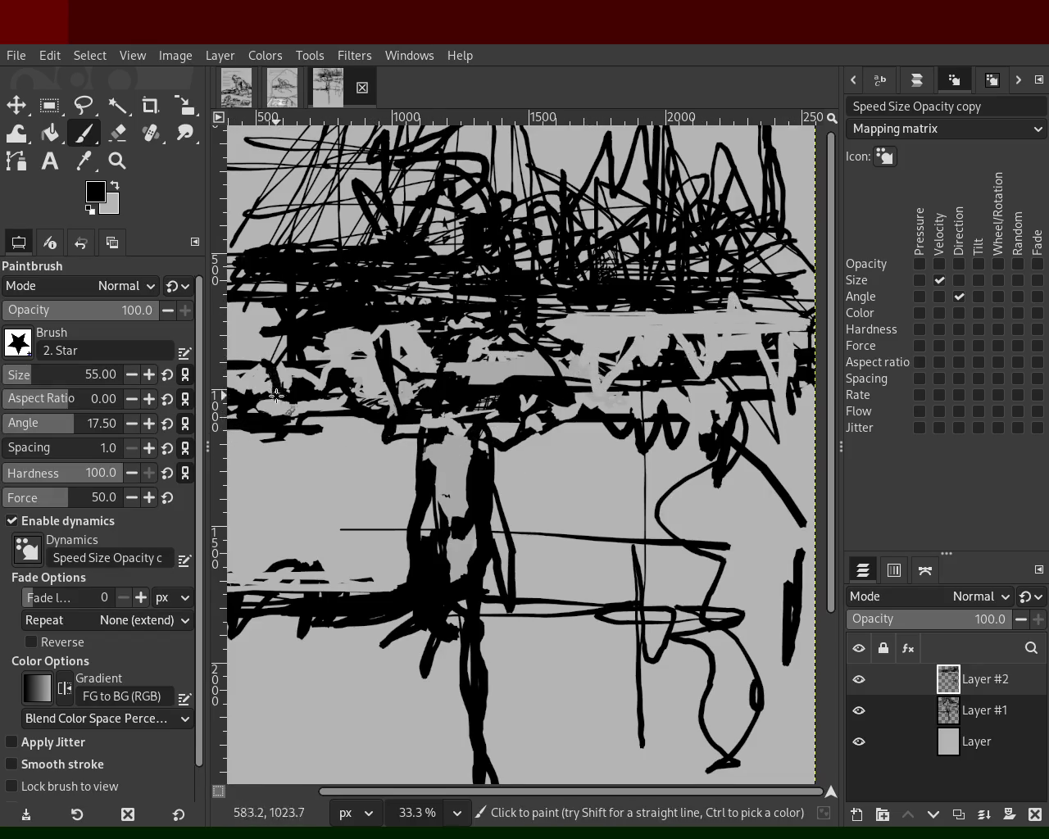
drag(290, 348, 302, 326)
drag(583, 321, 812, 331)
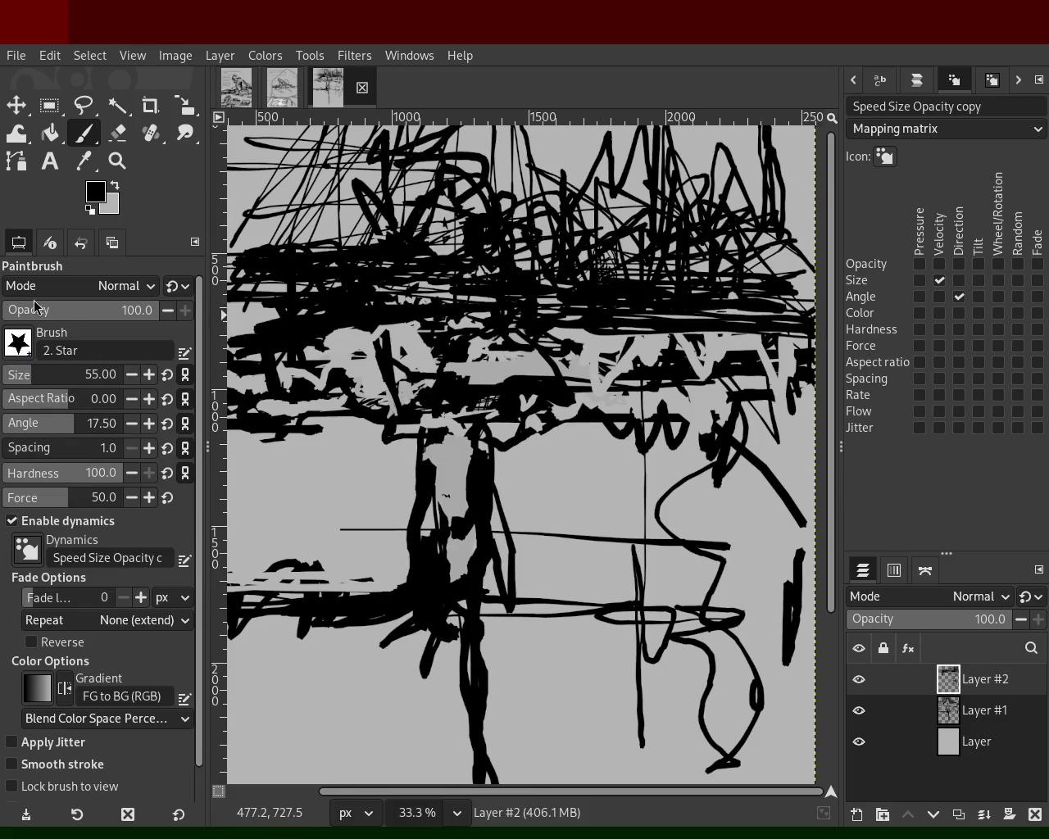
At brush size 79, paint black across the upper band edge to edge, then light grey loops over it.
click(31, 376)
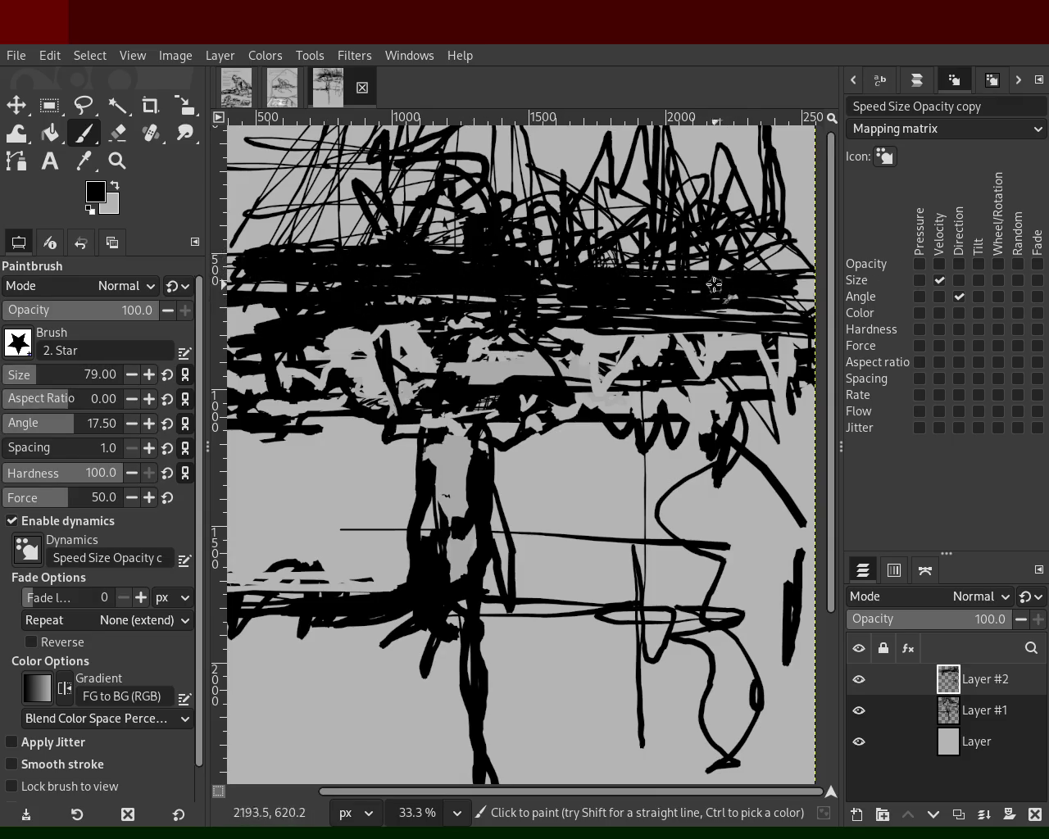
key(ctrl)
mouse_move(614, 187)
mouse_down()
mouse_move(677, 163)
mouse_move(775, 239)
mouse_move(717, 203)
mouse_move(580, 195)
mouse_up()
mouse_move(272, 266)
mouse_down()
mouse_move(273, 240)
mouse_move(800, 258)
mouse_up()
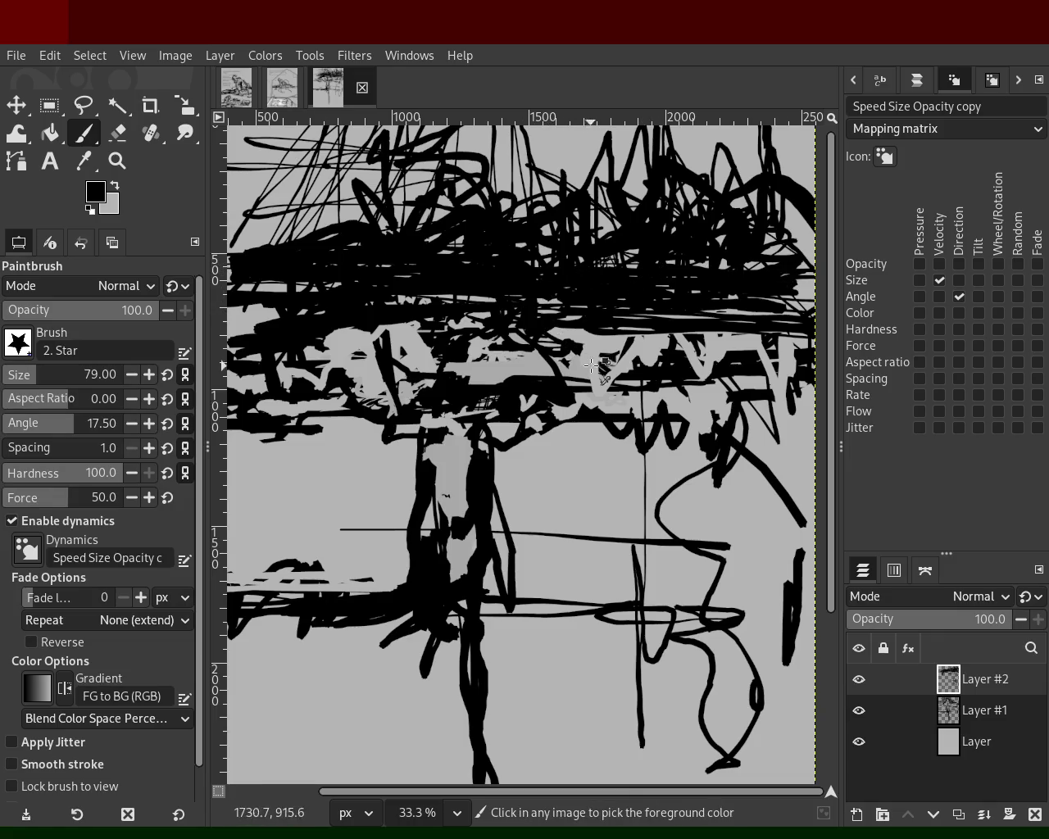
ctrl+click(531, 346)
mouse_move(439, 286)
mouse_down()
mouse_move(574, 268)
mouse_move(719, 279)
mouse_move(678, 252)
mouse_move(676, 171)
mouse_move(569, 278)
mouse_up()
drag(414, 277, 289, 256)
drag(292, 310, 364, 294)
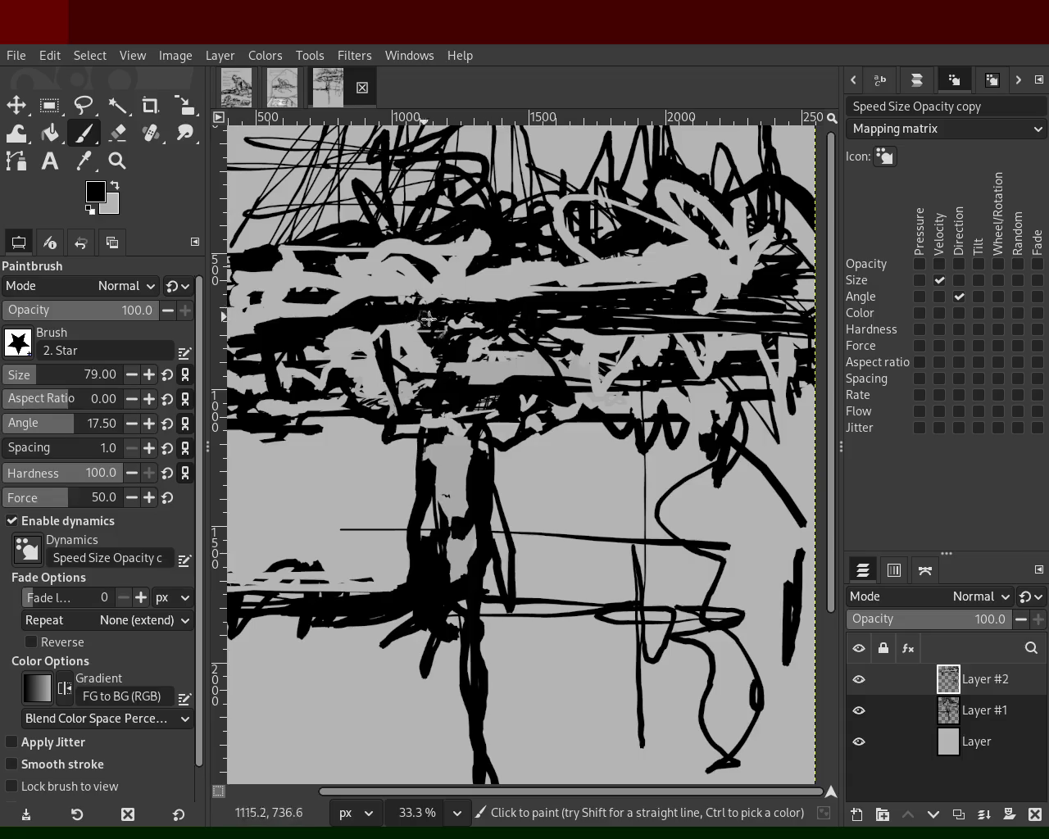
Add black loops on the upper right, grey over the right-side marks, and a black stroke across the top.
mouse_move(606, 240)
mouse_down()
mouse_move(563, 185)
mouse_move(654, 233)
mouse_up()
drag(733, 297, 750, 236)
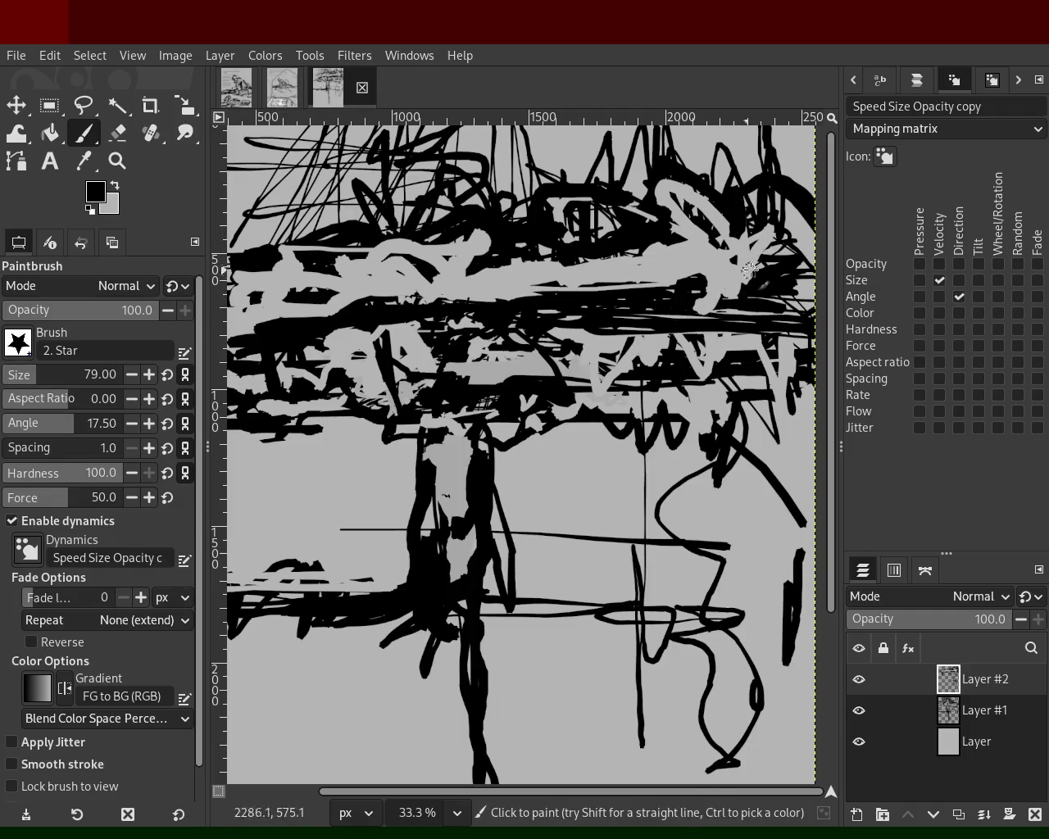
ctrl+click(740, 240)
mouse_move(749, 242)
mouse_down()
mouse_move(778, 262)
mouse_move(834, 271)
mouse_up()
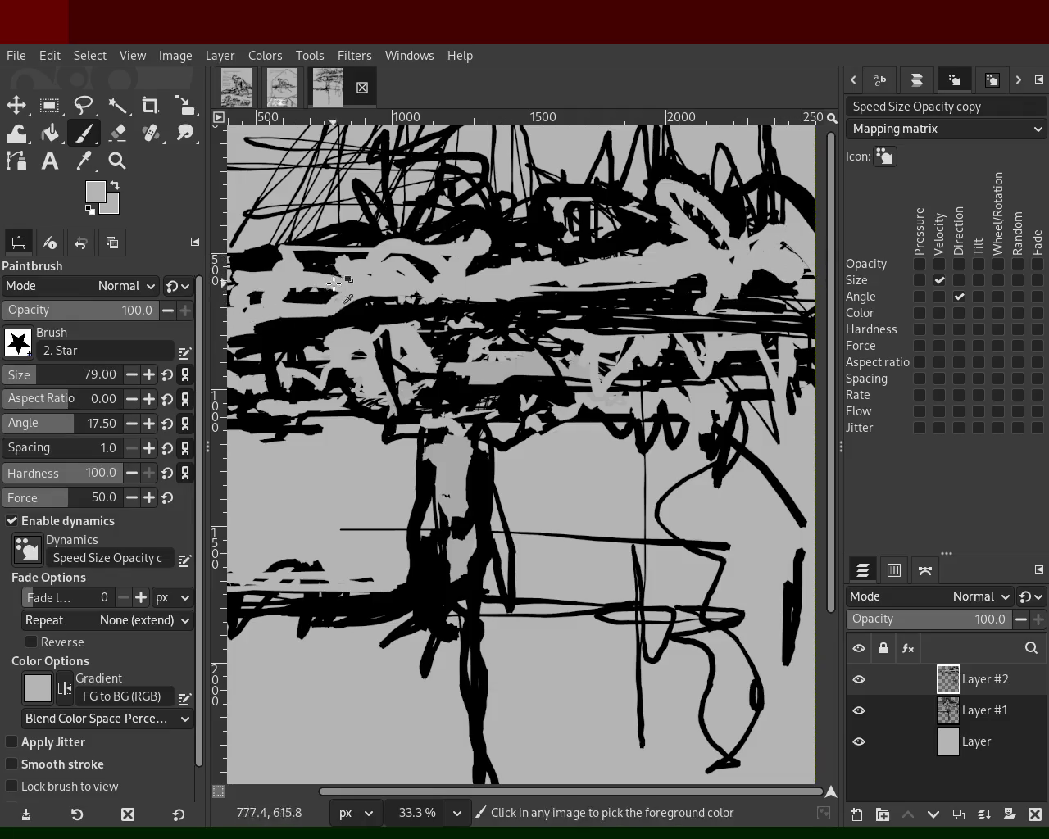
ctrl+click(496, 246)
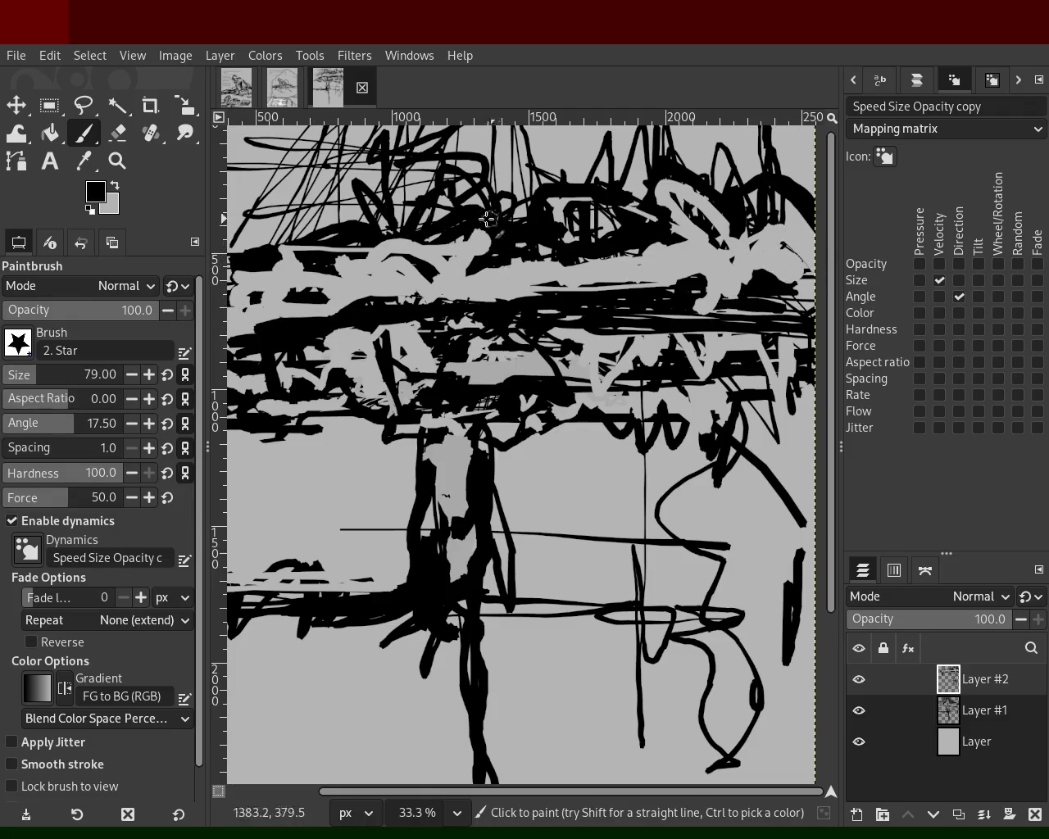
drag(501, 221, 283, 252)
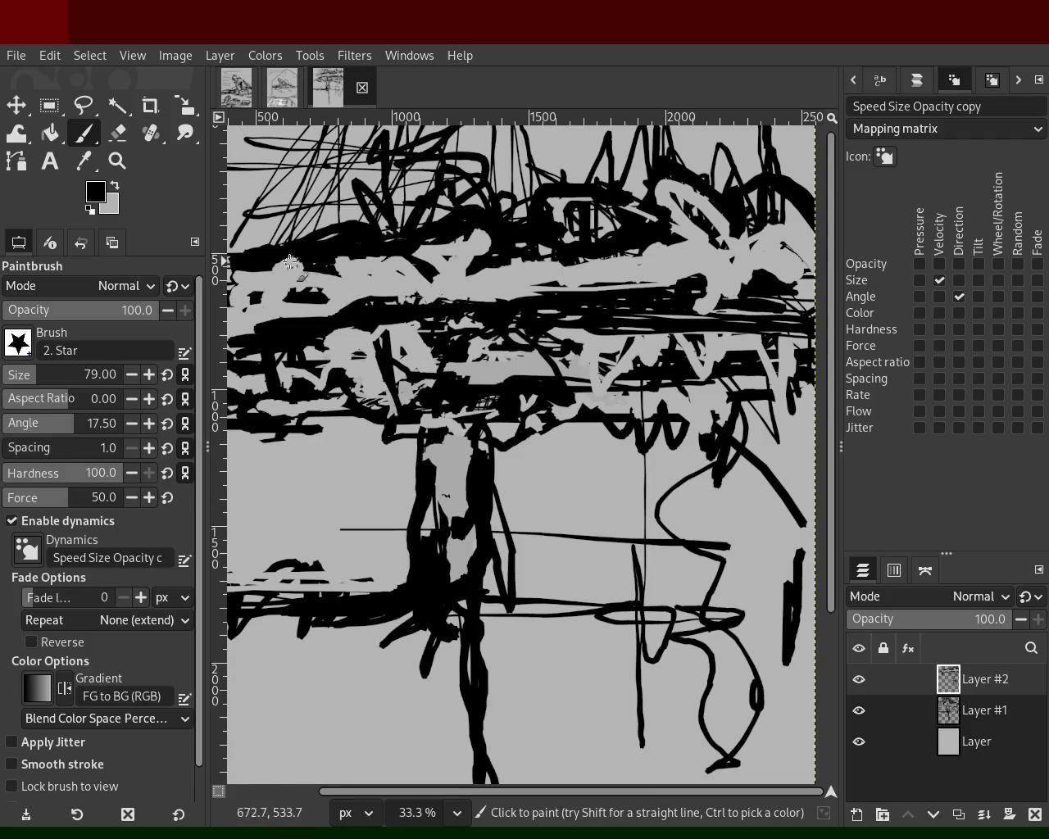
Zoom out and cycle through the open image tabs to the Layer #6 image.
click(119, 173)
scroll(442, 312, down, 1)
scroll(415, 316, down, 2)
scroll(426, 312, up, 2)
scroll(448, 307, down, 1)
scroll(448, 307, up, 2)
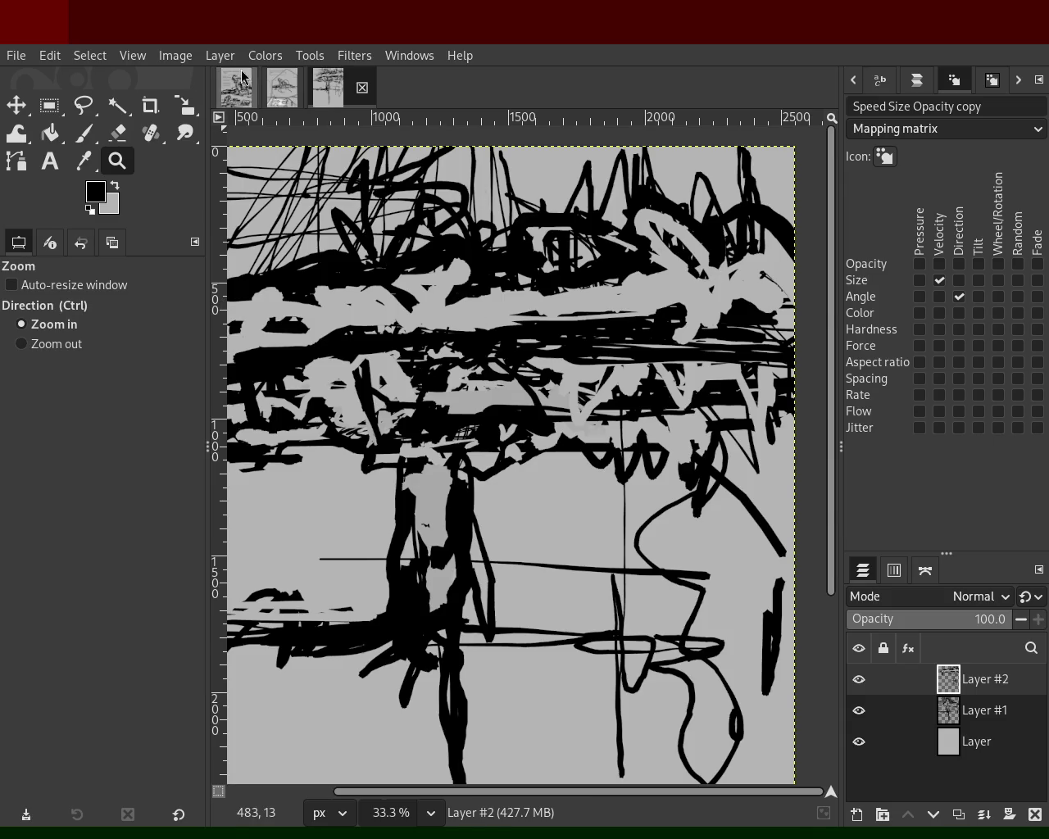
click(281, 88)
click(237, 88)
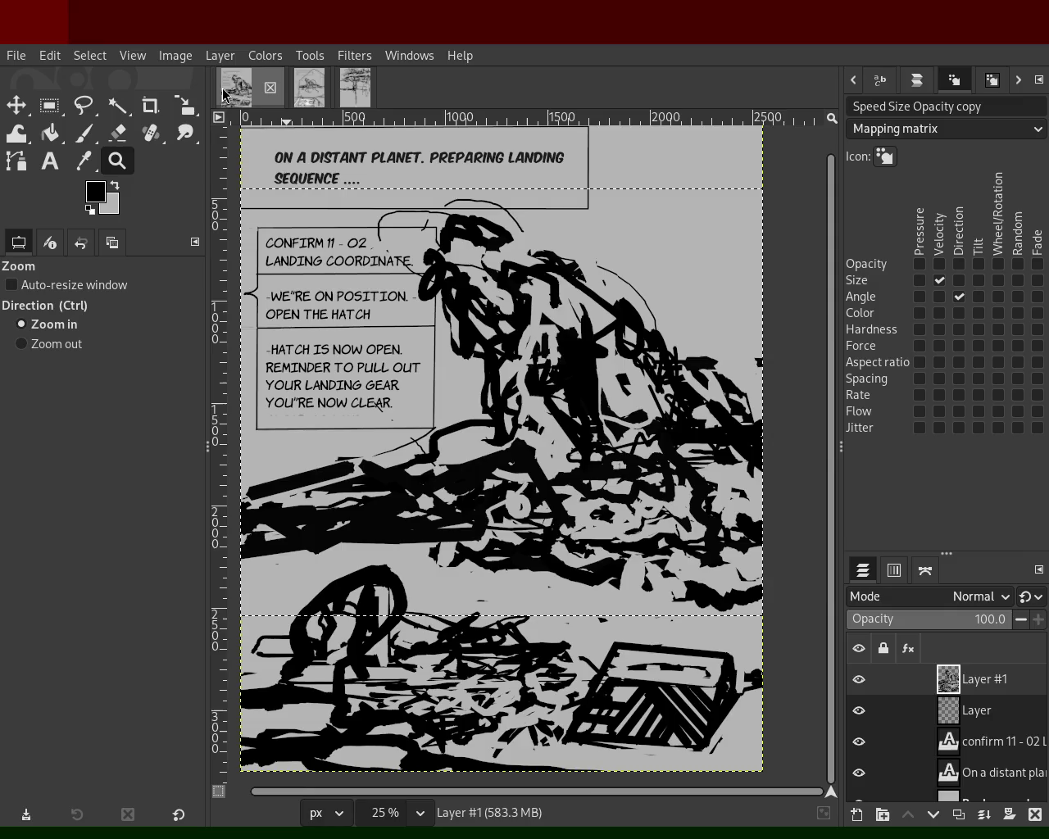
click(299, 94)
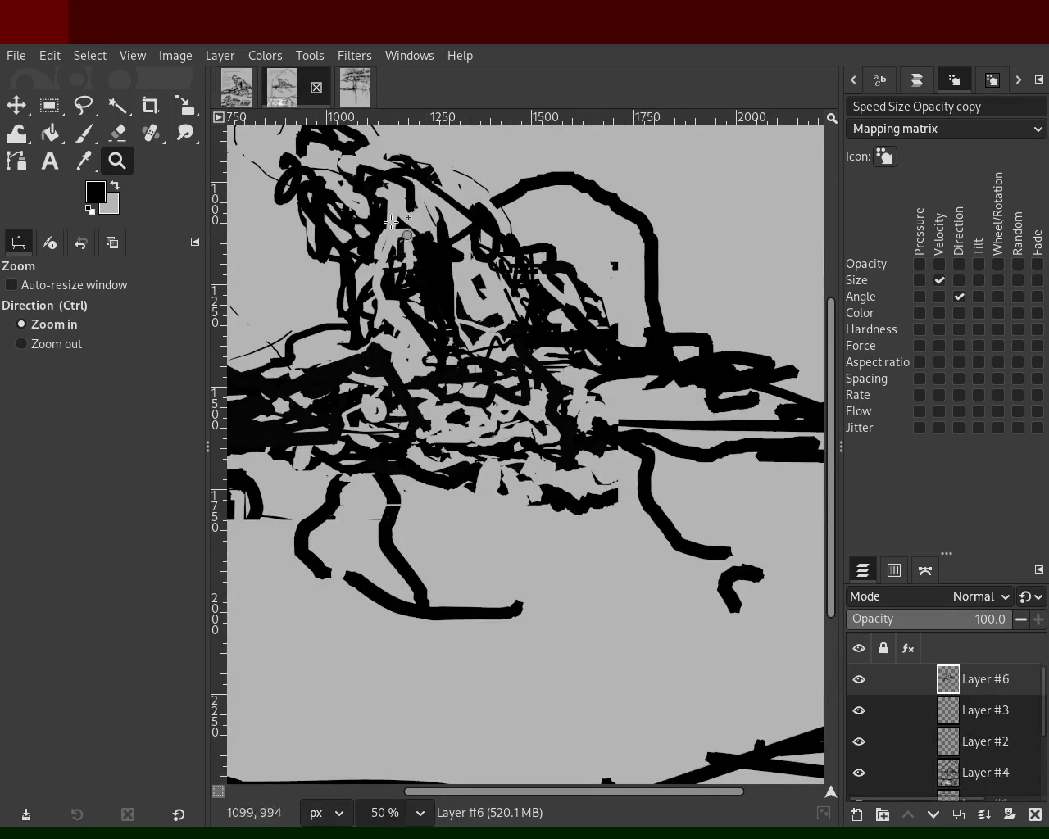
Close the Layer #6 image with Ctrl+W and show the scribble sketch image.
key(ctrl+w)
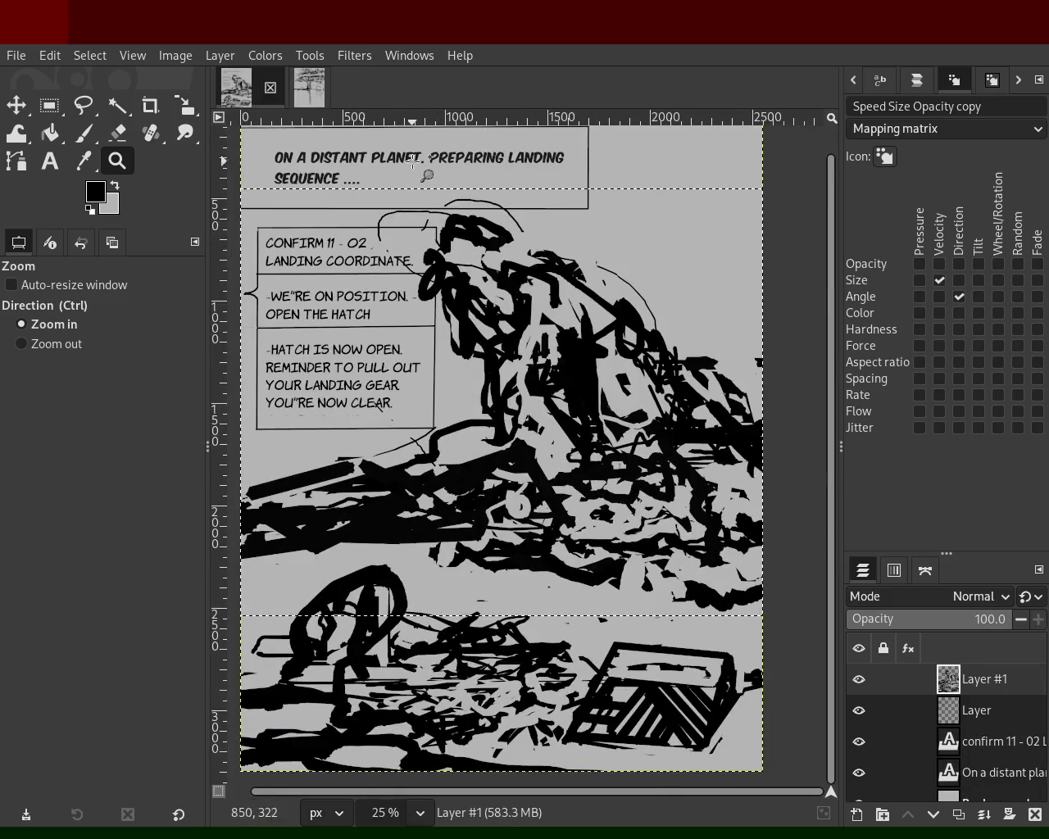
click(309, 87)
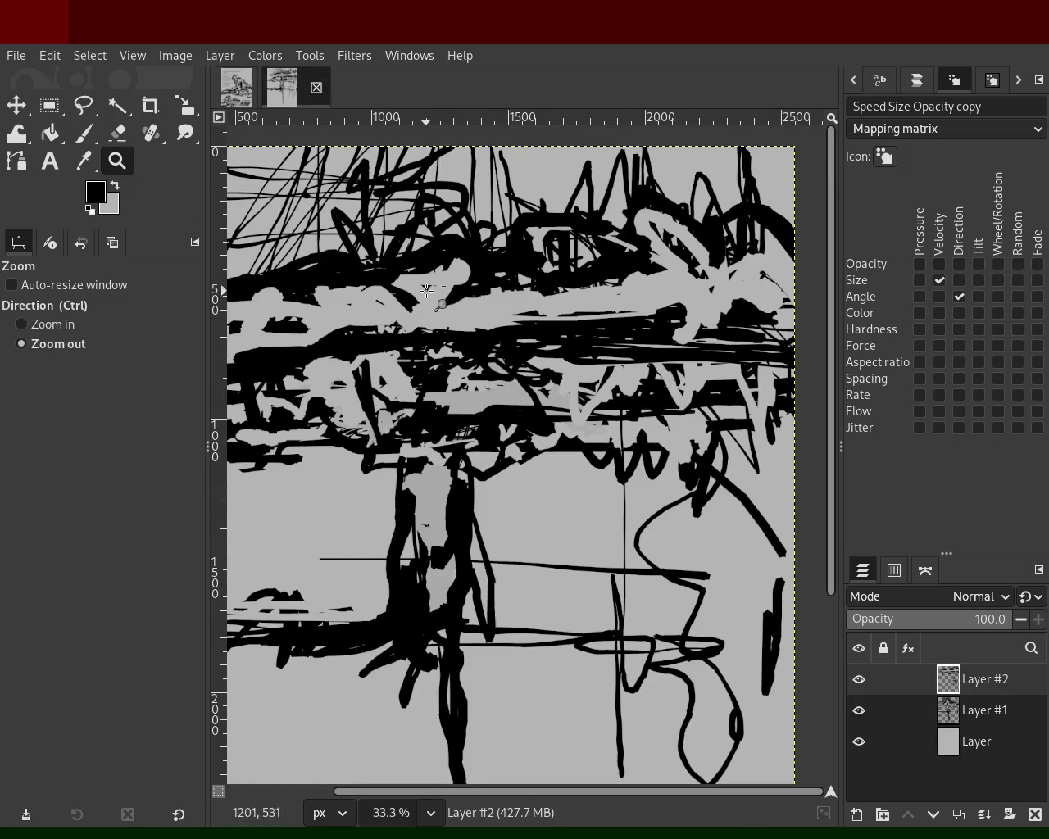
scroll(427, 292, down, 2)
scroll(246, 258, up, 2)
scroll(246, 258, up, 1)
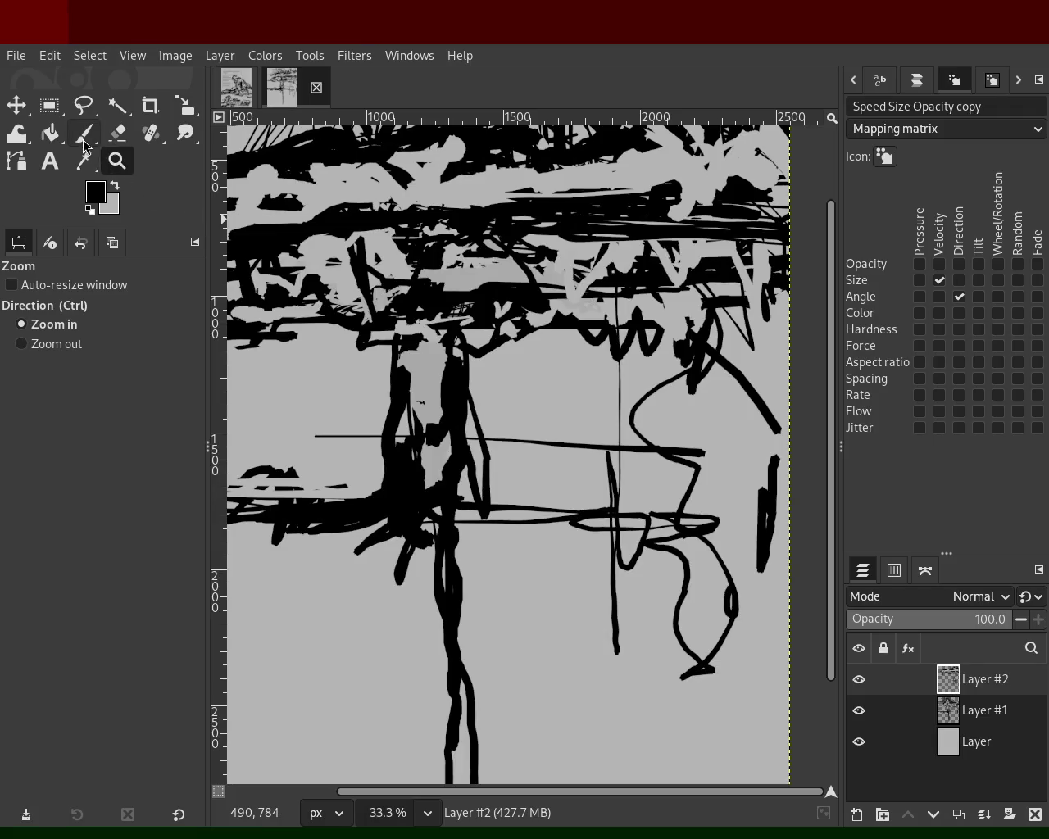
Paint black scribbles across the lower half of the sketch.
click(83, 134)
mouse_move(410, 504)
mouse_down()
mouse_move(421, 621)
mouse_move(391, 638)
mouse_move(518, 638)
mouse_move(229, 631)
mouse_move(613, 626)
mouse_up()
drag(625, 683, 777, 653)
mouse_move(691, 679)
mouse_down()
mouse_move(811, 713)
mouse_move(776, 718)
mouse_move(625, 615)
mouse_move(726, 599)
mouse_move(729, 480)
mouse_move(652, 453)
mouse_move(710, 349)
mouse_move(638, 327)
mouse_move(694, 267)
mouse_move(509, 268)
mouse_move(571, 202)
mouse_move(705, 223)
mouse_move(539, 169)
mouse_move(407, 248)
mouse_move(287, 252)
mouse_move(238, 215)
mouse_up()
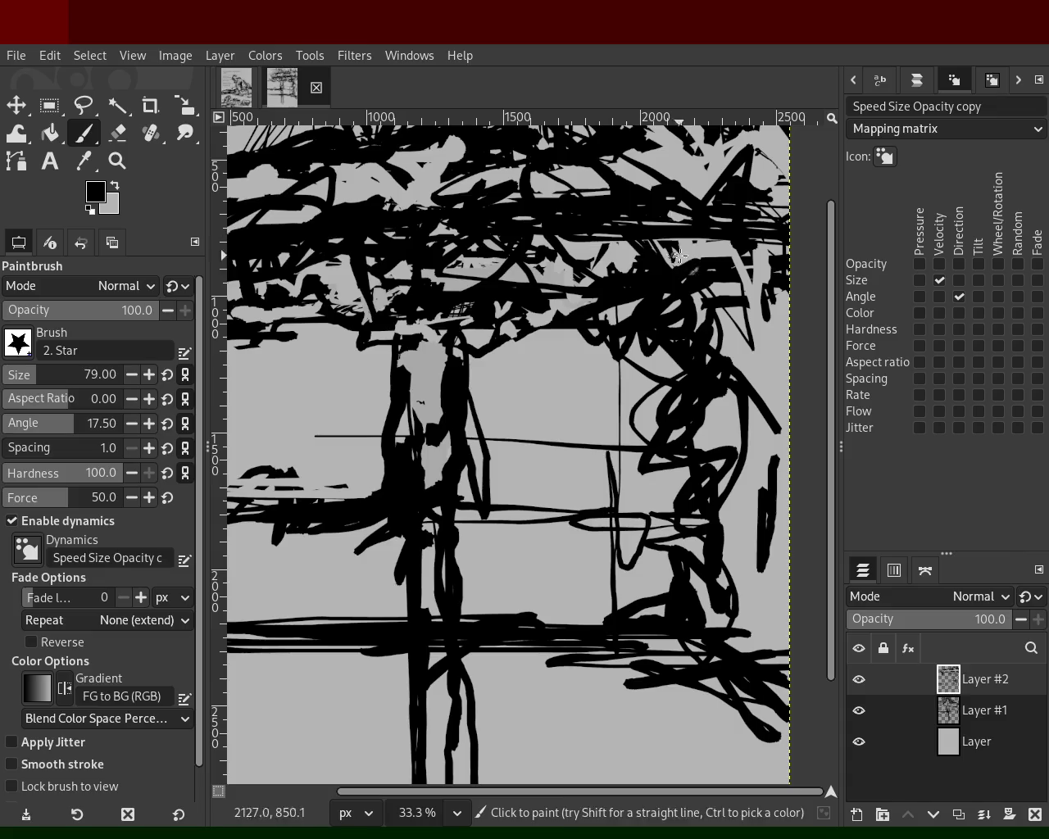
Overpaint light-grey strokes down the right side, undoing a stray grey scribble.
ctrl+click(621, 252)
mouse_move(622, 314)
mouse_down()
mouse_move(656, 286)
mouse_move(719, 490)
mouse_move(685, 611)
mouse_move(758, 655)
mouse_move(500, 668)
mouse_move(688, 631)
mouse_move(271, 635)
mouse_move(620, 604)
mouse_up()
key(ctrl+z)
ctrl+click(618, 252)
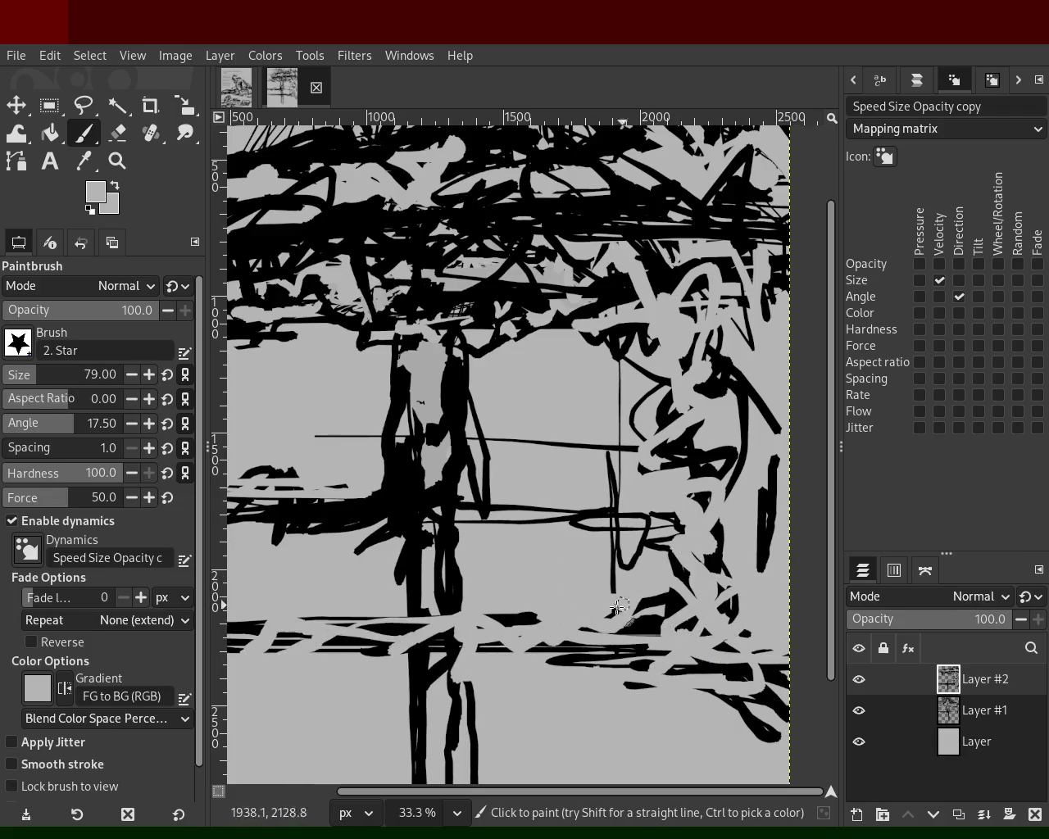
Add black strokes in the lower middle and grey down the middle, undoing stray grey strokes.
ctrl+click(359, 627)
mouse_move(361, 629)
mouse_down()
mouse_move(445, 374)
mouse_move(421, 760)
mouse_up()
ctrl+click(439, 368)
drag(352, 508, 385, 357)
key(ctrl+z)
mouse_move(480, 270)
mouse_down()
mouse_move(528, 280)
mouse_move(276, 306)
mouse_up()
key(ctrl+z)
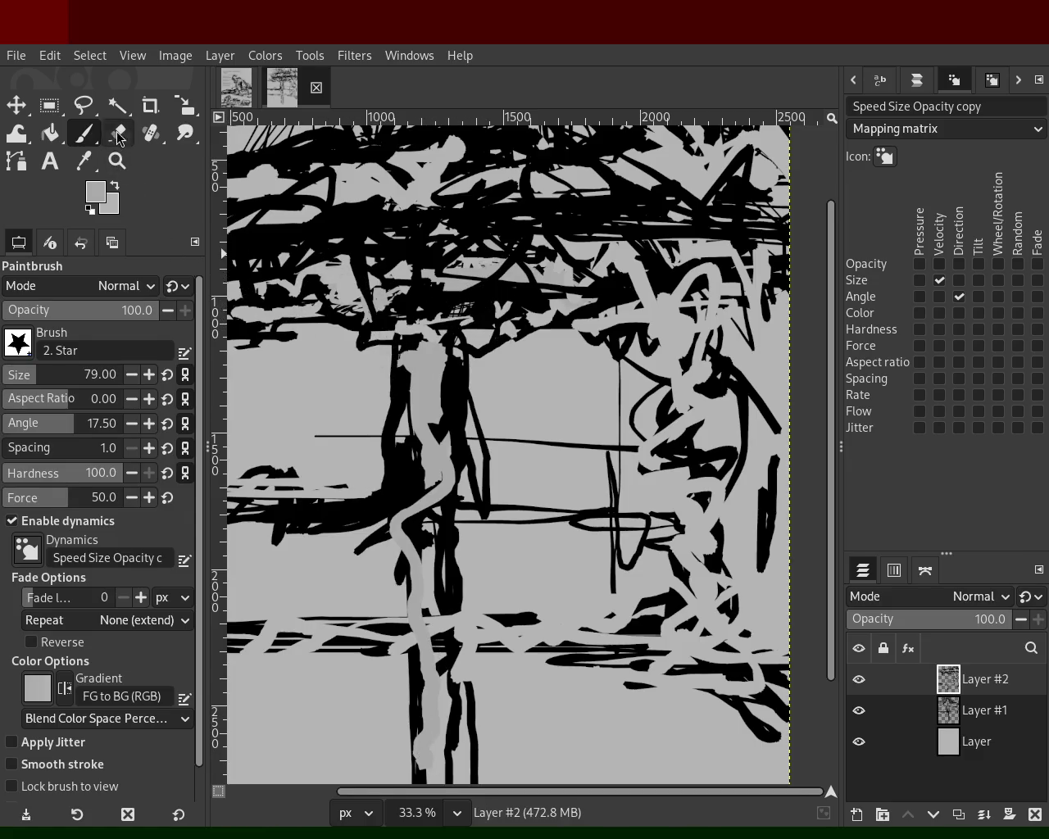
click(119, 136)
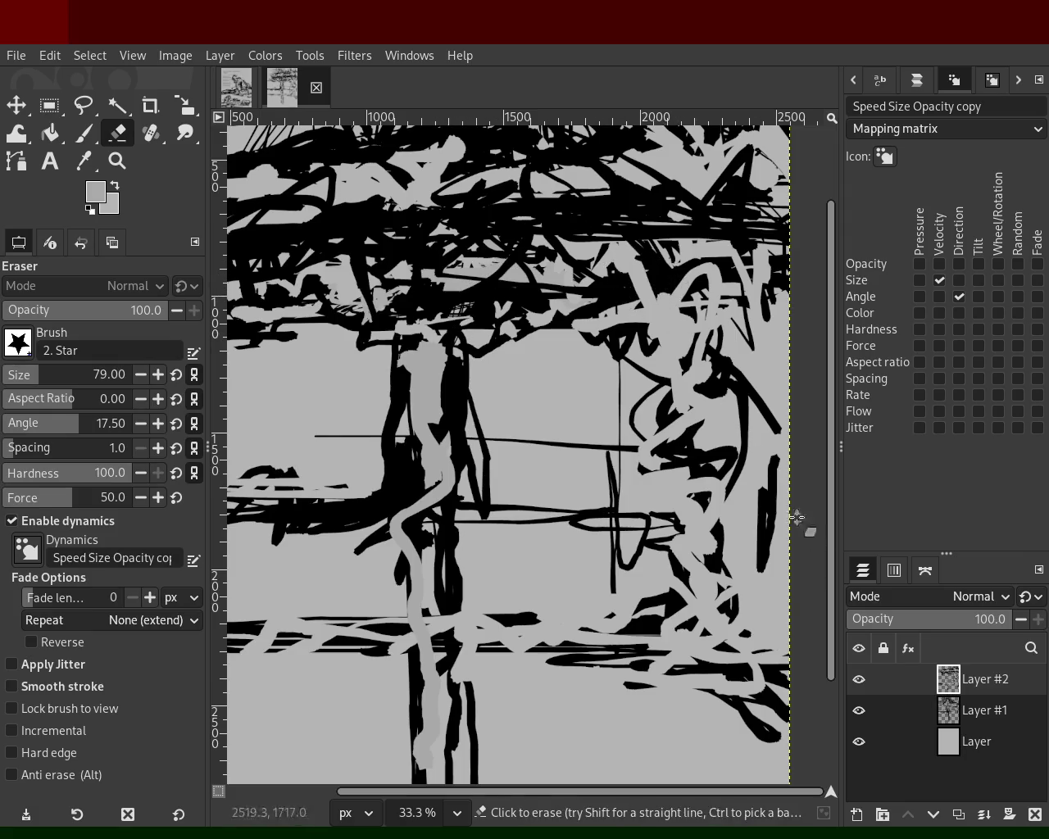
click(858, 680)
Hide Layer #1 and the background Layer so only Layer #2 shows, then zoom out to view it.
drag(859, 710, 859, 741)
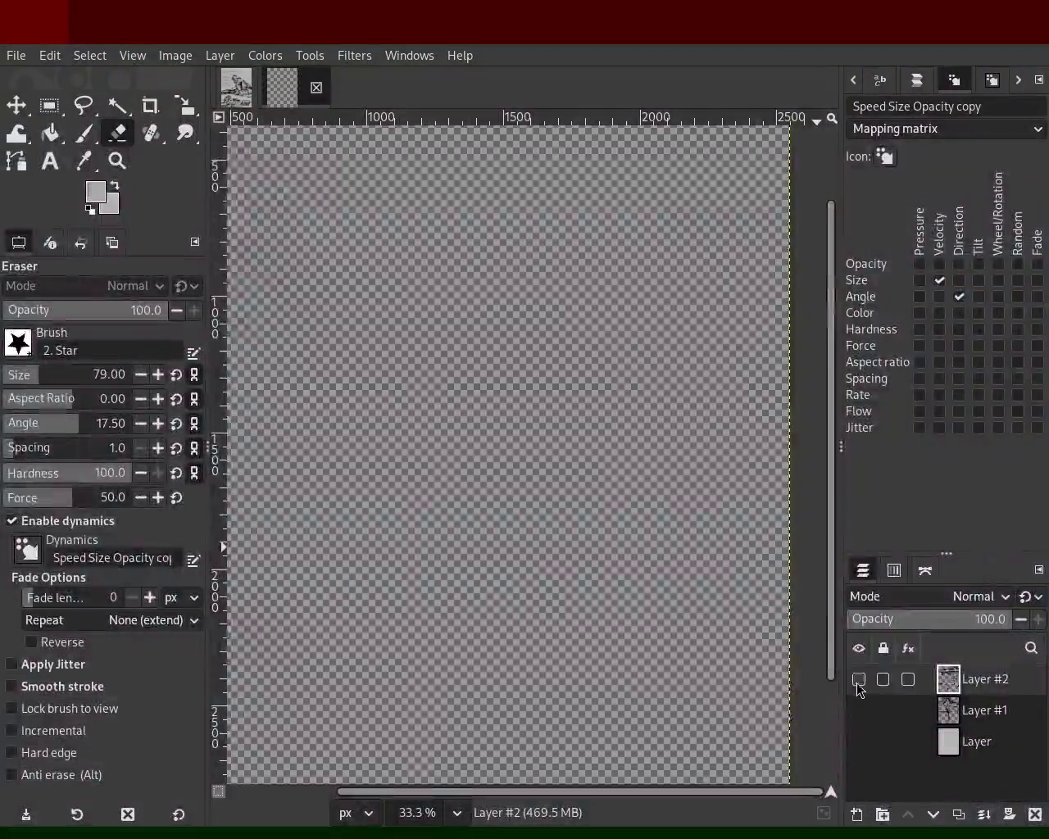
click(859, 679)
click(123, 168)
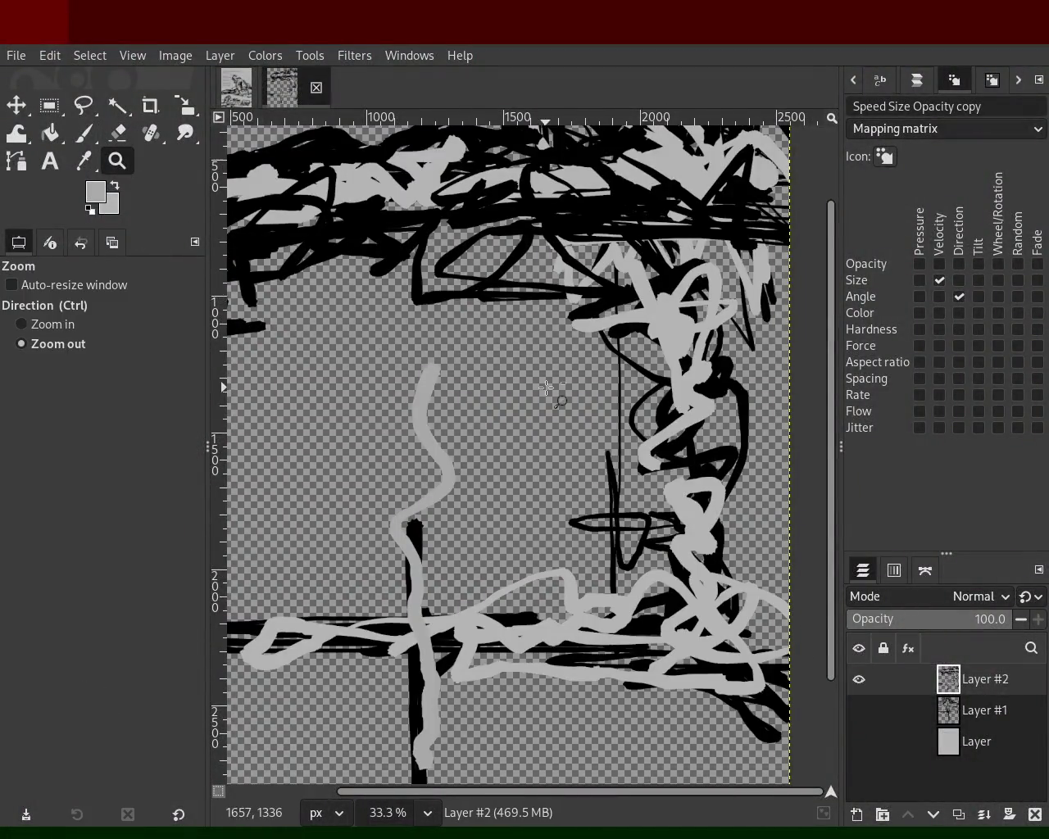
scroll(569, 435, down, 3)
scroll(557, 393, up, 2)
scroll(541, 348, down, 2)
scroll(541, 349, up, 2)
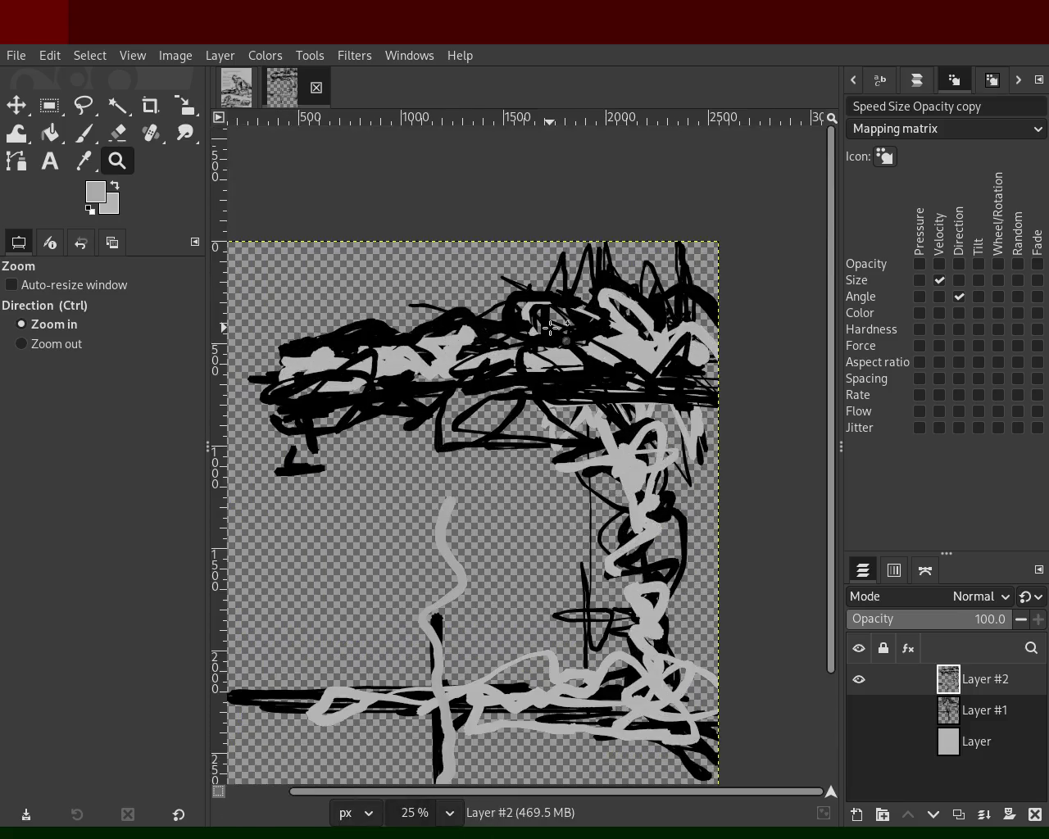
scroll(566, 377, down, 1)
scroll(577, 388, up, 1)
scroll(577, 388, down, 1)
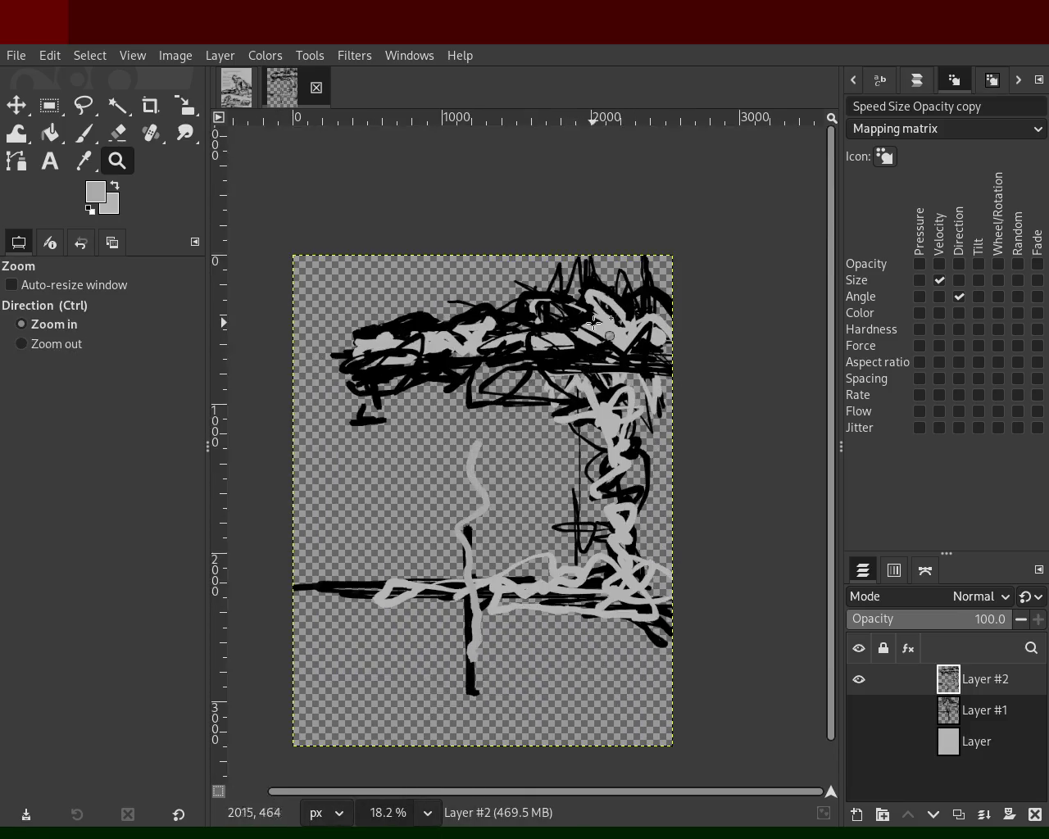
scroll(590, 328, up, 3)
click(84, 133)
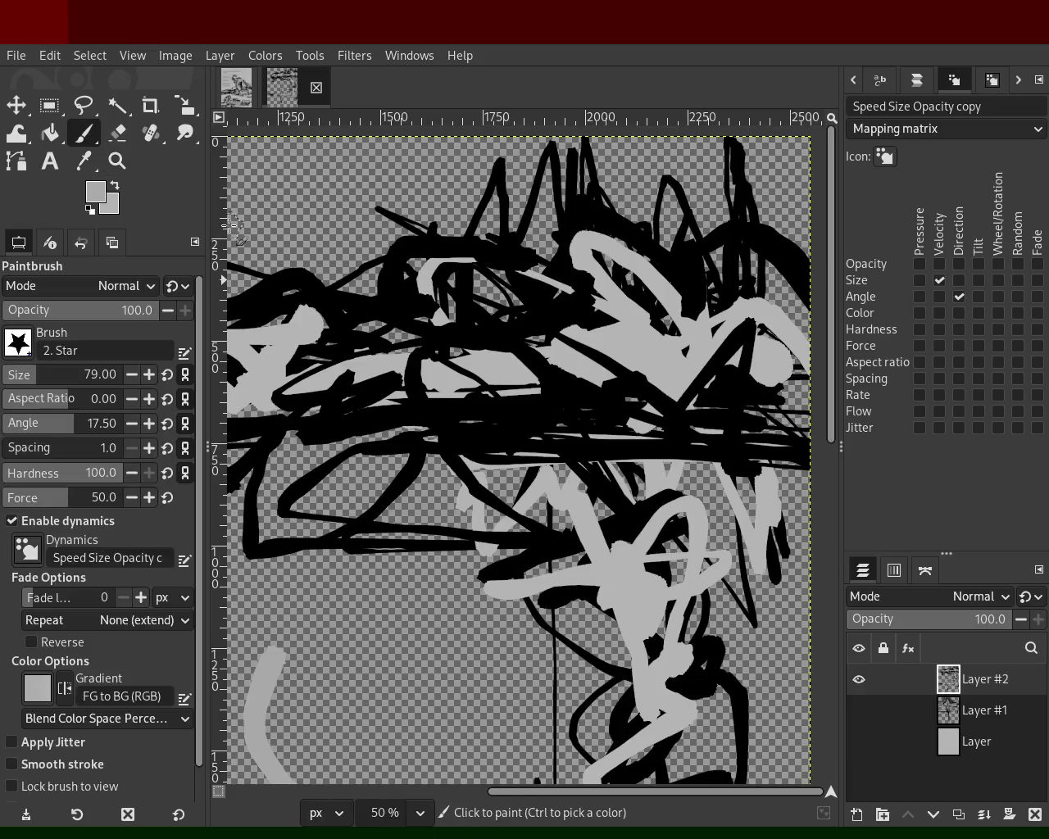
Weave alternating light-grey and black strokes through Layer #2's upper band and centre.
mouse_move(655, 365)
mouse_down()
mouse_move(590, 413)
mouse_move(677, 361)
mouse_move(638, 337)
mouse_move(713, 384)
mouse_move(747, 423)
mouse_move(430, 371)
mouse_move(321, 372)
mouse_move(516, 331)
mouse_move(497, 310)
mouse_move(275, 328)
mouse_move(455, 353)
mouse_move(590, 303)
mouse_up()
ctrl+click(528, 331)
mouse_move(690, 235)
mouse_down()
mouse_move(630, 258)
mouse_move(540, 248)
mouse_move(675, 354)
mouse_move(452, 293)
mouse_move(271, 381)
mouse_move(234, 385)
mouse_up()
ctrl+click(416, 373)
mouse_move(436, 356)
mouse_down()
mouse_move(445, 388)
mouse_move(503, 342)
mouse_move(457, 304)
mouse_move(634, 414)
mouse_move(428, 450)
mouse_move(442, 432)
mouse_move(357, 468)
mouse_move(475, 520)
mouse_move(529, 615)
mouse_move(593, 689)
mouse_move(556, 615)
mouse_move(630, 783)
mouse_move(545, 613)
mouse_up()
ctrl+click(427, 450)
ctrl+click(646, 634)
mouse_move(646, 634)
mouse_down()
mouse_move(642, 625)
mouse_move(590, 726)
mouse_move(527, 581)
mouse_move(442, 513)
mouse_move(534, 472)
mouse_move(491, 420)
mouse_up()
ctrl+click(491, 420)
mouse_move(533, 462)
mouse_down()
mouse_move(503, 535)
mouse_move(570, 587)
mouse_move(553, 718)
mouse_move(679, 826)
mouse_move(655, 713)
mouse_up()
ctrl+click(496, 541)
mouse_move(508, 546)
mouse_down()
mouse_move(418, 407)
mouse_move(276, 453)
mouse_move(336, 389)
mouse_move(460, 364)
mouse_up()
mouse_move(492, 320)
mouse_down()
mouse_move(234, 323)
mouse_move(406, 348)
mouse_up()
Adjust the zoom, then paint interleaved grey and black strokes across the left band.
click(117, 161)
key(minus)
key(minus)
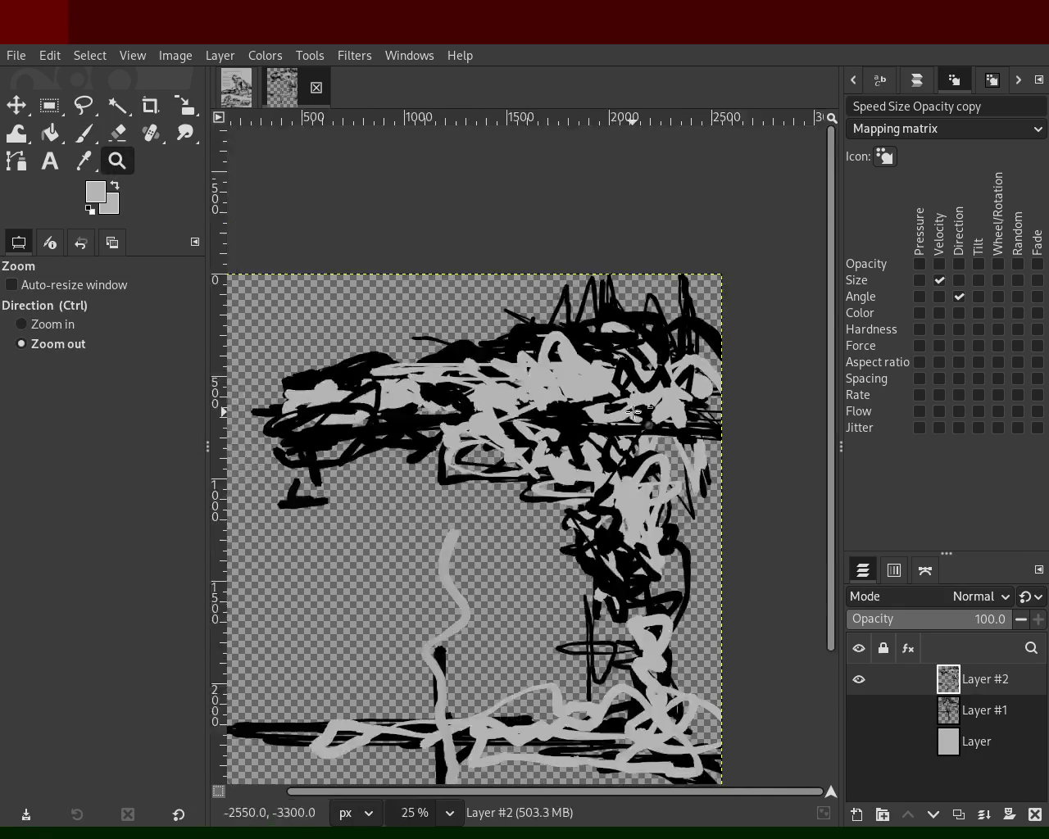
key(plus)
click(84, 135)
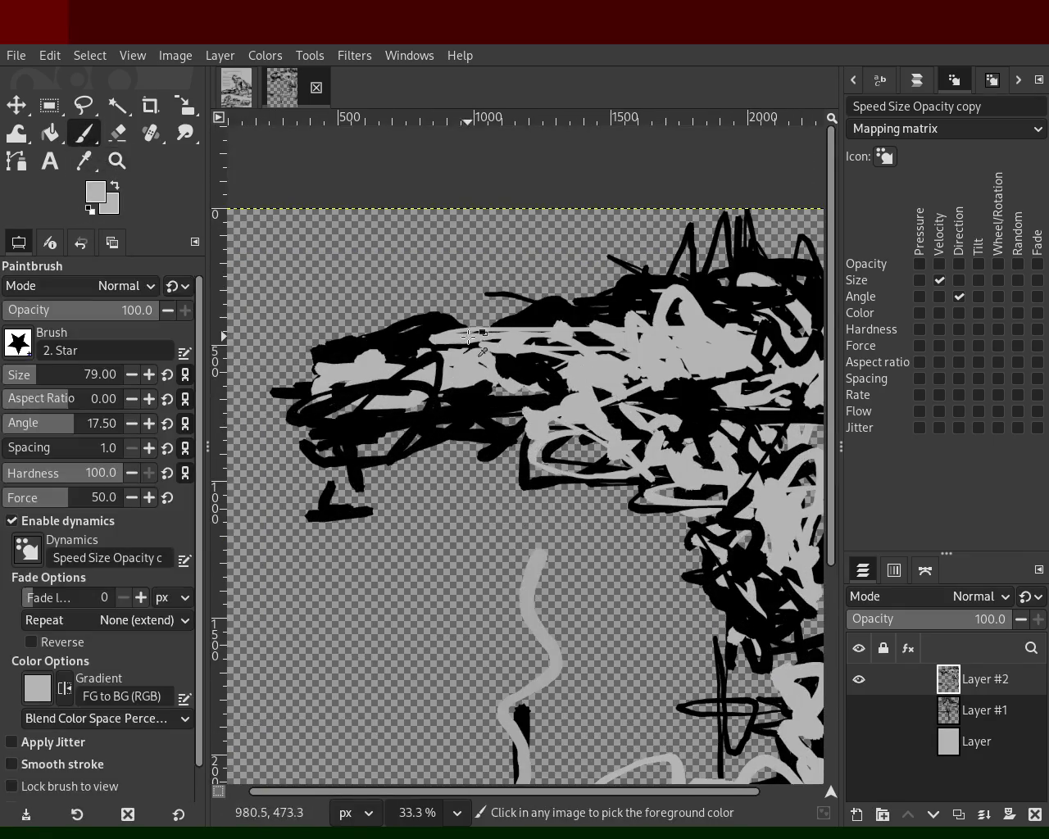
mouse_move(495, 362)
mouse_down()
mouse_move(477, 375)
mouse_move(665, 395)
mouse_move(221, 401)
mouse_move(175, 412)
mouse_move(417, 414)
mouse_move(473, 433)
mouse_move(221, 391)
mouse_move(205, 419)
mouse_move(328, 397)
mouse_up()
ctrl+click(473, 432)
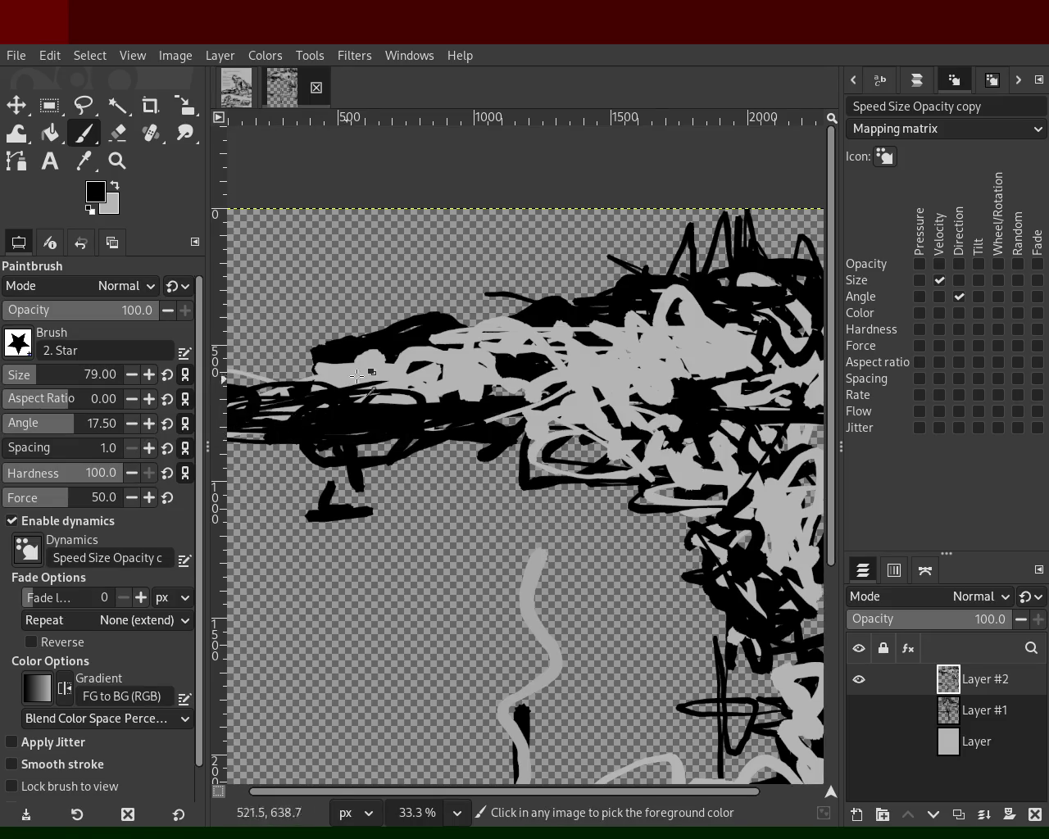
ctrl+click(424, 386)
mouse_move(425, 386)
mouse_down()
mouse_move(311, 420)
mouse_move(293, 400)
mouse_move(370, 387)
mouse_up()
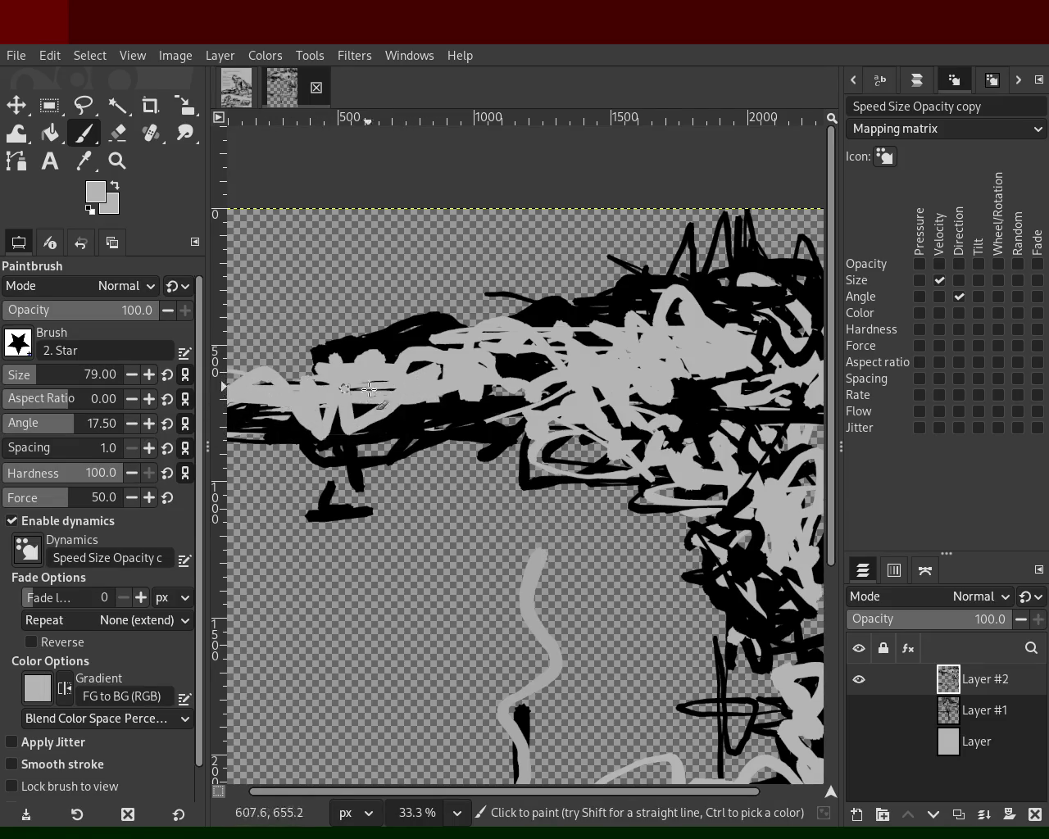
ctrl+click(405, 333)
mouse_move(405, 333)
mouse_down()
mouse_move(146, 371)
mouse_move(329, 381)
mouse_move(465, 325)
mouse_move(630, 304)
mouse_move(509, 376)
mouse_move(542, 333)
mouse_up()
Undo stray grey strokes, add grey and black on the left band, then zoom out.
ctrl+click(667, 343)
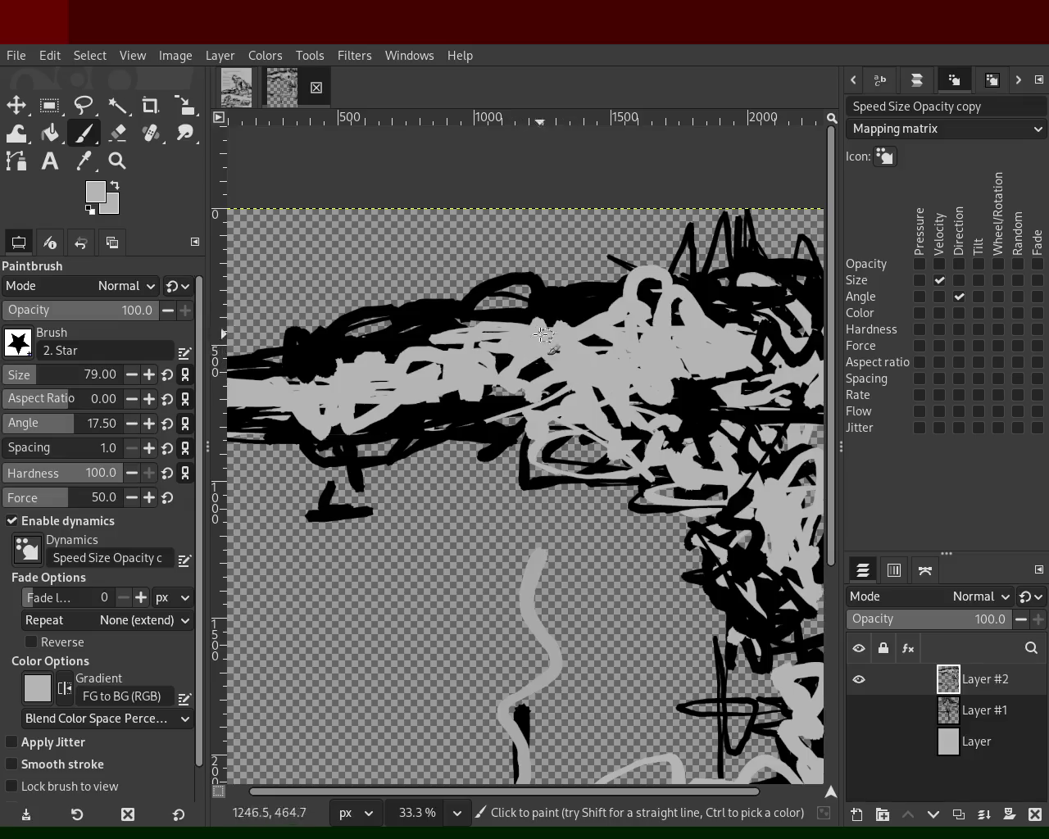
key(ctrl+z)
mouse_move(604, 334)
mouse_down()
mouse_move(439, 288)
mouse_move(215, 387)
mouse_move(318, 382)
mouse_up()
key(ctrl+z)
mouse_move(380, 406)
mouse_down()
mouse_move(466, 427)
mouse_move(342, 395)
mouse_up()
ctrl+click(492, 443)
click(117, 161)
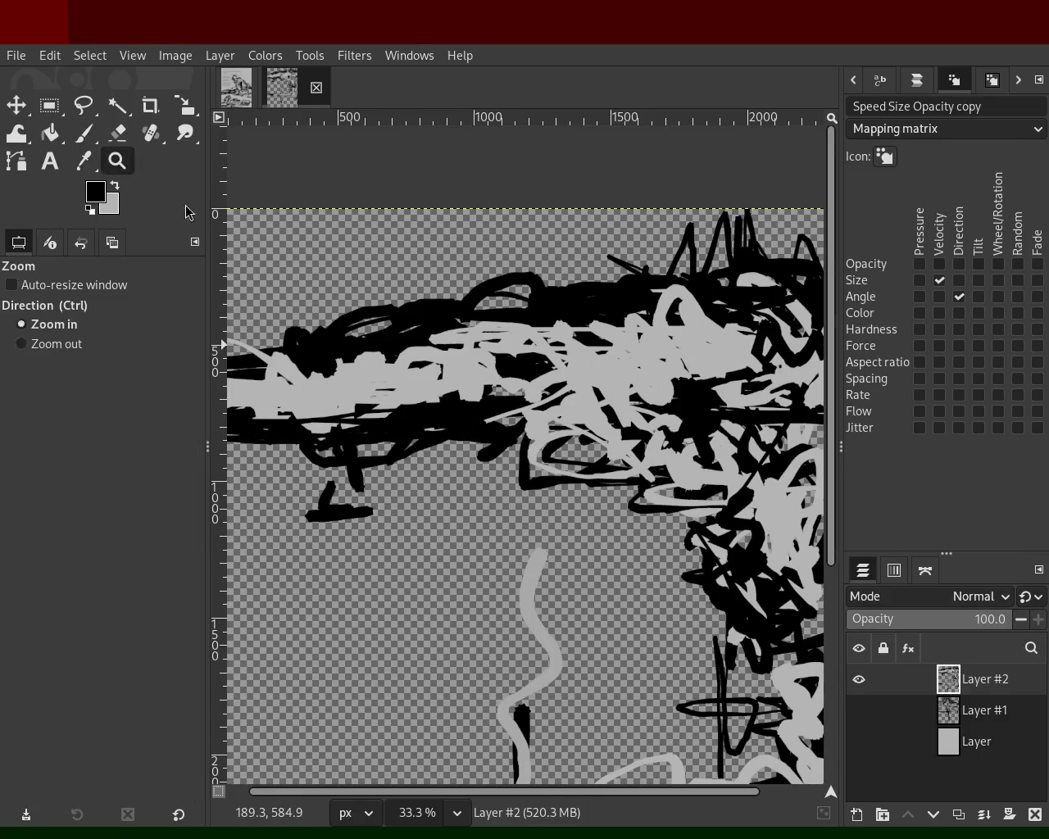
ctrl+click(463, 377)
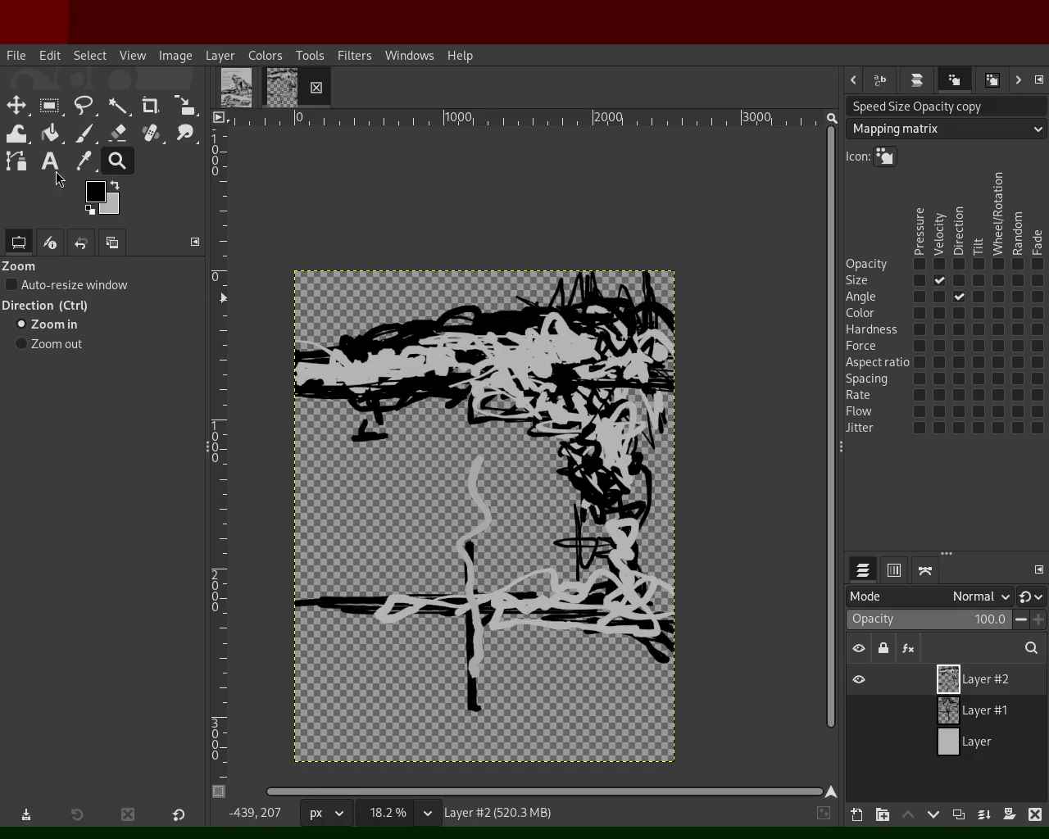
click(84, 133)
Alternate black and light-grey strokes across the upper band, repainting its upper-left part.
ctrl+click(521, 372)
ctrl+click(418, 388)
mouse_move(459, 382)
mouse_down()
mouse_move(491, 376)
mouse_move(436, 354)
mouse_move(374, 390)
mouse_move(370, 369)
mouse_move(455, 347)
mouse_up()
ctrl+click(409, 346)
mouse_move(400, 397)
mouse_down()
mouse_move(458, 384)
mouse_move(400, 392)
mouse_up()
ctrl+click(414, 397)
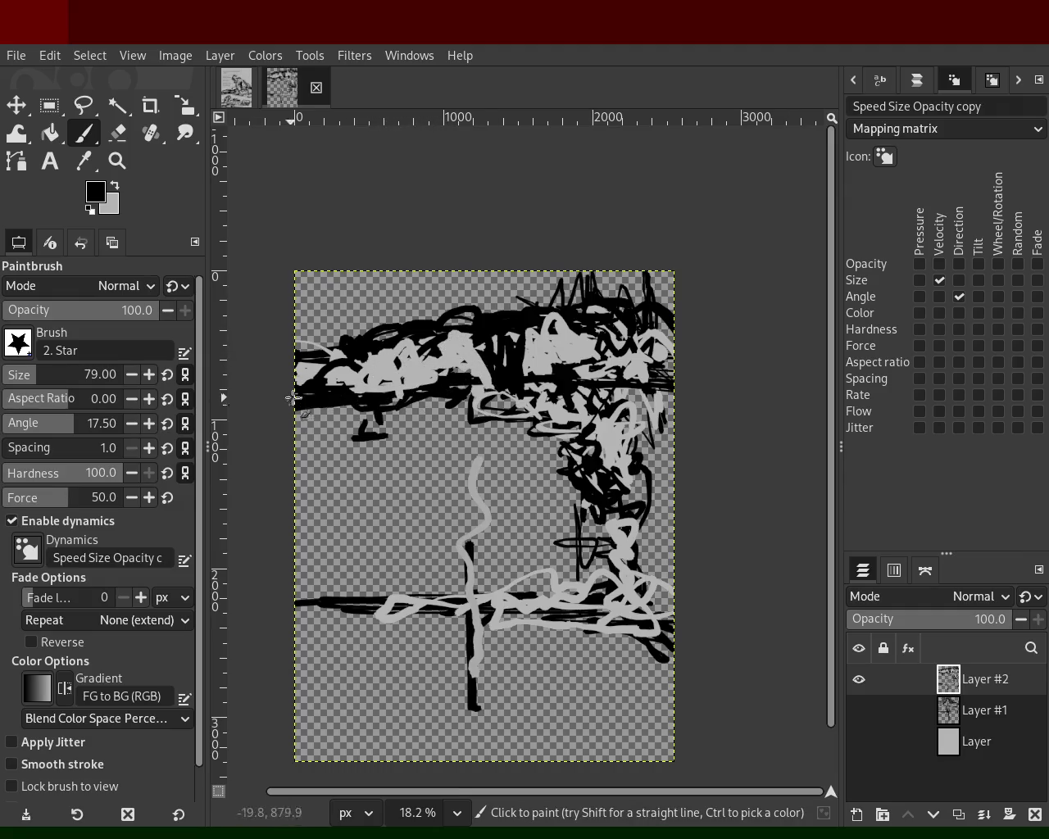
drag(369, 377, 316, 385)
ctrl+click(369, 385)
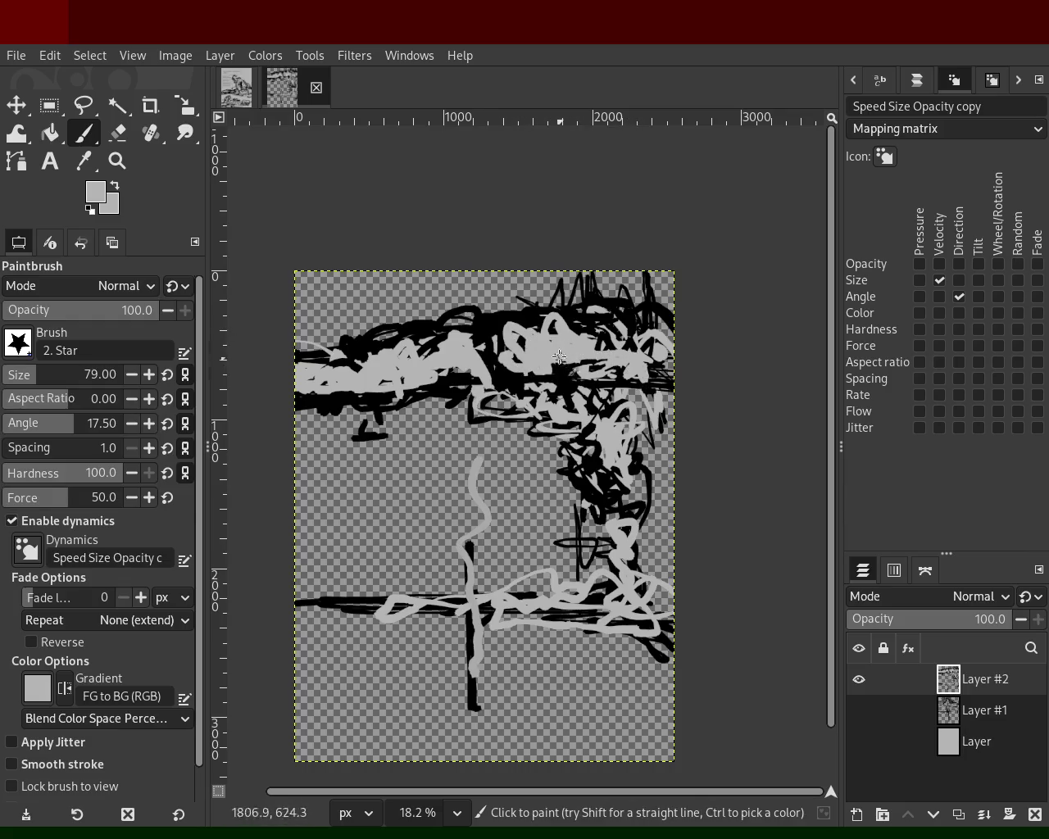
Paint grey down the right column, black along the lower band, and a thin wavy grey line.
mouse_move(547, 420)
mouse_down()
mouse_move(574, 545)
mouse_move(594, 564)
mouse_up()
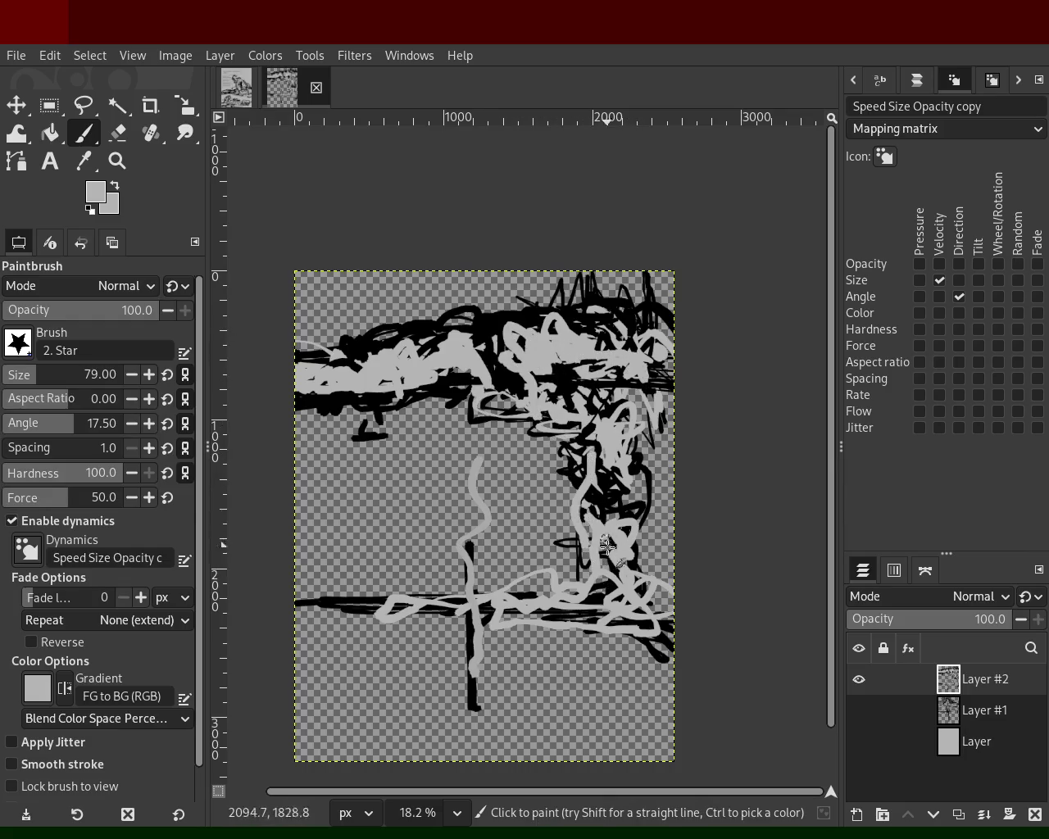
ctrl+click(605, 541)
mouse_move(550, 599)
mouse_down()
mouse_move(362, 602)
mouse_move(593, 596)
mouse_up()
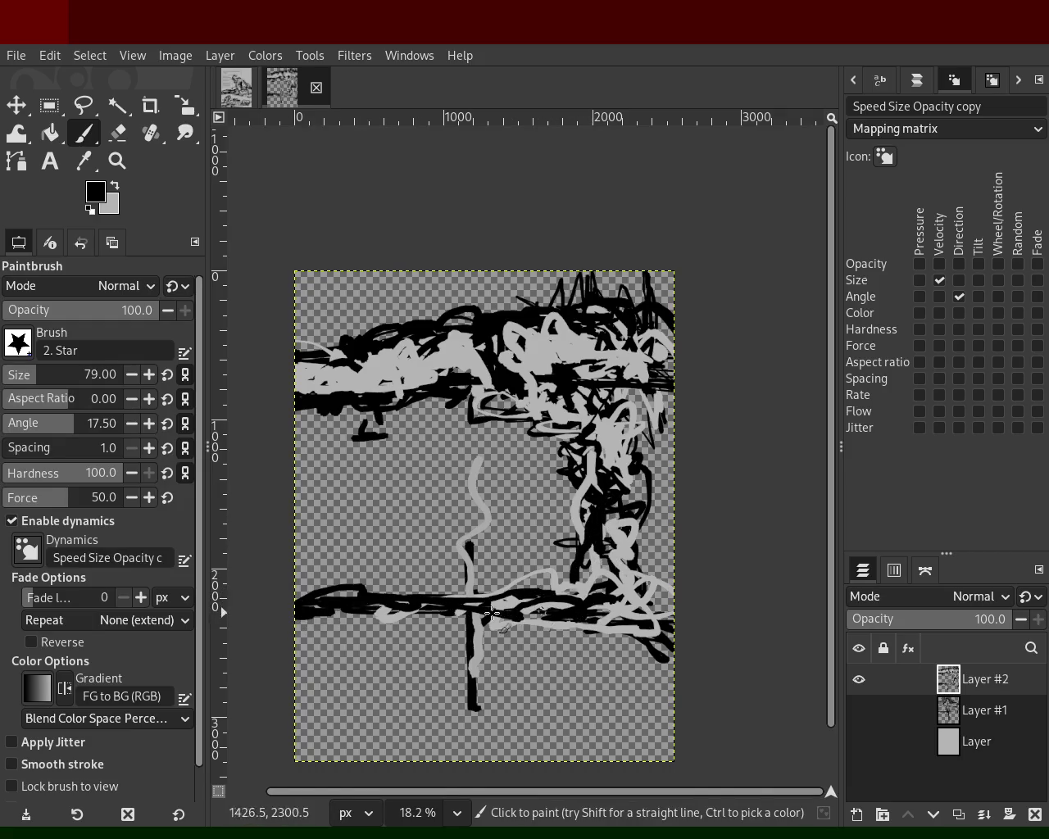
key(ctrl)
ctrl+click(521, 578)
drag(521, 579, 459, 465)
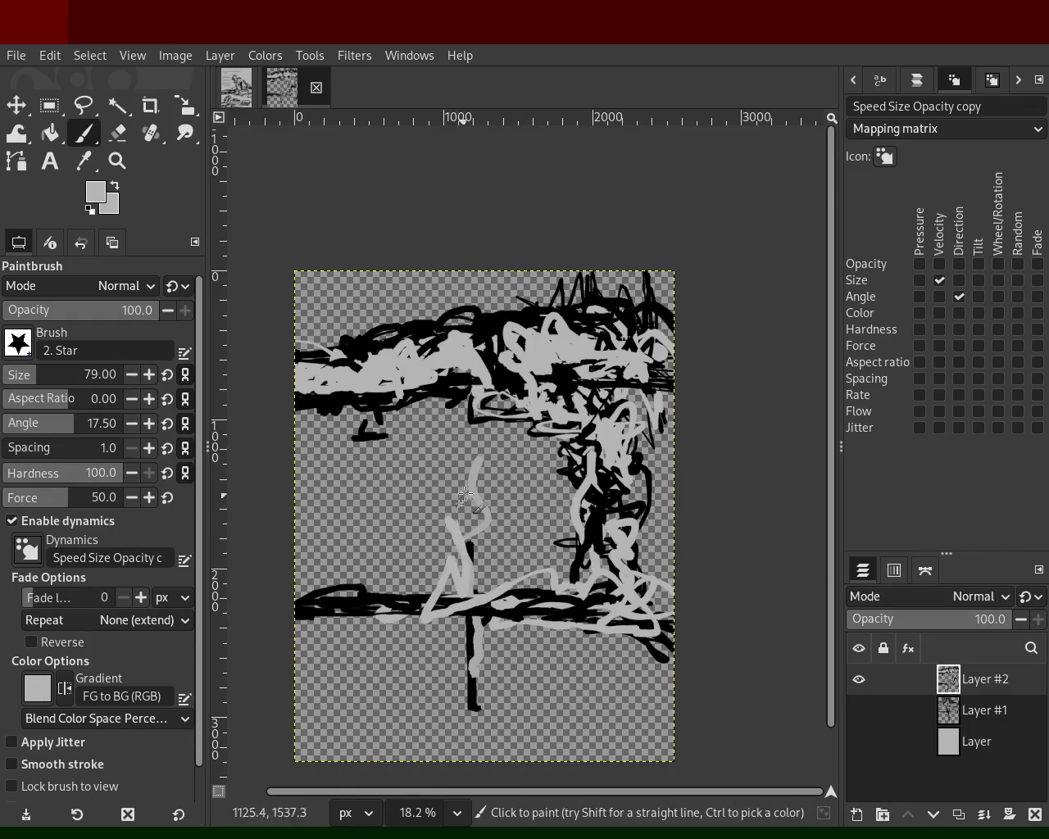
key(ctrl+z)
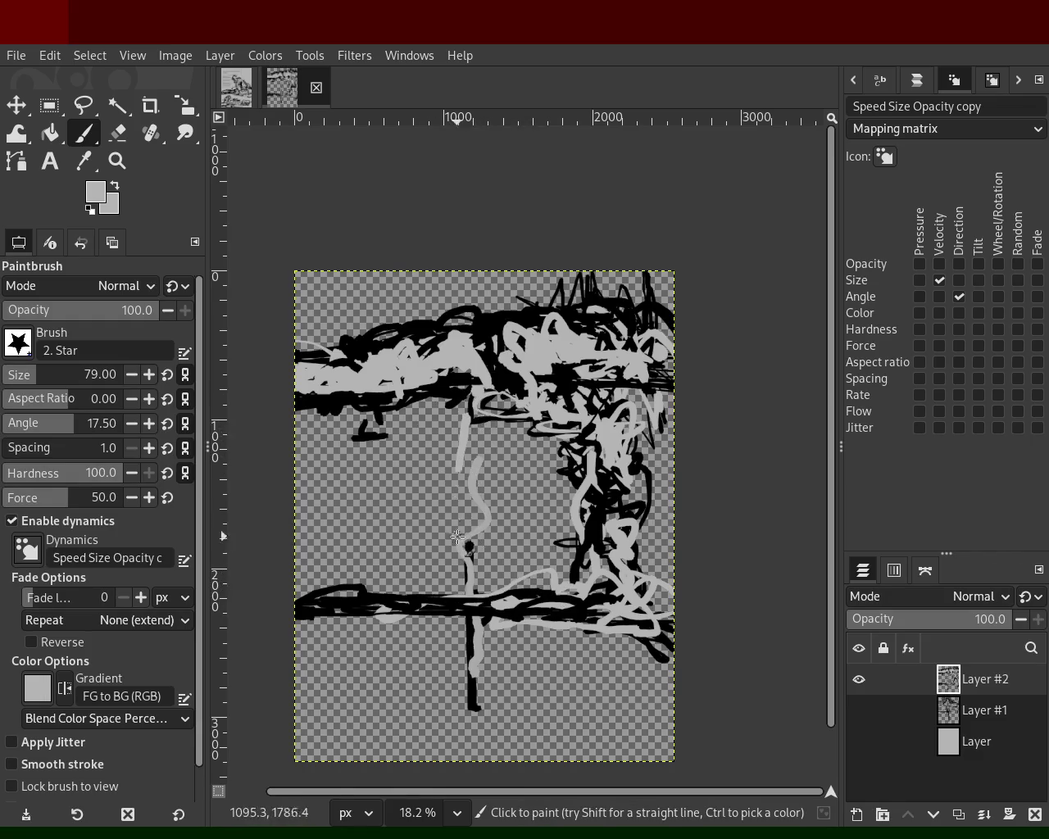
drag(479, 414, 472, 561)
Dab small grey star marks and add short grey and black strokes near the right column.
ctrl+click(514, 391)
ctrl+click(472, 369)
ctrl+click(566, 377)
click(567, 367)
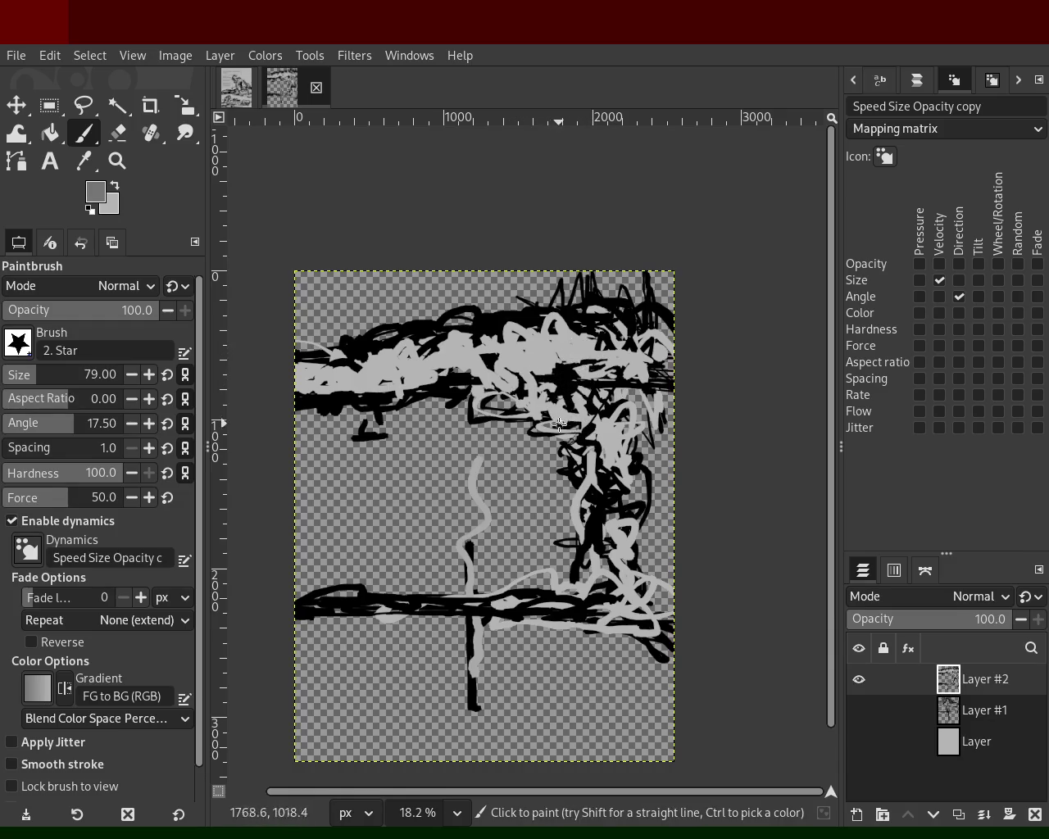
ctrl+click(534, 323)
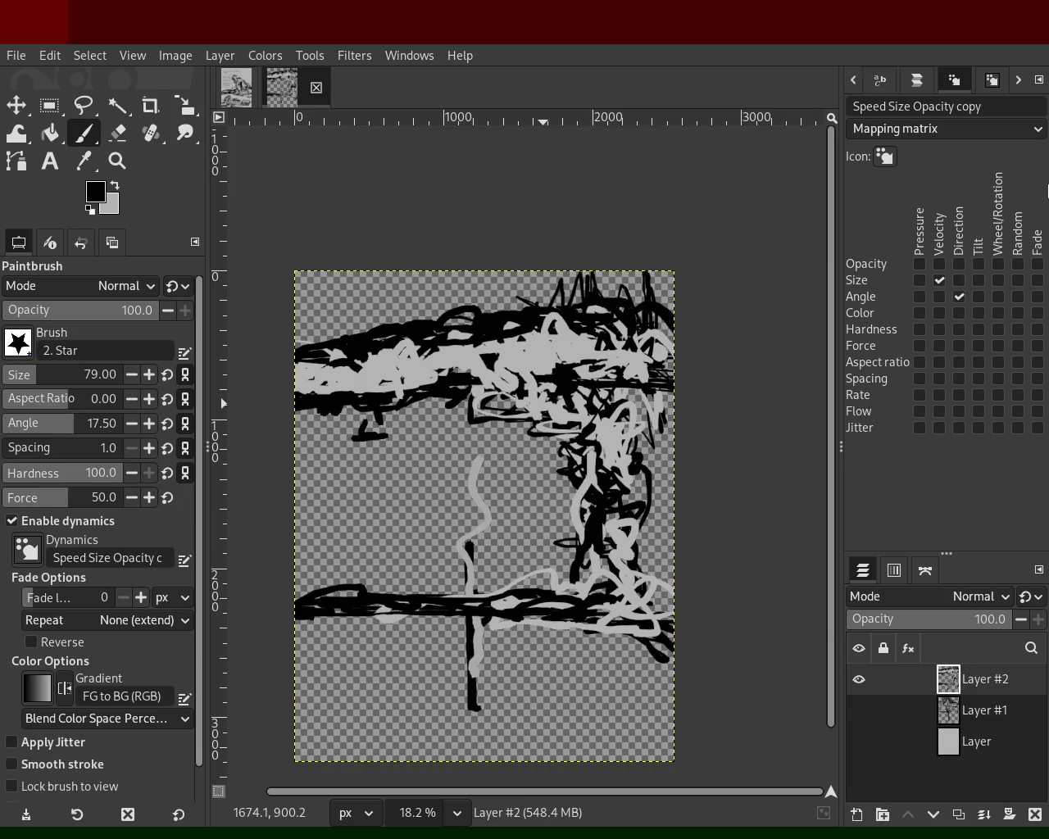
ctrl+click(528, 407)
drag(529, 407, 547, 417)
ctrl+click(561, 366)
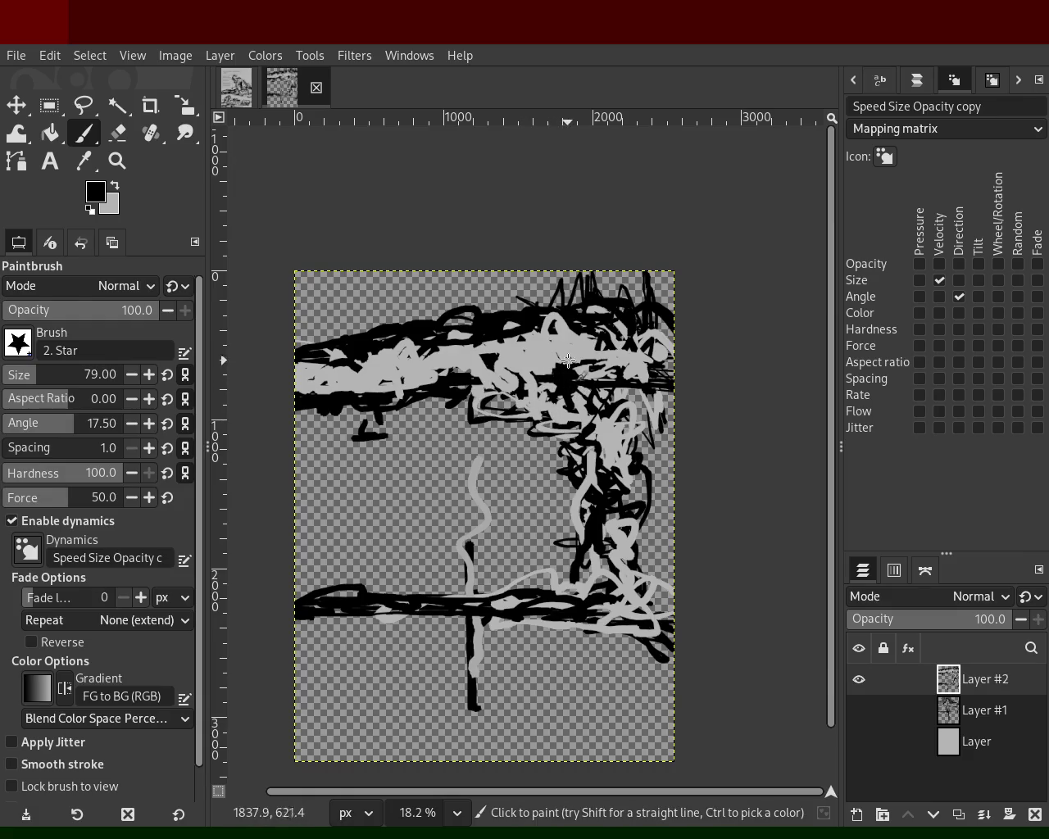
mouse_move(561, 366)
mouse_down()
mouse_move(552, 349)
mouse_move(540, 372)
mouse_move(568, 354)
mouse_move(590, 379)
mouse_move(587, 324)
mouse_move(575, 574)
mouse_move(541, 578)
mouse_move(561, 614)
mouse_move(505, 579)
mouse_move(596, 608)
mouse_move(244, 607)
mouse_up()
ctrl+click(540, 371)
Cover the lower black band and upper-left band with light grey, then hide Layer #2.
ctrl+click(587, 325)
ctrl+click(561, 596)
key(ctrl+z)
mouse_move(321, 609)
mouse_down()
mouse_move(546, 592)
mouse_move(498, 591)
mouse_move(611, 527)
mouse_move(608, 586)
mouse_move(554, 423)
mouse_move(463, 404)
mouse_move(553, 380)
mouse_move(663, 385)
mouse_move(680, 359)
mouse_move(636, 451)
mouse_move(632, 492)
mouse_move(595, 587)
mouse_move(567, 576)
mouse_up()
ctrl+click(597, 536)
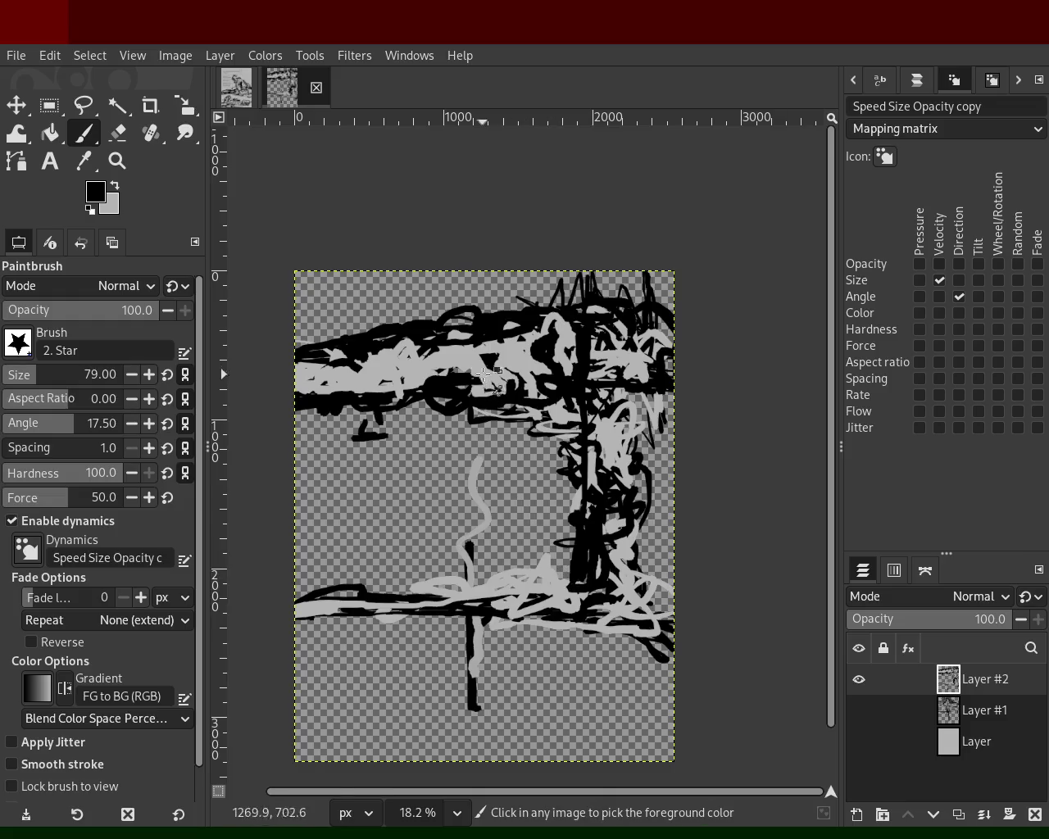
ctrl+click(485, 528)
mouse_move(420, 384)
mouse_down()
mouse_move(381, 395)
mouse_move(426, 336)
mouse_move(288, 371)
mouse_up()
ctrl+click(426, 336)
ctrl+click(423, 364)
mouse_move(423, 364)
mouse_down()
mouse_move(304, 381)
mouse_move(451, 371)
mouse_move(427, 351)
mouse_move(385, 395)
mouse_up()
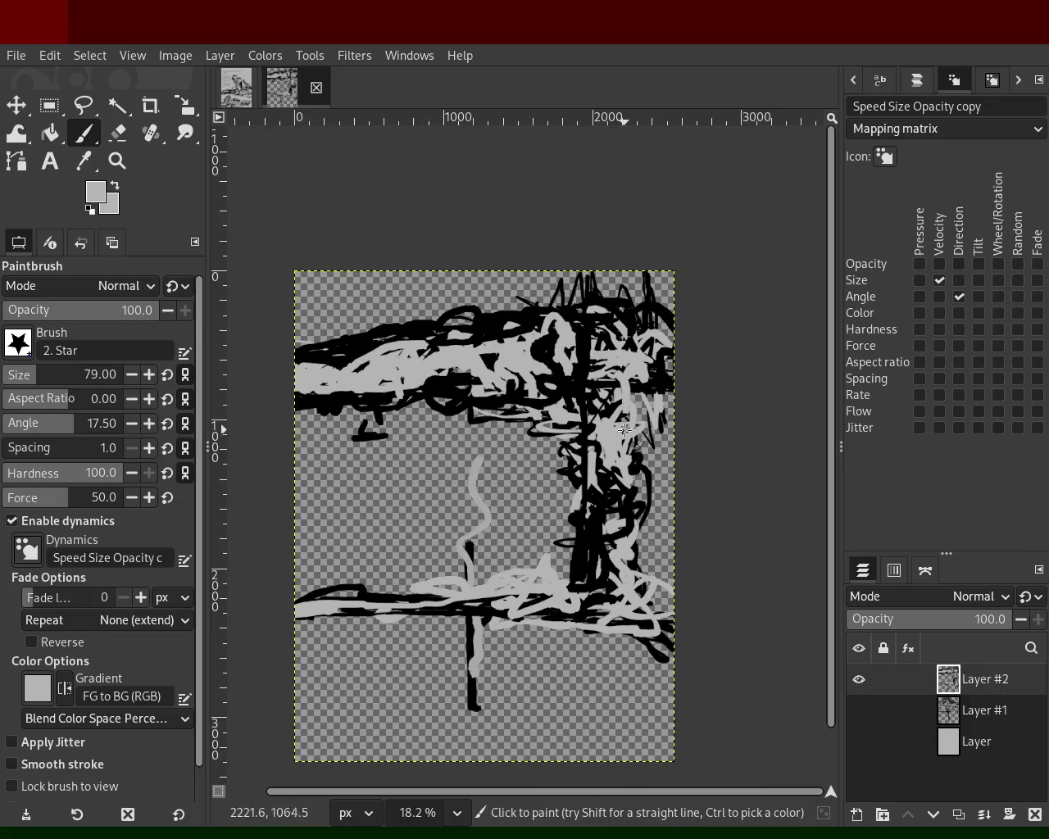
click(859, 698)
click(859, 687)
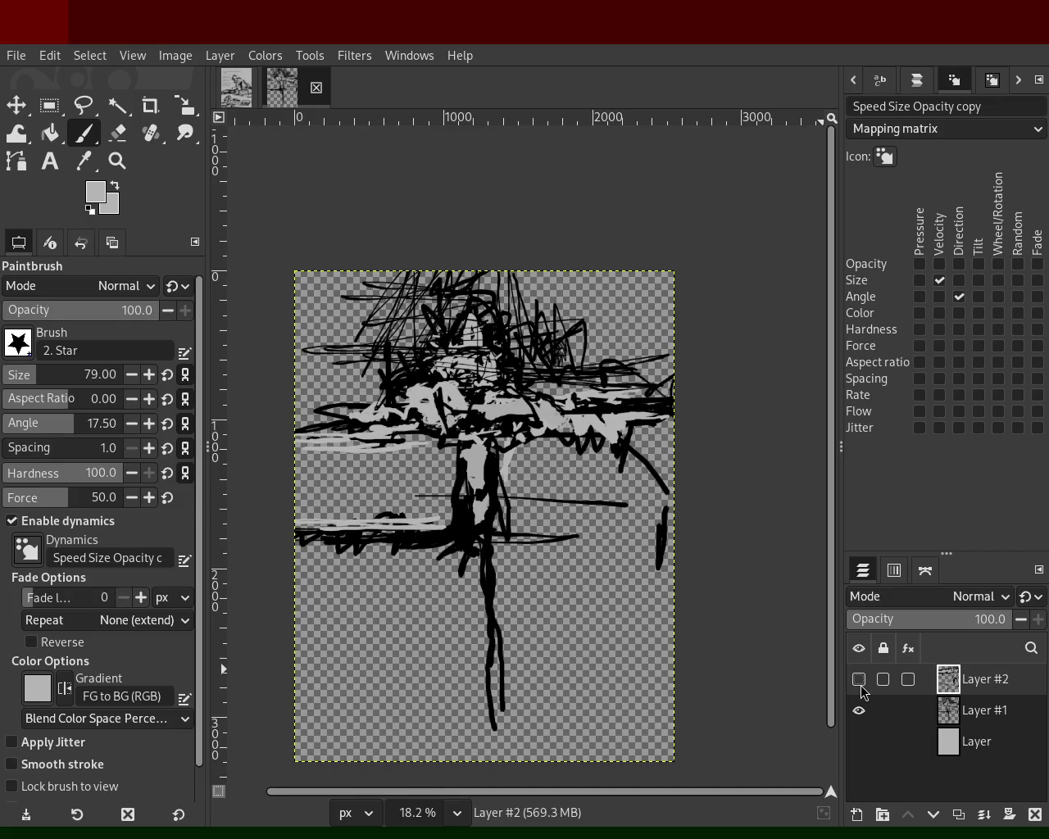
Delete the two stroke layers, restoring the last deleted layer with an undo.
click(860, 686)
click(859, 680)
click(860, 685)
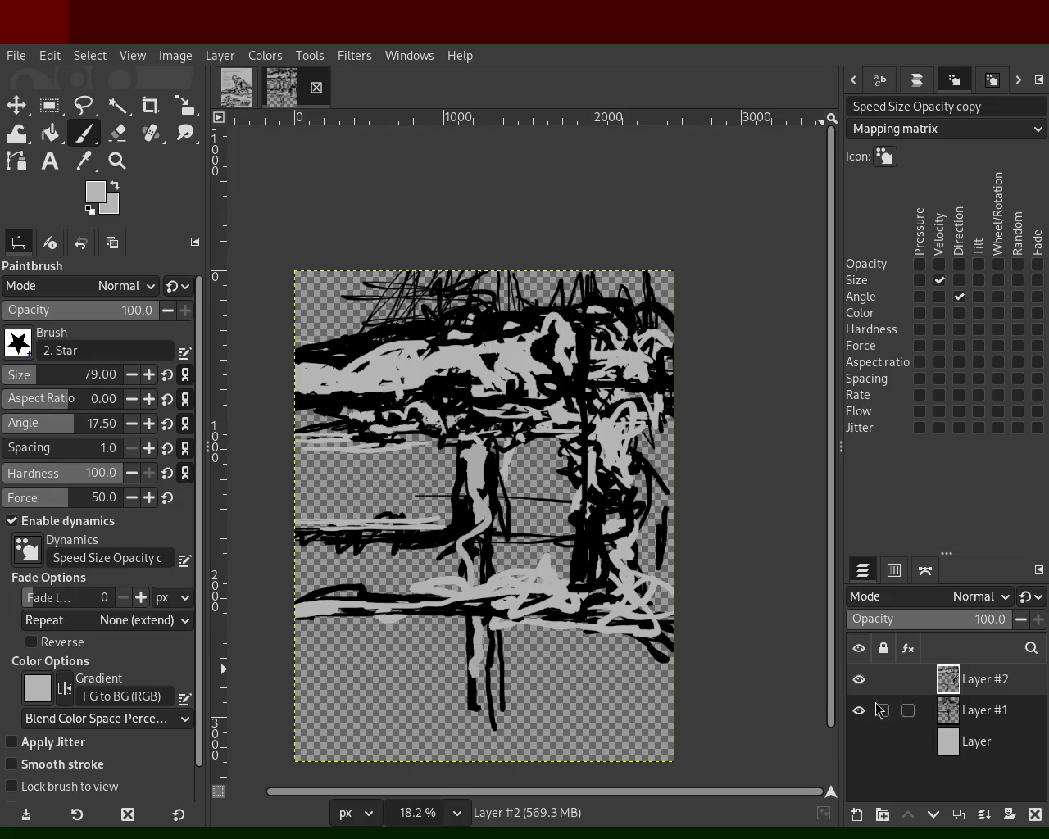
click(1035, 815)
click(1035, 815)
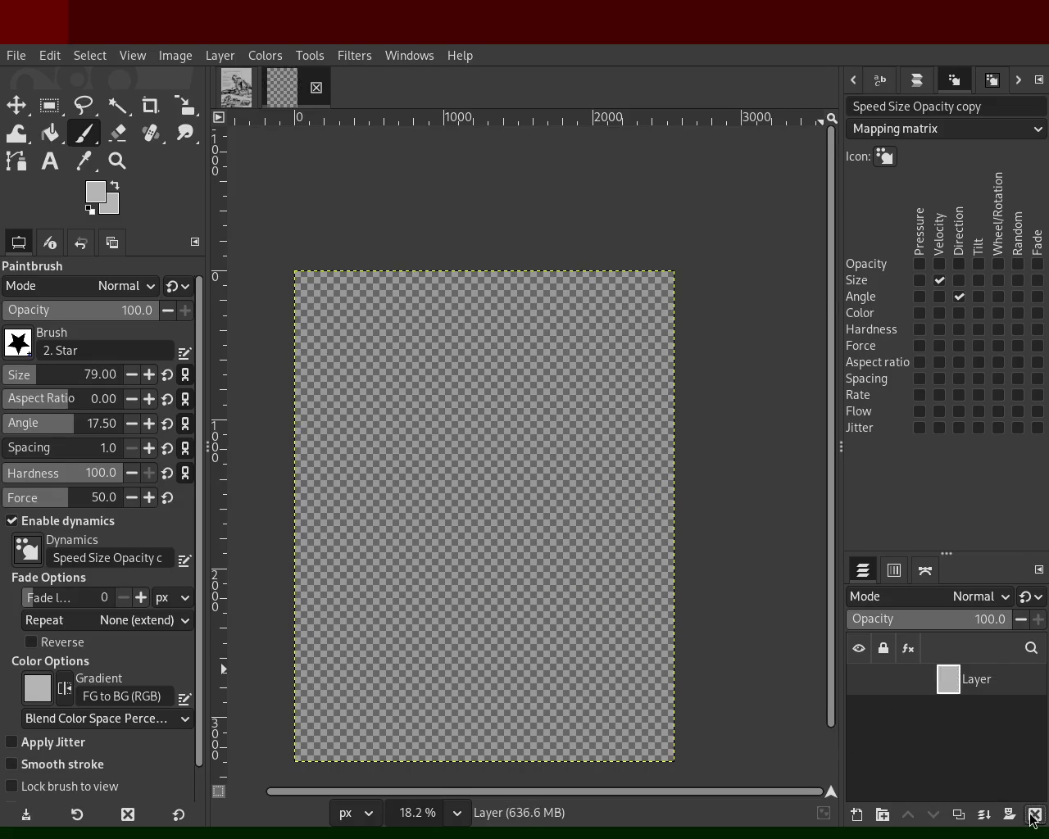
click(1034, 815)
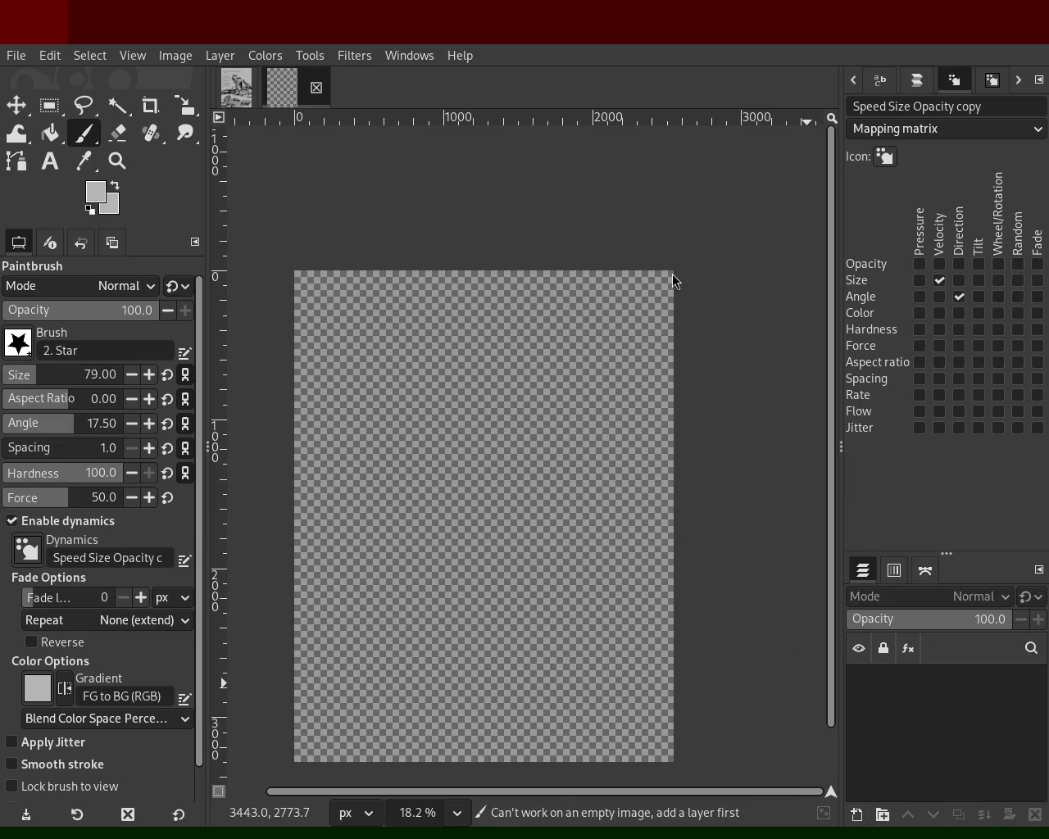
key(ctrl+z)
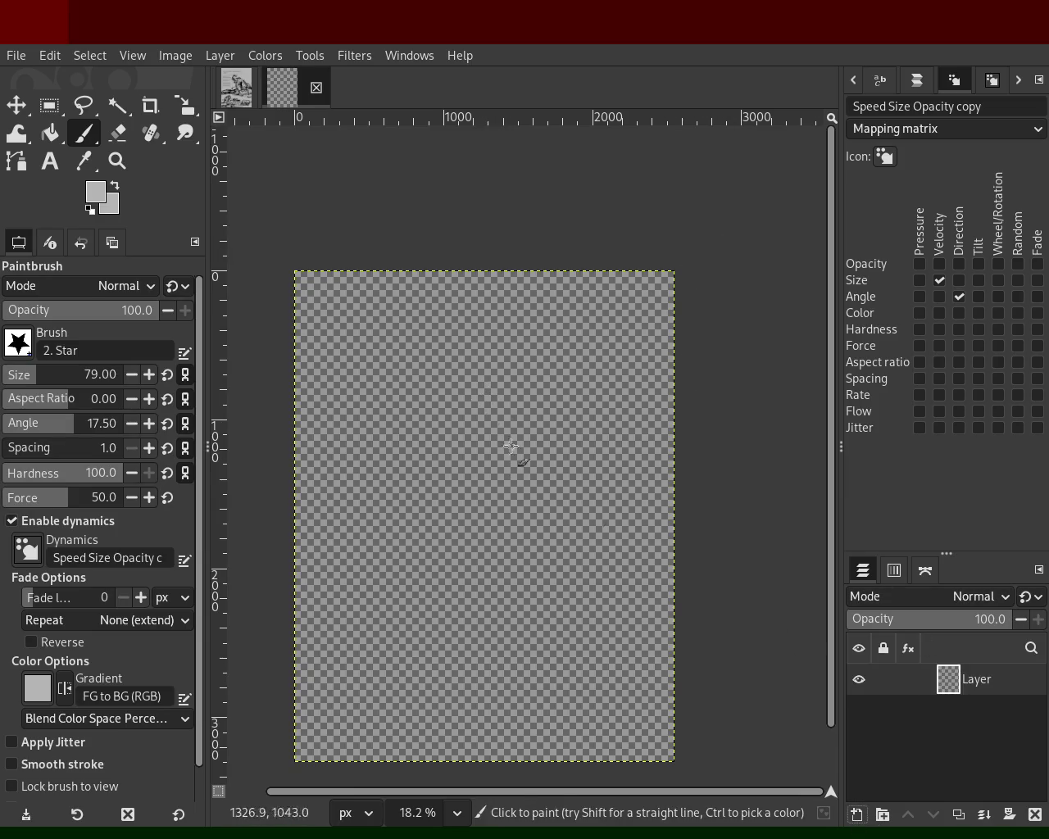
On a new layer, paint a dense black looping scribble across the upper middle to the right edge.
key(shift+ctrl+n)
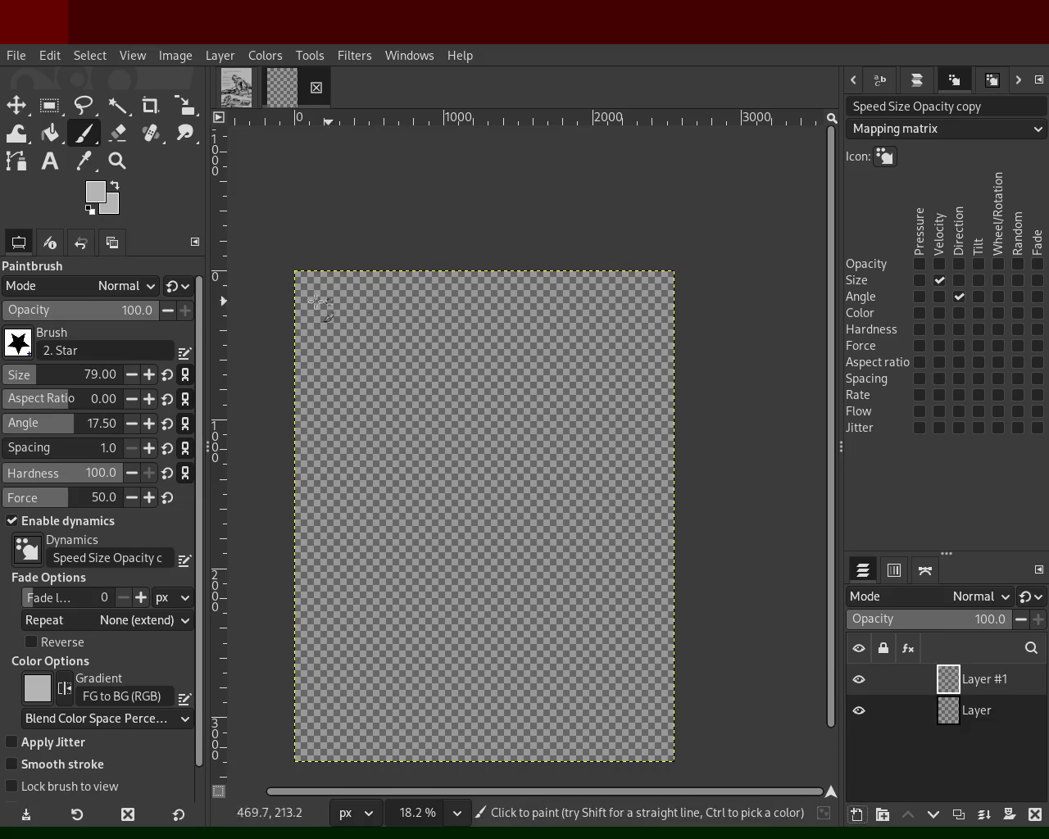
drag(398, 361, 498, 422)
drag(333, 424, 451, 419)
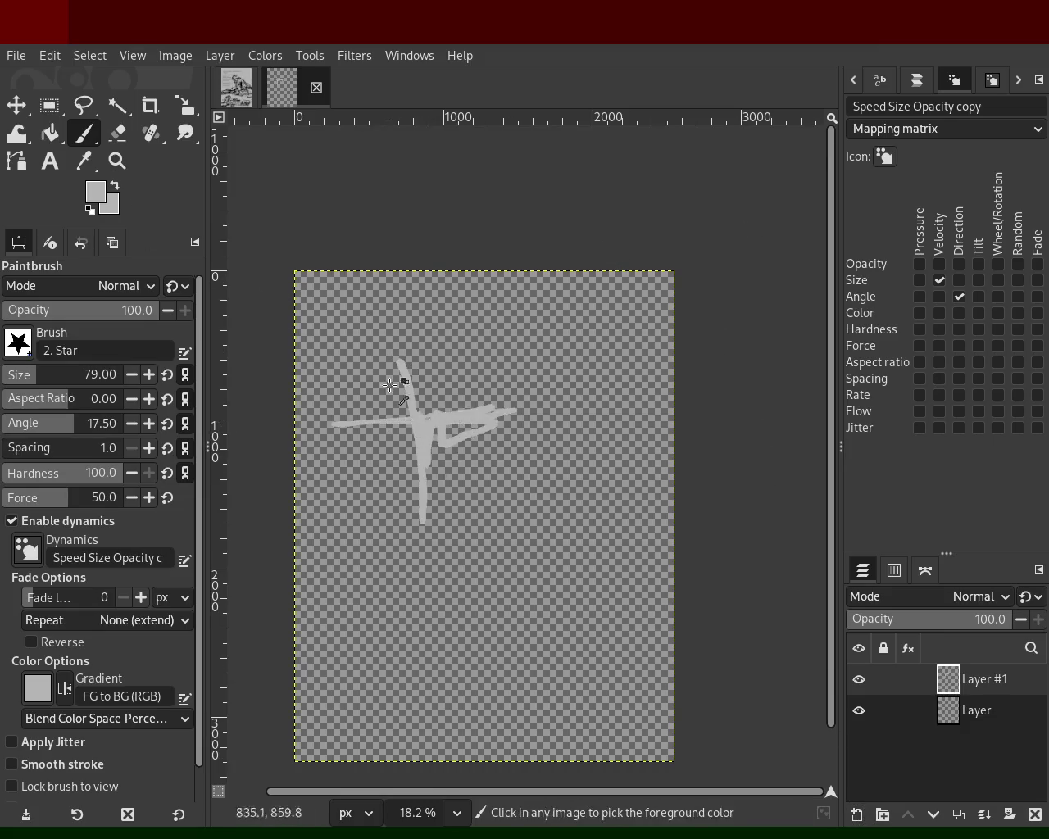
key(ctrl+z)
key(ctrl+z)
key(d)
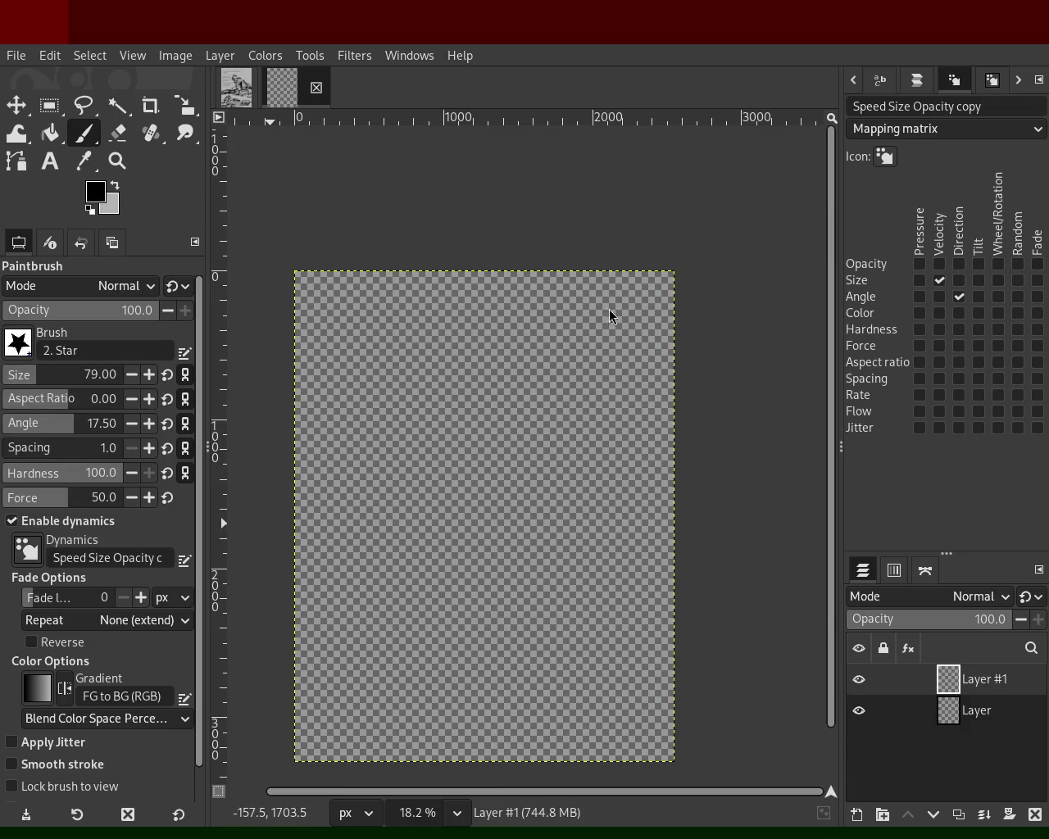
drag(443, 434, 465, 423)
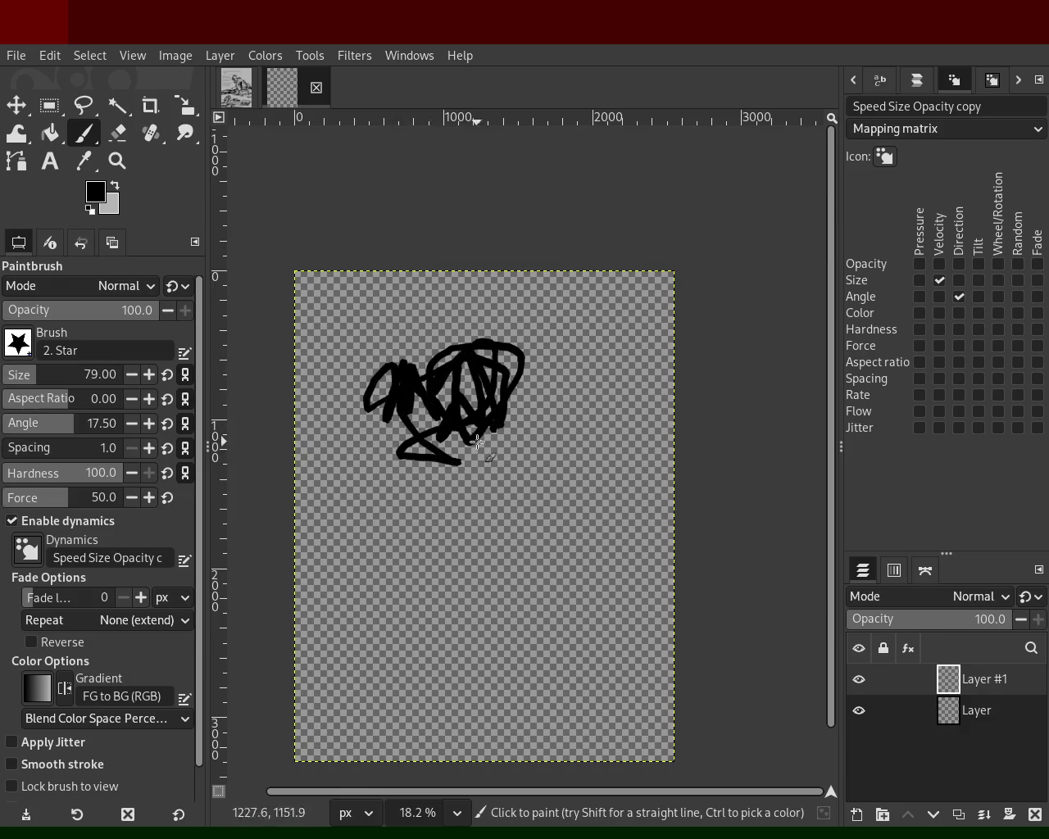
drag(465, 423, 596, 412)
mouse_move(444, 391)
mouse_down()
mouse_move(513, 344)
mouse_move(586, 408)
mouse_move(554, 397)
mouse_move(627, 407)
mouse_move(599, 369)
mouse_move(684, 459)
mouse_up()
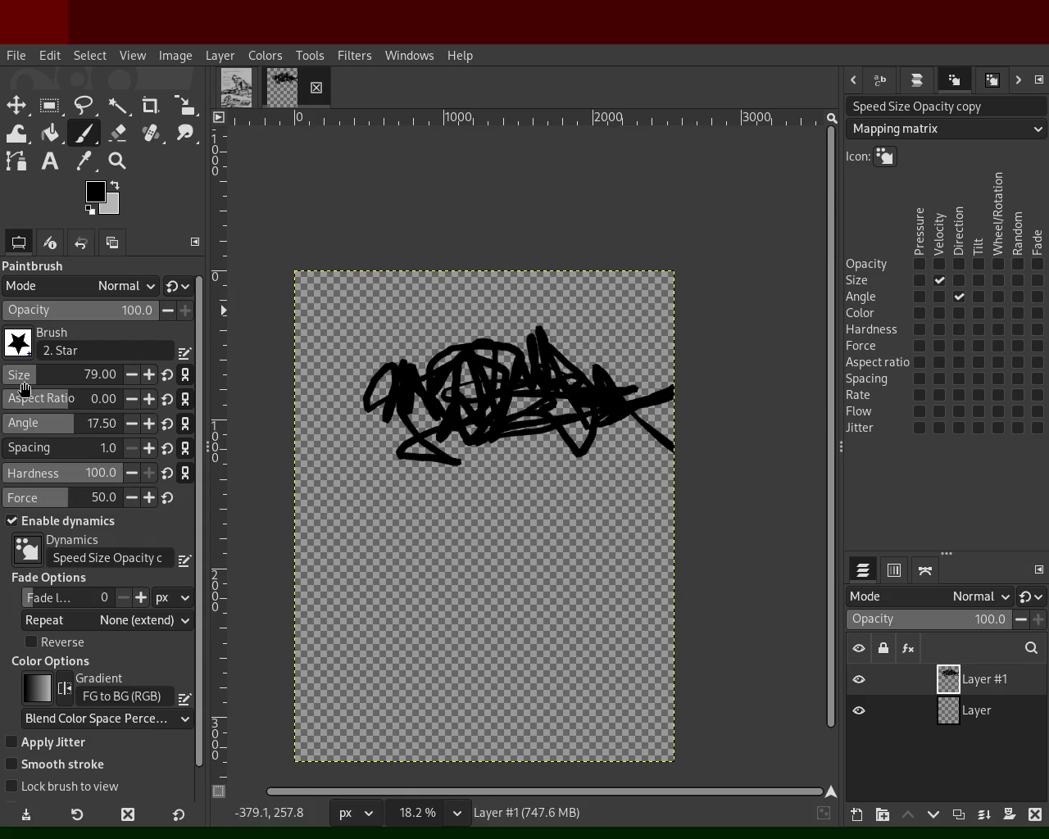
Thicken the scribble's left part with a size-21 brush after undoing a thin size-4 stroke.
drag(8, 382, 2, 379)
mouse_move(377, 411)
mouse_down()
mouse_move(339, 433)
mouse_move(379, 402)
mouse_up()
key(ctrl+z)
drag(16, 382, 28, 384)
mouse_move(387, 433)
mouse_down()
mouse_move(428, 382)
mouse_move(461, 375)
mouse_move(561, 407)
mouse_move(583, 369)
mouse_move(614, 400)
mouse_move(515, 366)
mouse_up()
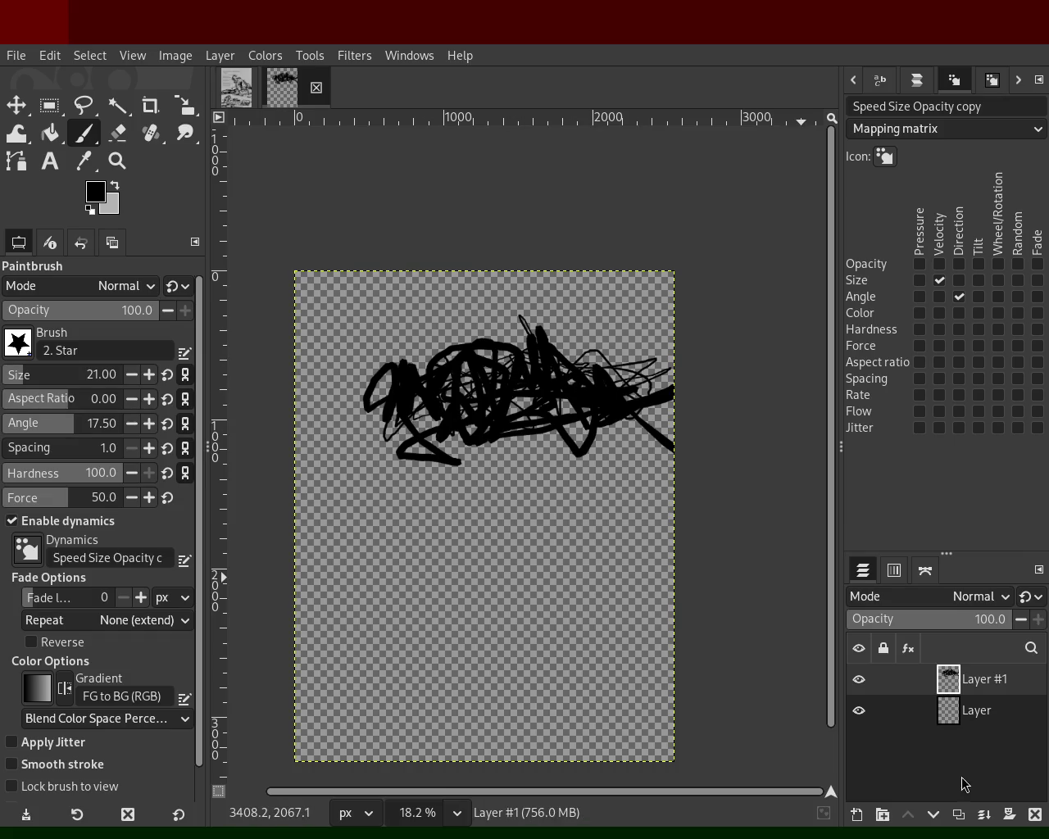
shift+click(854, 815)
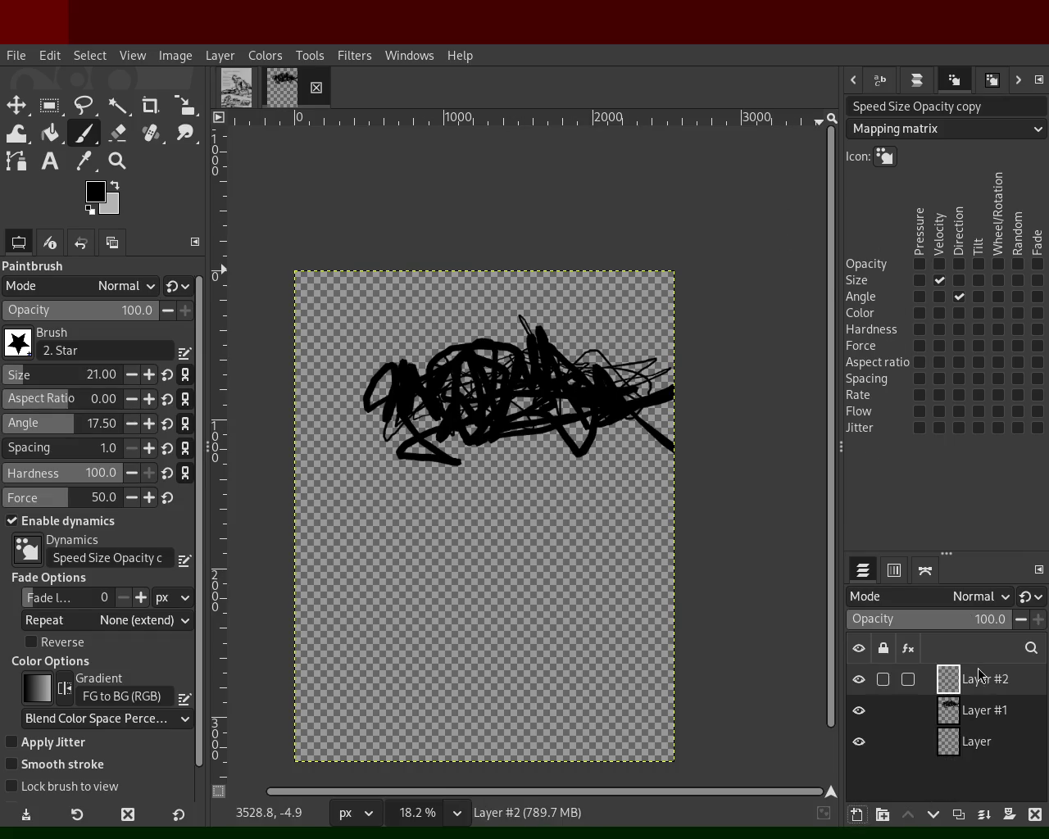
Move Layer #2 to the bottom of the stack and fill it light grey.
drag(951, 686, 949, 758)
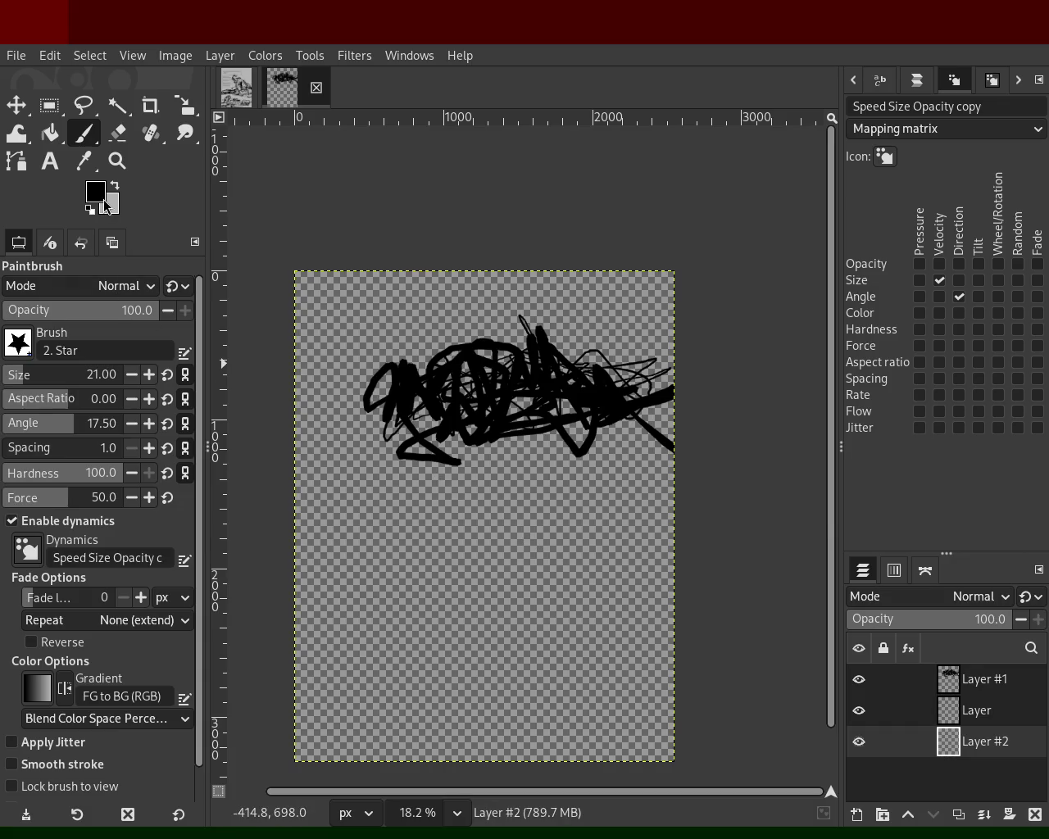
click(51, 133)
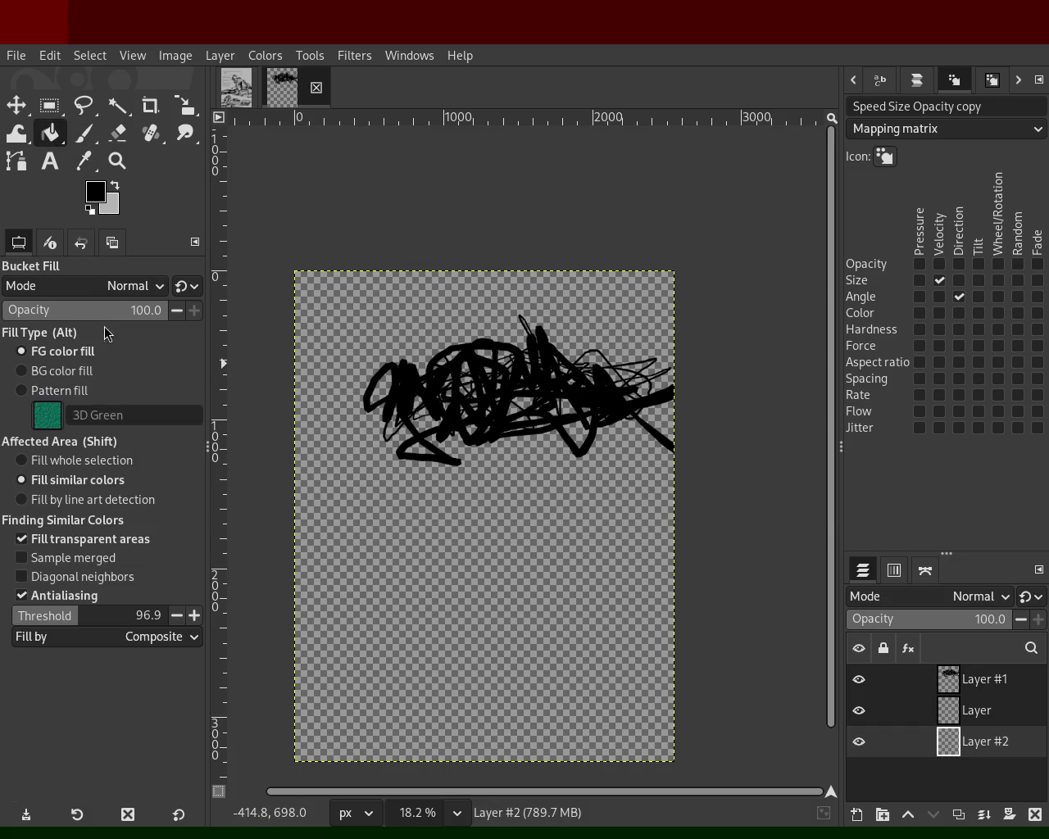
click(116, 188)
click(513, 461)
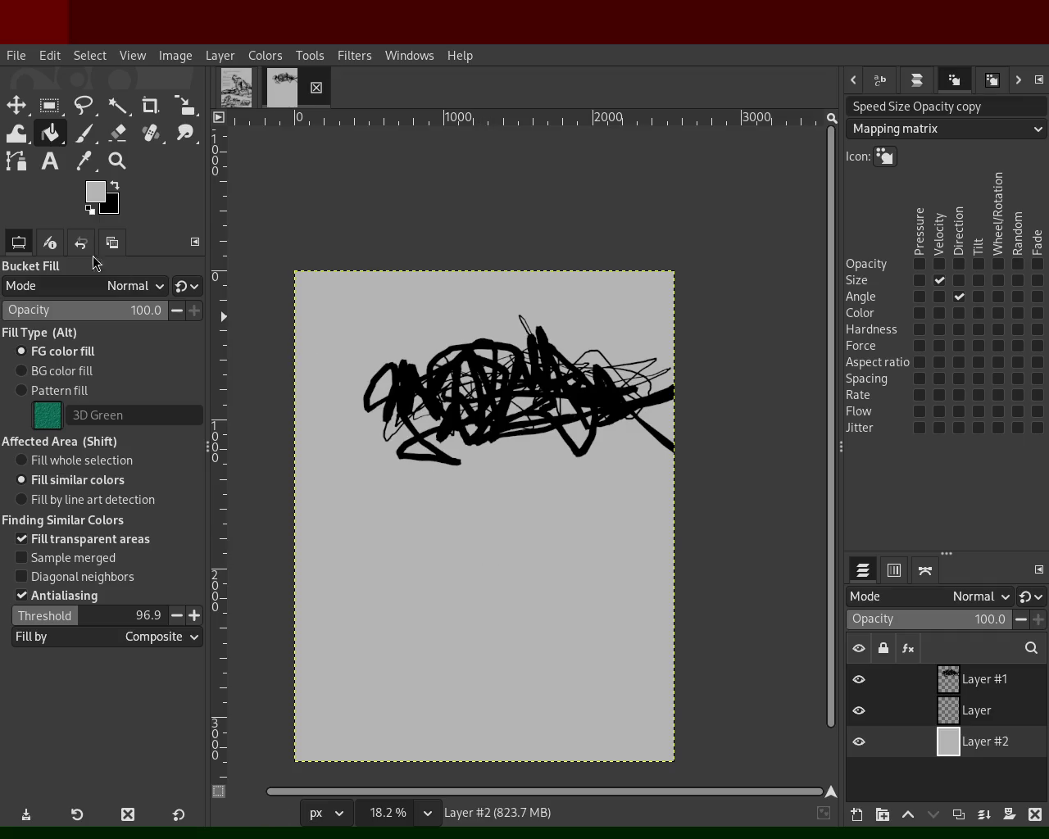
Extend the scribble toward the left page edge with a thin black stroke, then zoom out.
click(84, 133)
key(x)
mouse_move(295, 451)
mouse_down()
mouse_move(423, 432)
mouse_move(360, 387)
mouse_move(326, 434)
mouse_move(405, 421)
mouse_up()
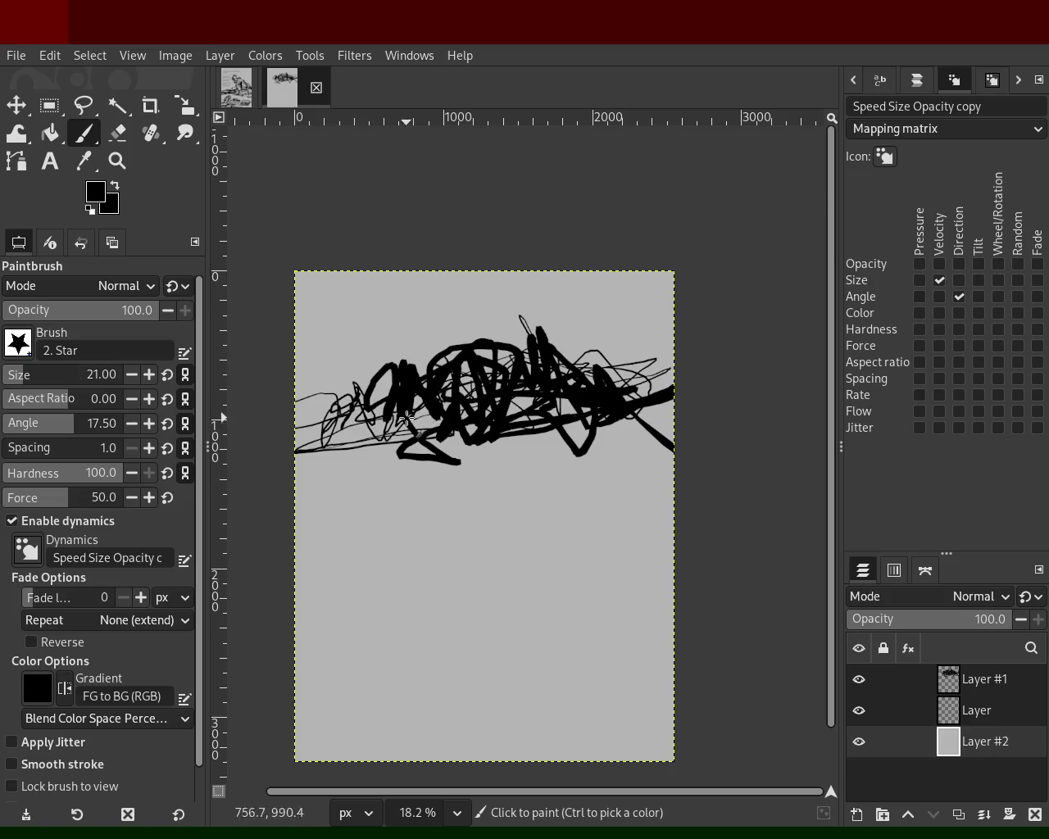
click(117, 161)
ctrl+click(439, 348)
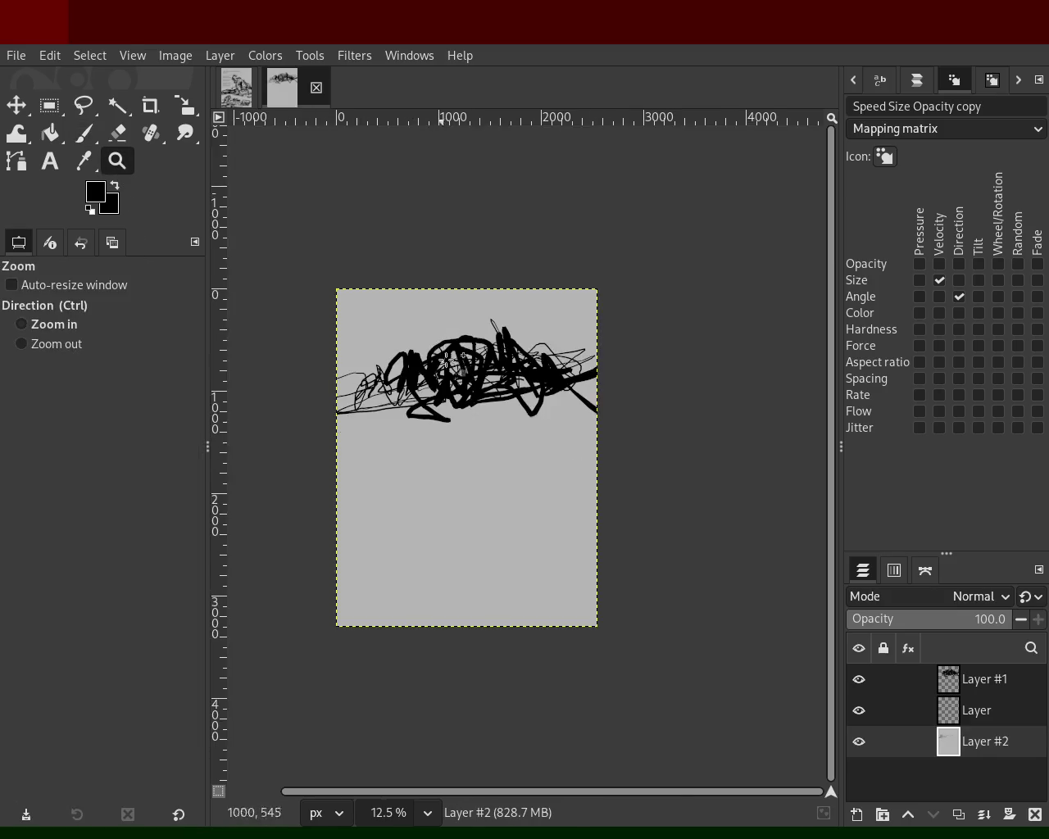
Zoom in and paint a background-grey stroke across the scribble on Layer #1.
click(440, 348)
click(439, 348)
click(439, 347)
key(p)
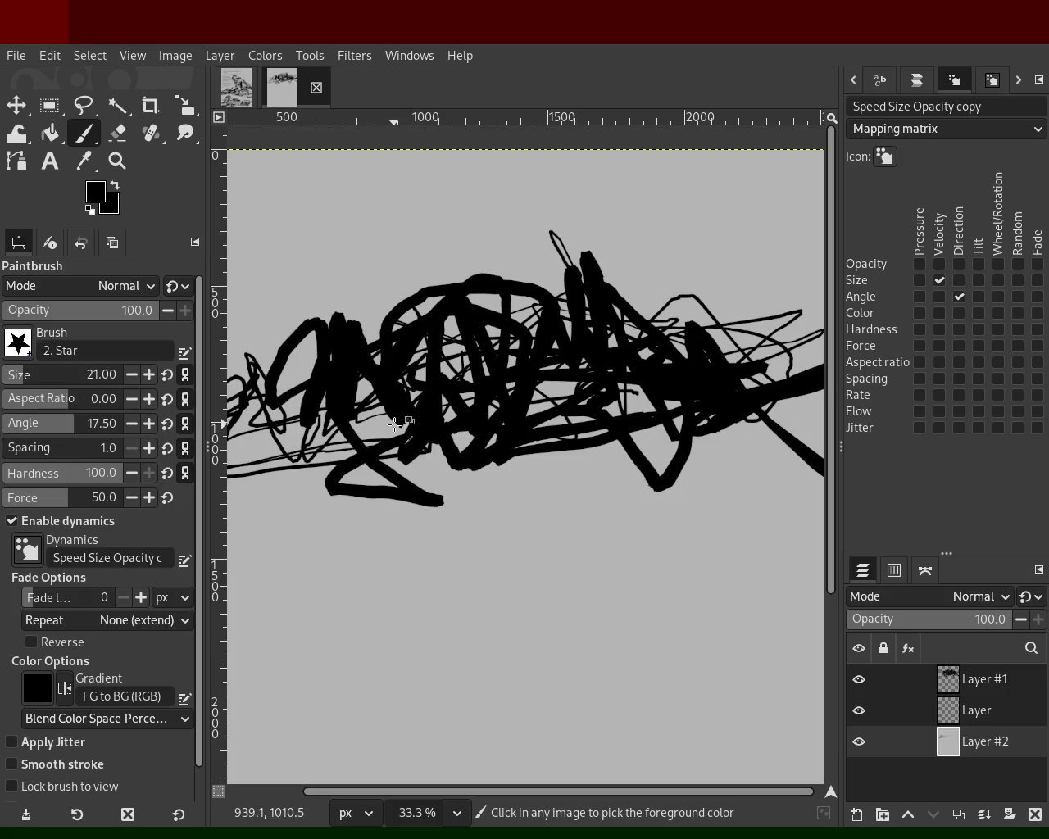
ctrl+click(395, 423)
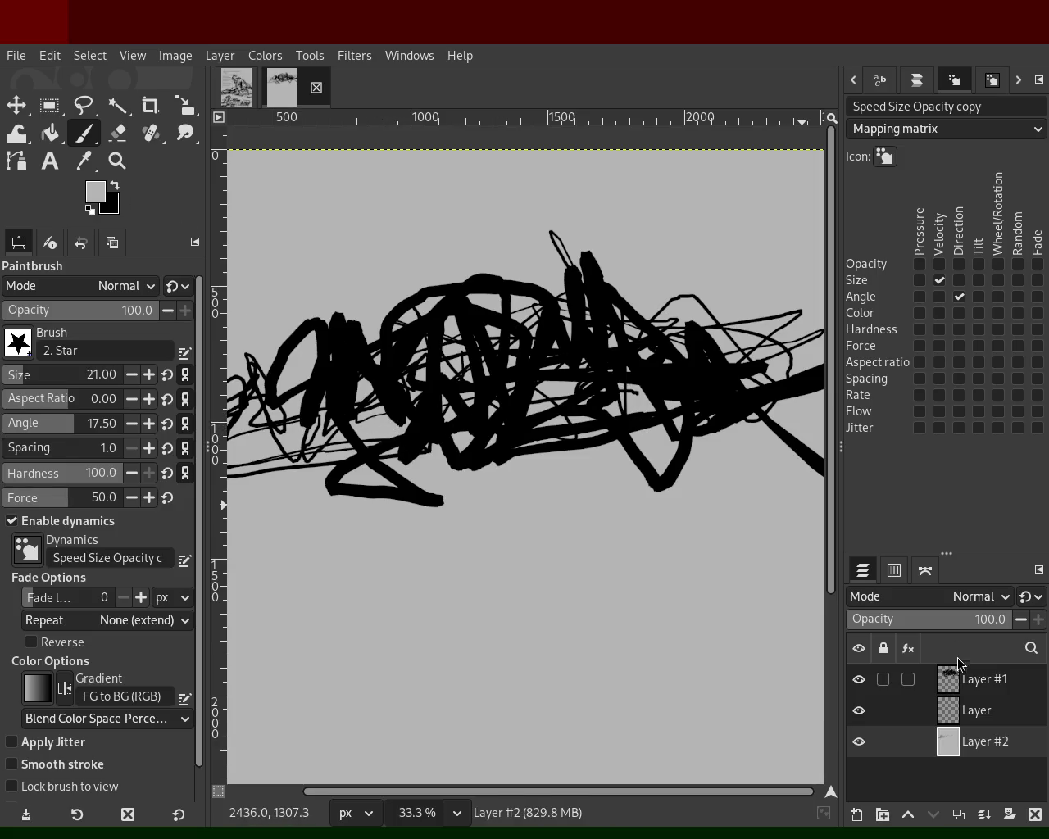
click(980, 679)
mouse_move(332, 413)
mouse_down()
mouse_move(644, 398)
mouse_move(623, 340)
mouse_move(428, 368)
mouse_move(541, 381)
mouse_up()
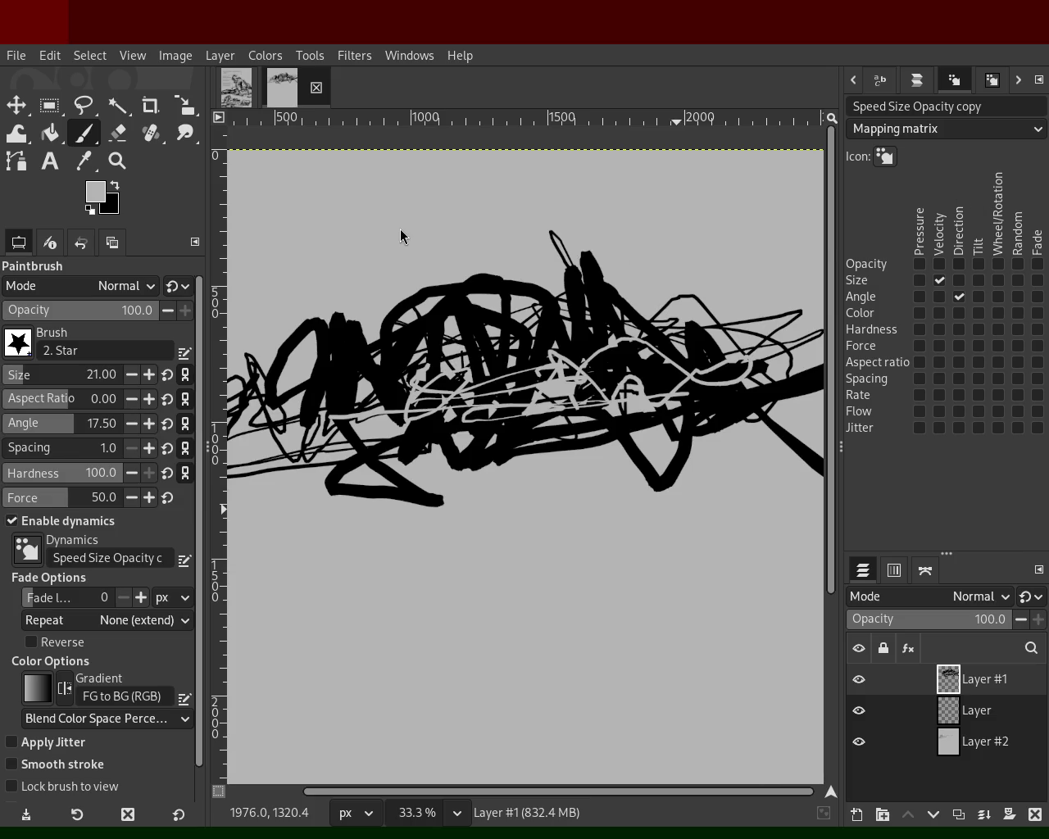
At brush size 45, paint a grey zigzag and a black zigzag across the scribble.
drag(10, 376, 56, 379)
mouse_move(418, 446)
mouse_down()
mouse_move(531, 377)
mouse_move(682, 411)
mouse_up()
ctrl+click(631, 443)
mouse_move(631, 443)
mouse_down()
mouse_move(305, 484)
mouse_move(529, 453)
mouse_move(220, 446)
mouse_move(259, 454)
mouse_move(309, 352)
mouse_move(527, 370)
mouse_move(499, 331)
mouse_move(783, 375)
mouse_move(779, 331)
mouse_move(568, 362)
mouse_move(347, 439)
mouse_up()
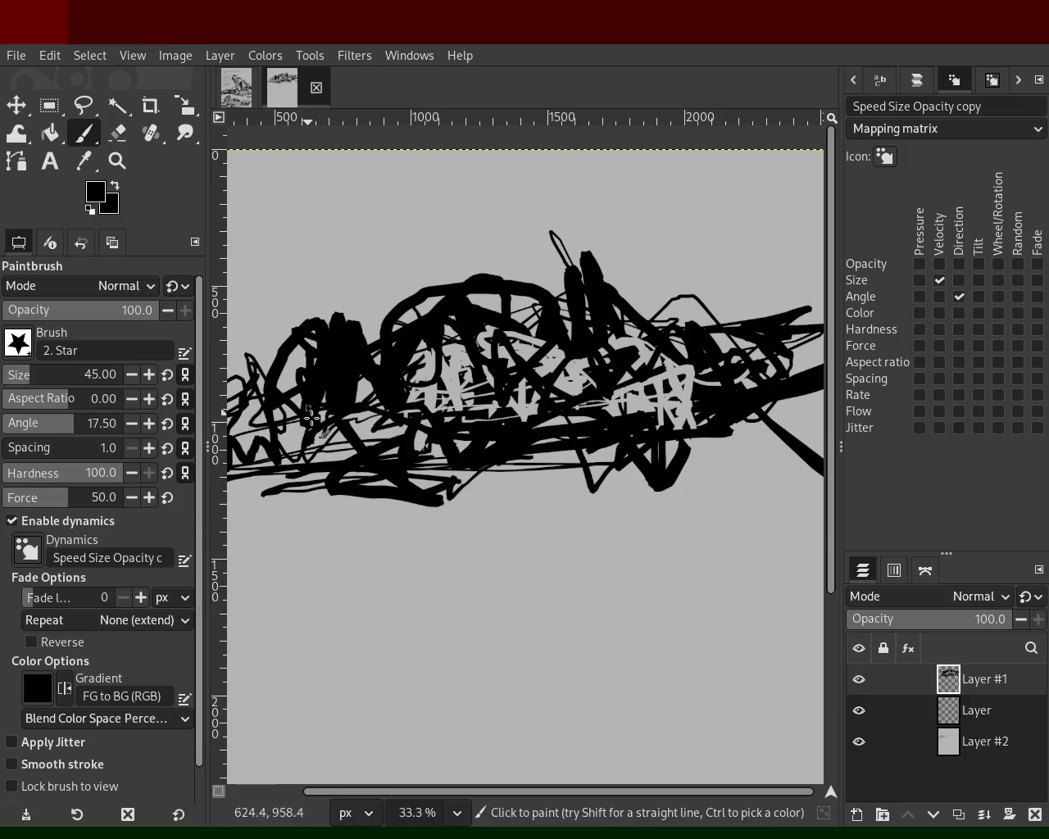
key(ctrl)
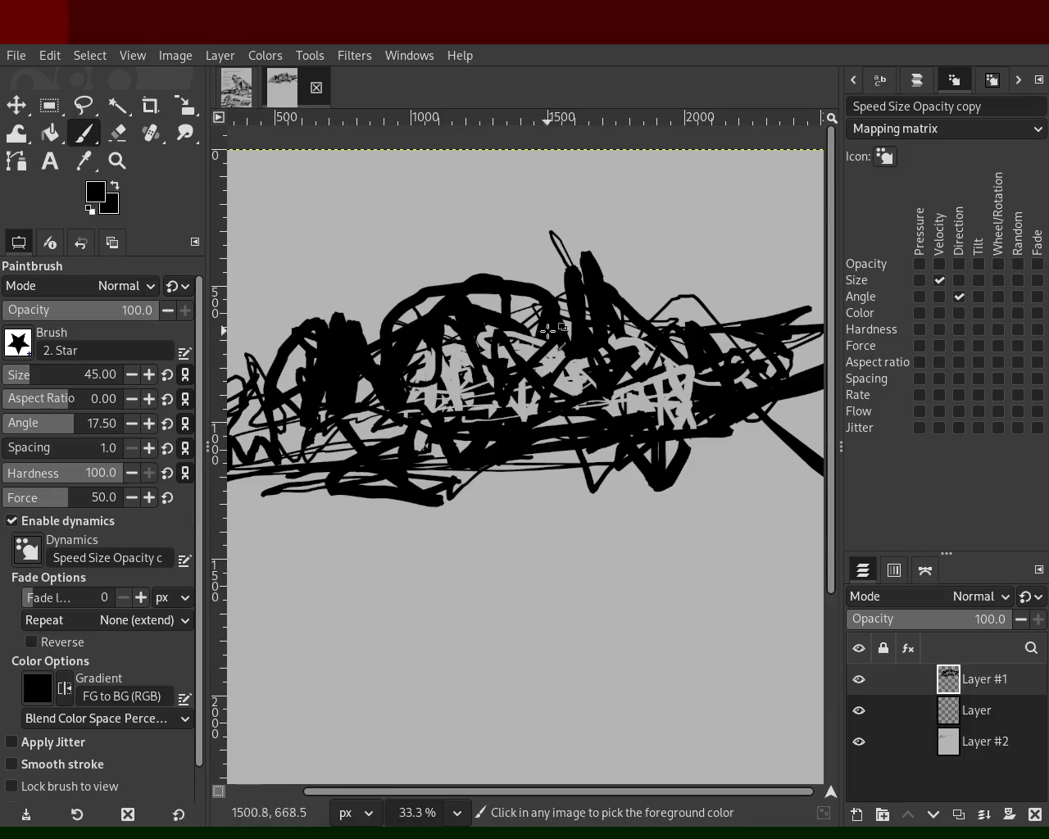
Undo the added strokes and hide the grey background layer, Layer #2.
click(120, 133)
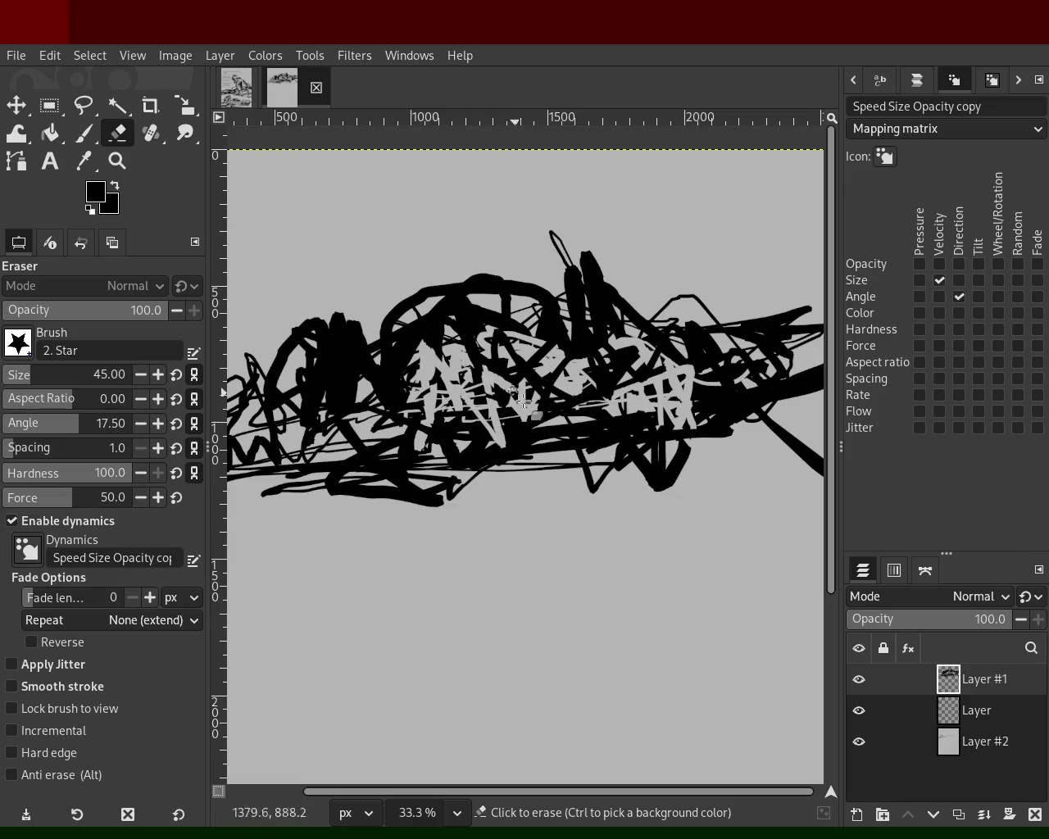
click(859, 741)
key(ctrl+z)
key(ctrl+z)
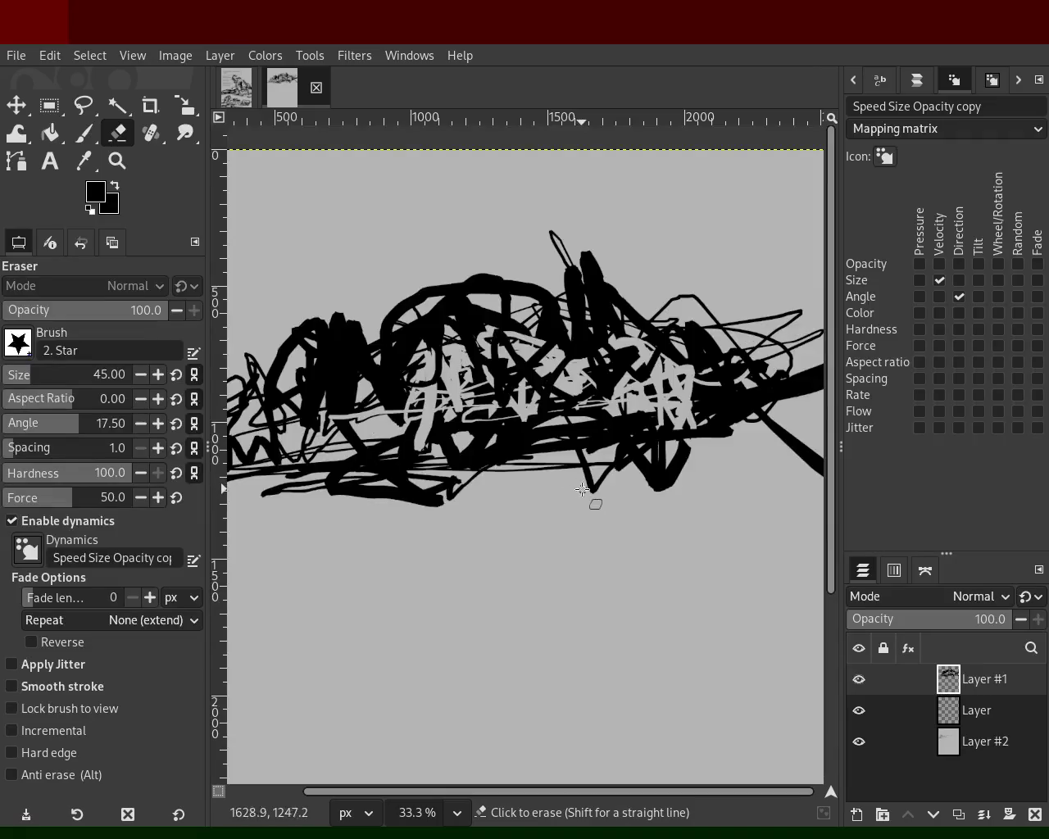
key(ctrl+z)
key(ctrl+z)
key(ctrl+z)
click(859, 741)
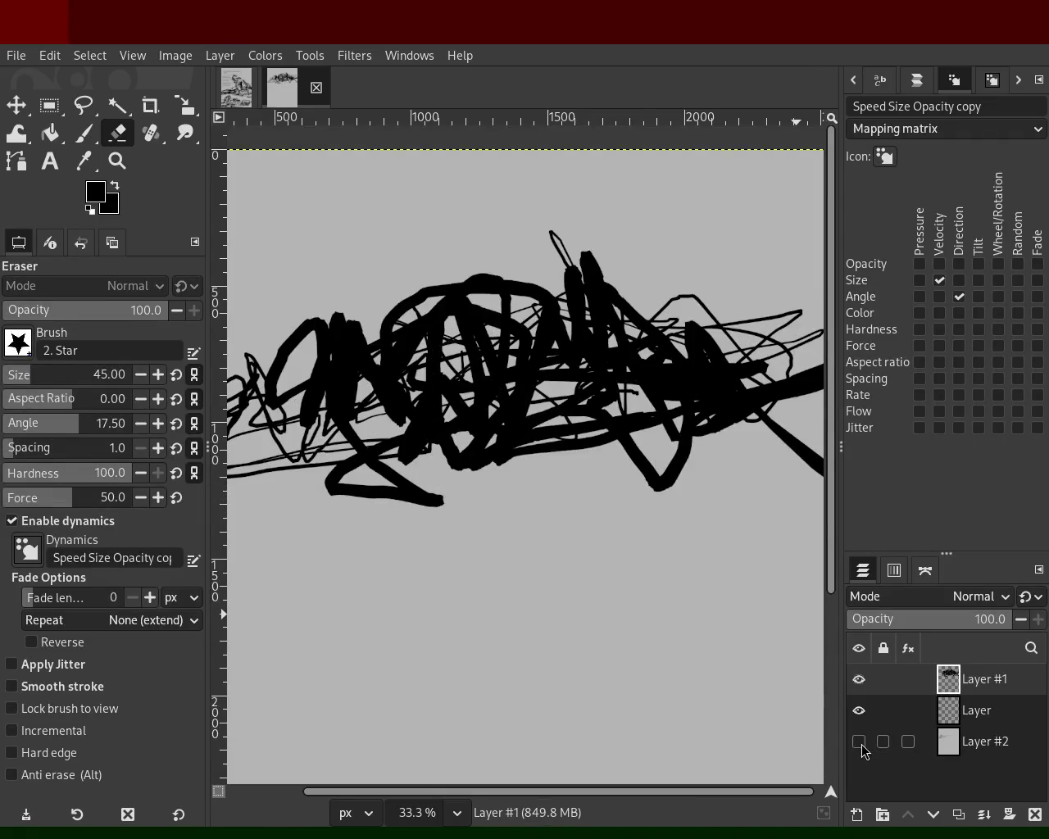
Add black strokes to the scribble's left, trying brush sizes 89 and 26.
click(84, 133)
drag(233, 447, 349, 423)
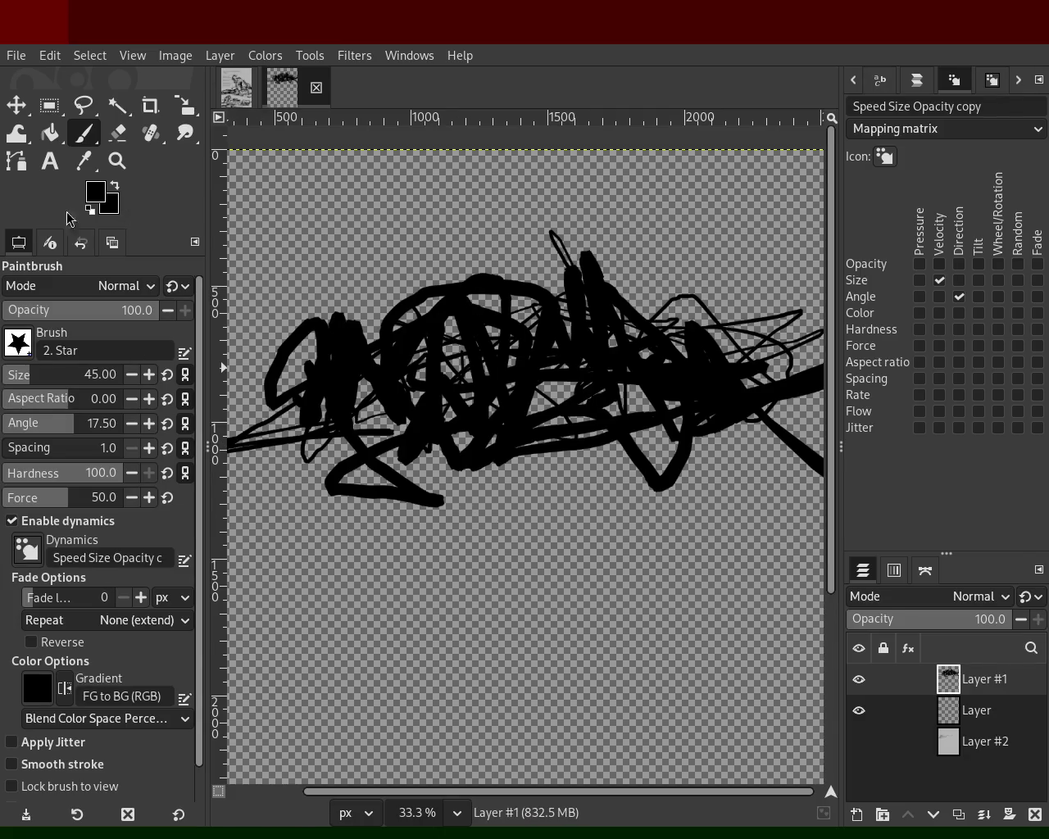
click(24, 374)
mouse_move(328, 451)
mouse_down()
mouse_move(395, 399)
mouse_move(543, 240)
mouse_move(516, 352)
mouse_move(540, 379)
mouse_move(379, 463)
mouse_up()
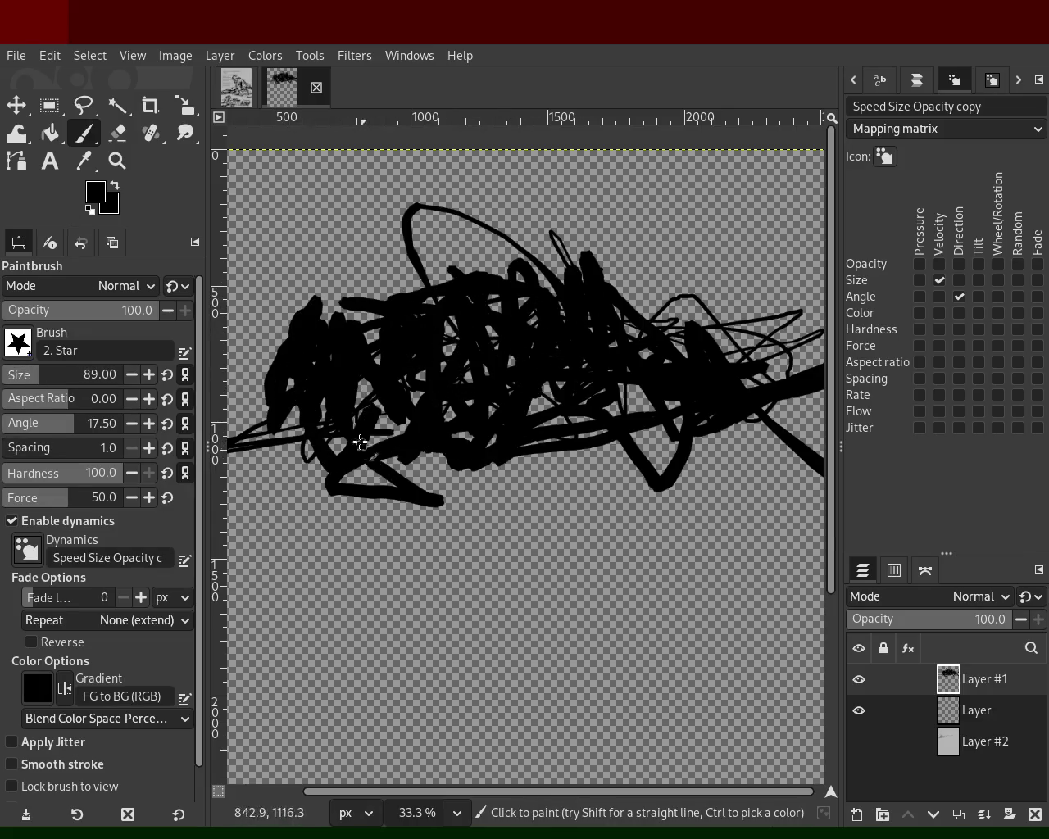
key(ctrl+z)
click(14, 379)
mouse_move(230, 433)
mouse_down()
mouse_move(398, 369)
mouse_move(401, 335)
mouse_move(599, 309)
mouse_move(624, 350)
mouse_move(839, 411)
mouse_move(727, 444)
mouse_move(544, 439)
mouse_move(434, 454)
mouse_move(286, 418)
mouse_move(231, 362)
mouse_up()
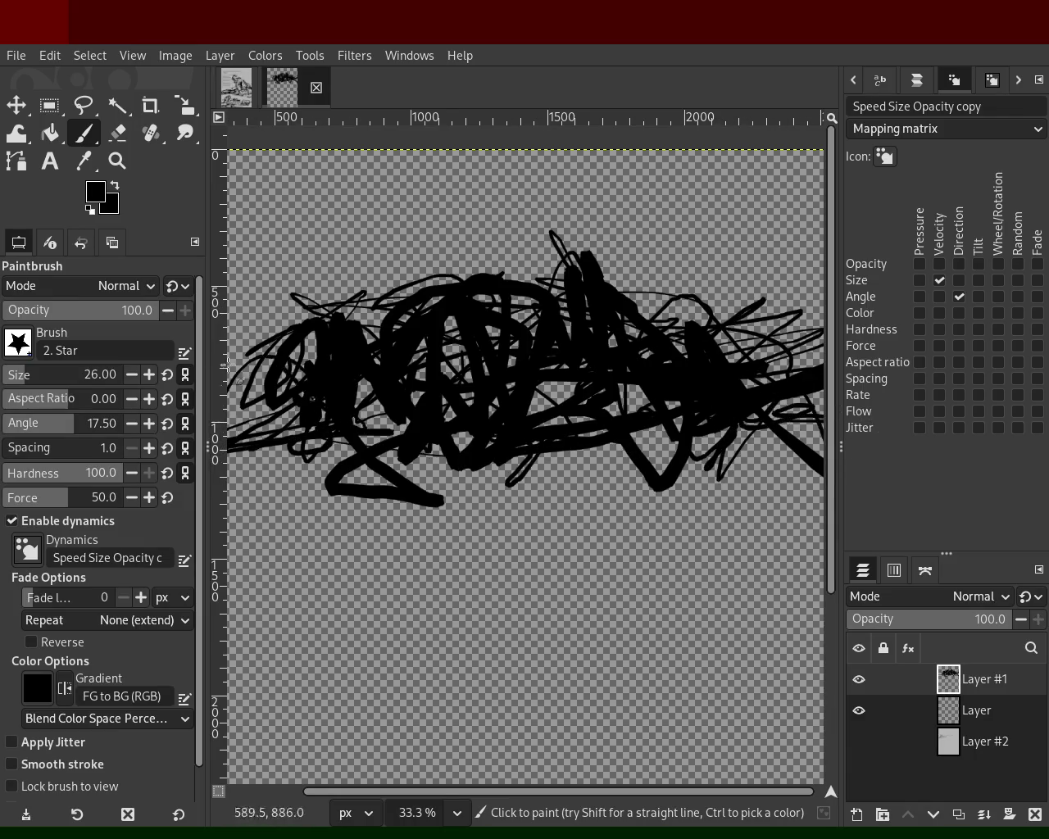
Paint more thick black across the scribble, then erase star-shaped gaps through its centre.
scroll(20, 380, up, 10)
mouse_move(324, 344)
mouse_down()
mouse_move(273, 323)
mouse_move(354, 350)
mouse_move(356, 341)
mouse_move(693, 377)
mouse_move(775, 342)
mouse_move(785, 311)
mouse_up()
key(ctrl)
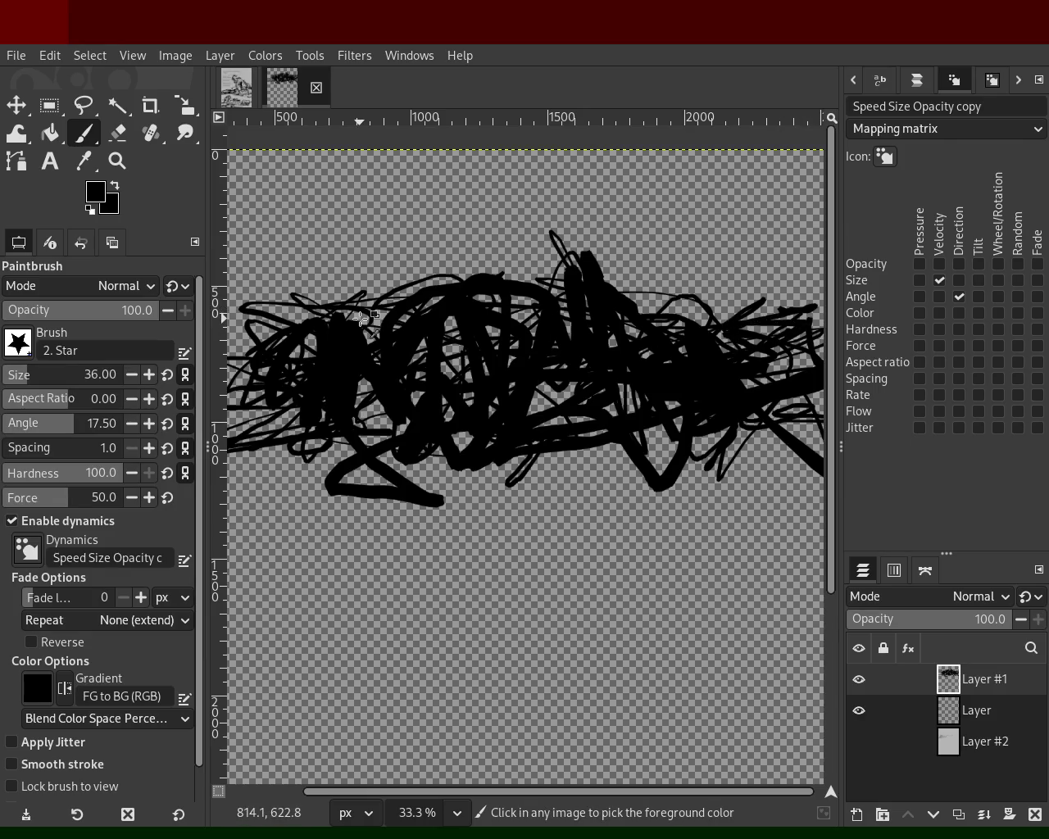
click(117, 133)
mouse_move(418, 401)
mouse_down()
mouse_move(383, 429)
mouse_move(348, 387)
mouse_move(392, 334)
mouse_move(615, 322)
mouse_move(635, 363)
mouse_move(659, 316)
mouse_move(727, 389)
mouse_move(605, 395)
mouse_move(401, 384)
mouse_up()
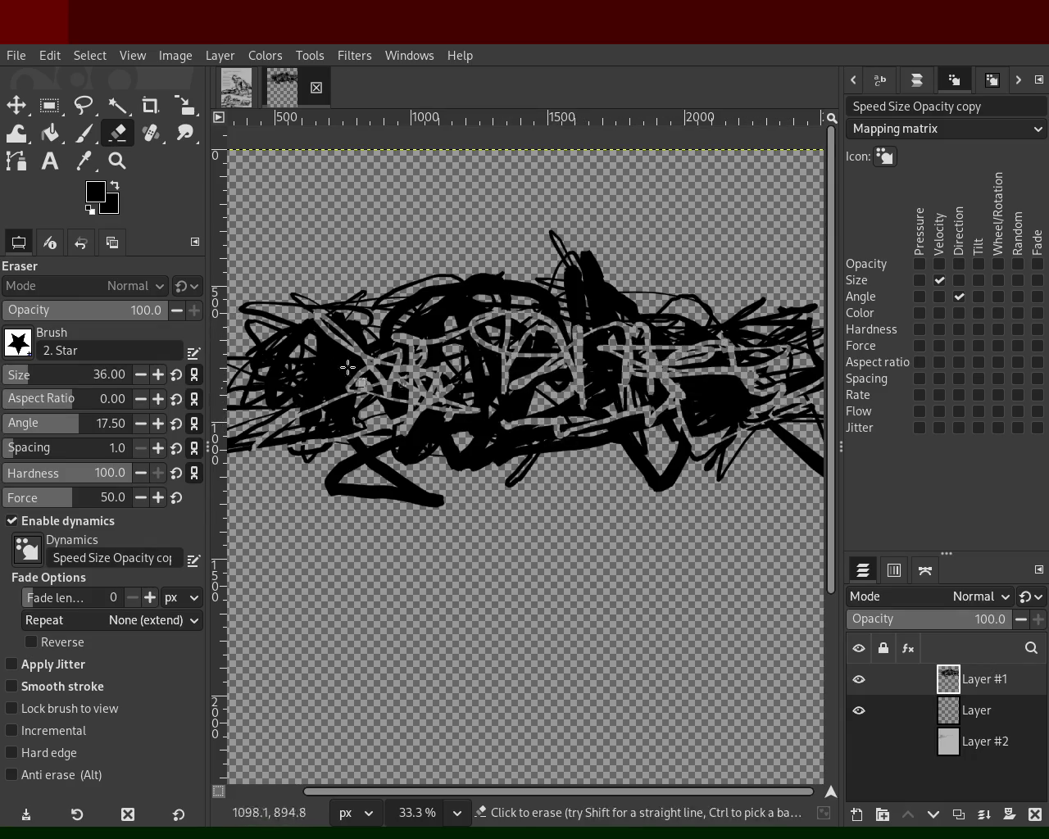
Paint black strokes filling the star-shaped gaps across the scribble's left and centre.
click(83, 132)
mouse_move(558, 336)
mouse_down()
mouse_move(585, 372)
mouse_move(732, 396)
mouse_move(583, 306)
mouse_move(793, 358)
mouse_up()
mouse_move(382, 408)
mouse_down()
mouse_move(414, 354)
mouse_move(313, 417)
mouse_move(348, 339)
mouse_move(287, 339)
mouse_up()
drag(373, 319, 328, 369)
drag(413, 349, 483, 357)
mouse_move(366, 398)
mouse_down()
mouse_move(573, 409)
mouse_move(586, 423)
mouse_move(402, 441)
mouse_up()
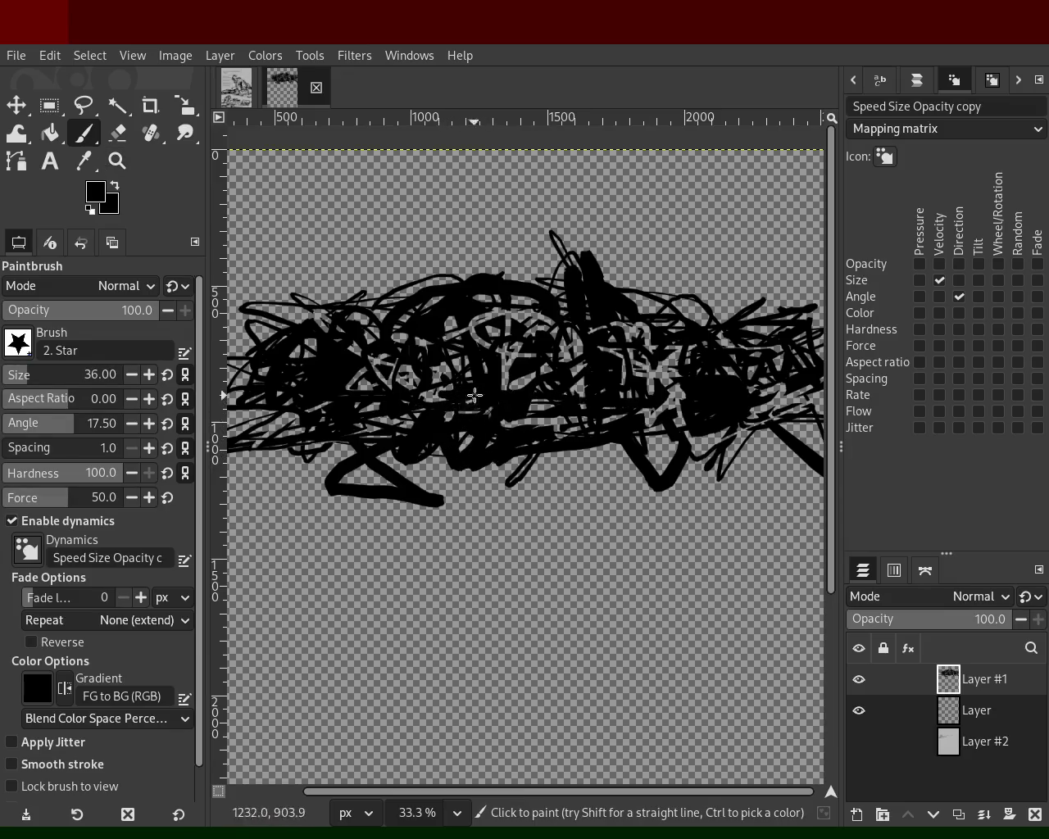
Erase zigzag and horizontal lines through the scribble, then try and undo a grey stroke.
click(117, 132)
mouse_move(246, 390)
mouse_down()
mouse_move(498, 348)
mouse_move(669, 355)
mouse_move(768, 383)
mouse_move(722, 403)
mouse_move(432, 435)
mouse_move(707, 431)
mouse_move(803, 386)
mouse_move(752, 365)
mouse_move(664, 361)
mouse_move(688, 340)
mouse_move(549, 373)
mouse_move(490, 354)
mouse_move(398, 379)
mouse_move(365, 371)
mouse_move(325, 400)
mouse_move(551, 406)
mouse_move(382, 383)
mouse_move(329, 416)
mouse_move(246, 417)
mouse_move(378, 359)
mouse_move(364, 338)
mouse_move(404, 330)
mouse_move(296, 301)
mouse_up()
key(p)
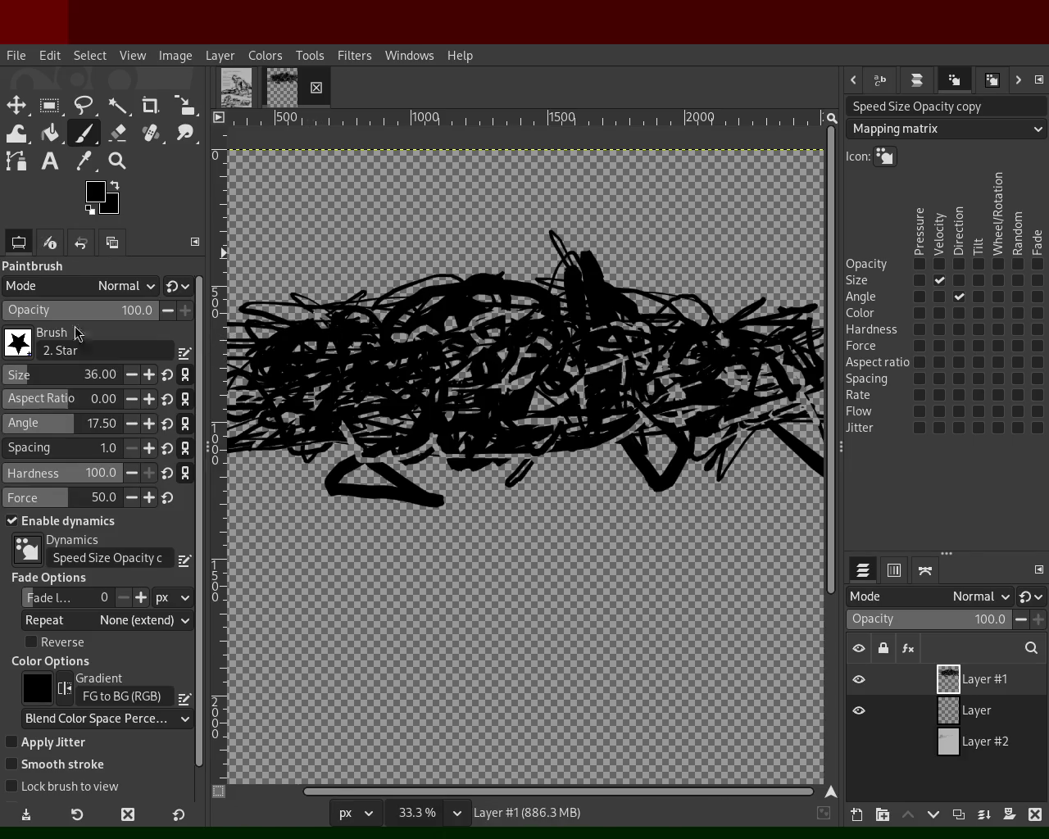
ctrl+click(626, 352)
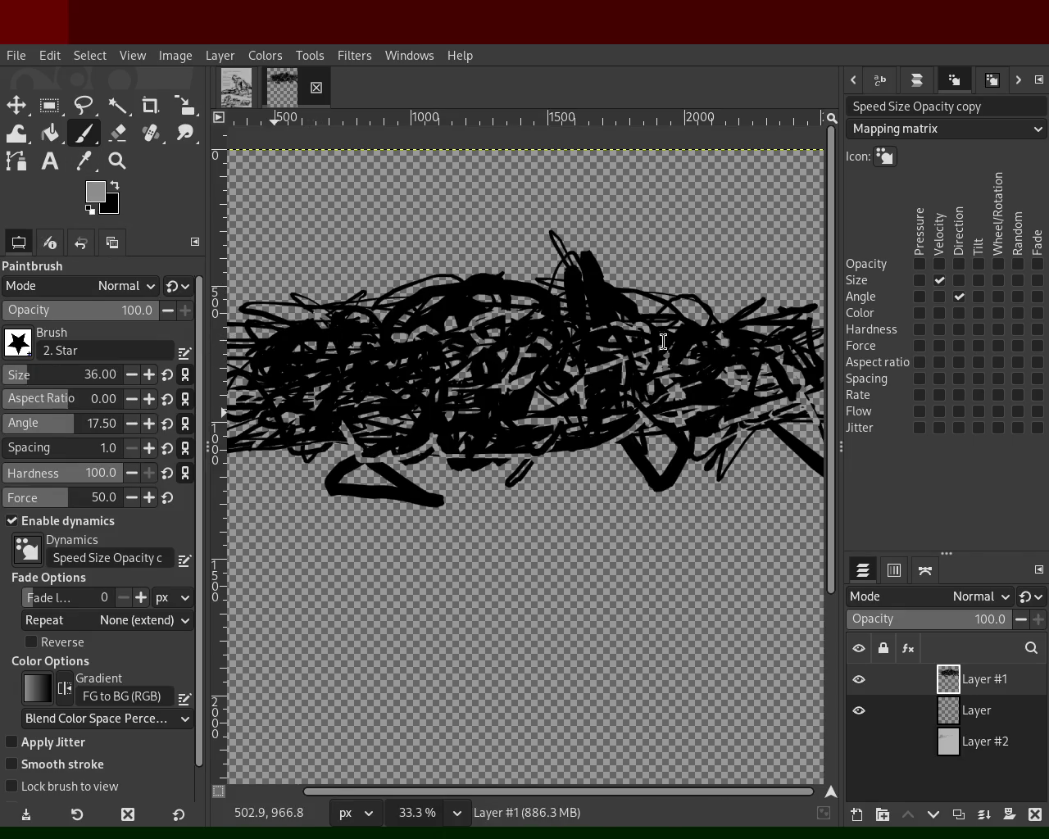
drag(513, 359, 459, 369)
key(ctrl+z)
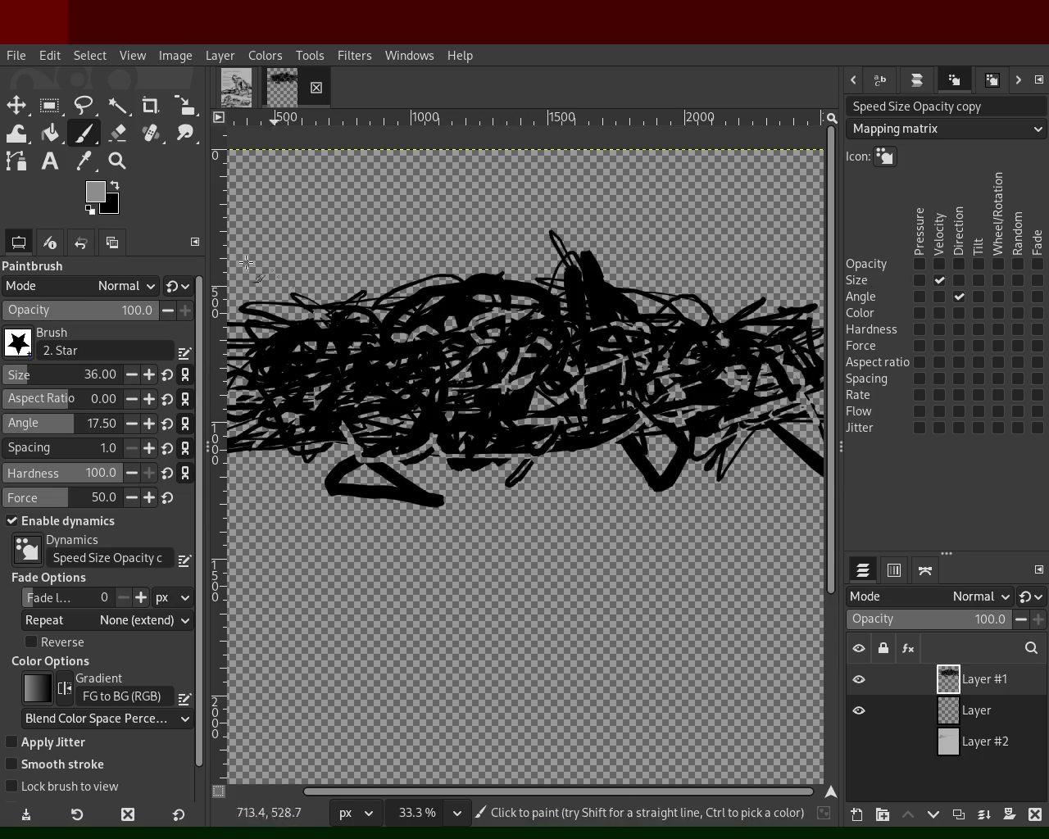
Erase streaks through the centre and a patch at right, then repaint some in black.
click(117, 133)
mouse_move(383, 336)
mouse_down()
mouse_move(361, 339)
mouse_move(547, 317)
mouse_move(468, 329)
mouse_move(558, 324)
mouse_move(626, 350)
mouse_move(800, 387)
mouse_move(710, 398)
mouse_up()
key(ctrl+z)
key(ctrl+z)
mouse_move(722, 406)
mouse_down()
mouse_move(738, 371)
mouse_move(775, 365)
mouse_up()
key(p)
ctrl+click(727, 352)
drag(492, 299, 481, 345)
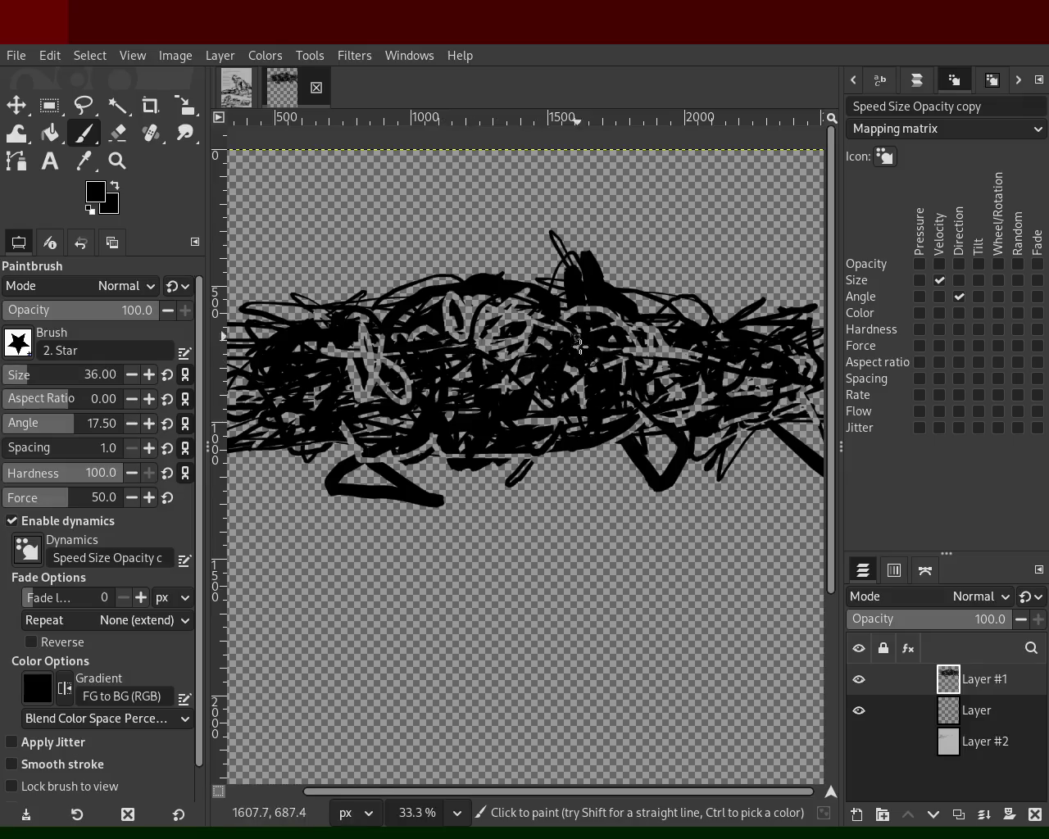
Erase more gaps near the centre and along the lower band, adding a black mark at lower left.
key(ctrl)
key(shift+e)
mouse_move(479, 410)
mouse_down()
mouse_move(527, 410)
mouse_move(511, 383)
mouse_move(808, 377)
mouse_move(709, 337)
mouse_move(757, 353)
mouse_move(617, 356)
mouse_move(814, 343)
mouse_move(328, 379)
mouse_move(340, 411)
mouse_move(303, 377)
mouse_move(227, 381)
mouse_move(353, 351)
mouse_move(262, 391)
mouse_move(428, 397)
mouse_move(293, 384)
mouse_move(313, 375)
mouse_move(296, 370)
mouse_move(357, 341)
mouse_move(747, 374)
mouse_move(670, 329)
mouse_move(739, 355)
mouse_move(675, 309)
mouse_move(704, 413)
mouse_move(681, 402)
mouse_up()
click(83, 133)
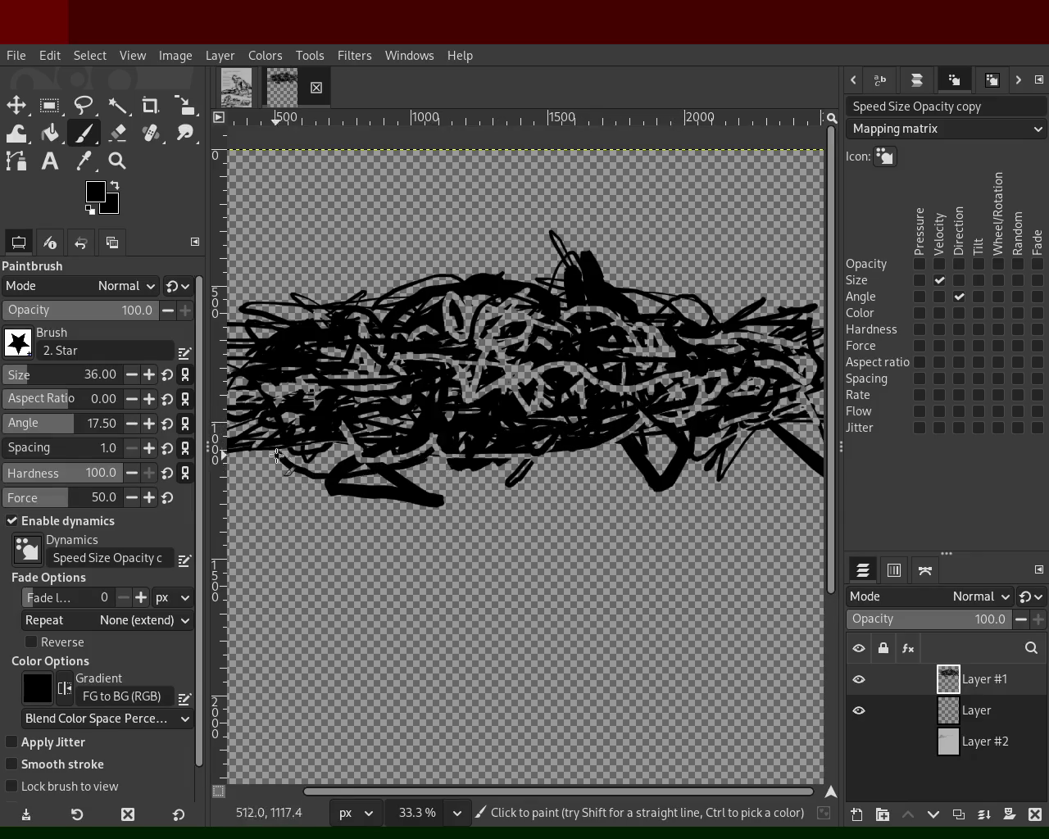
drag(275, 439, 255, 445)
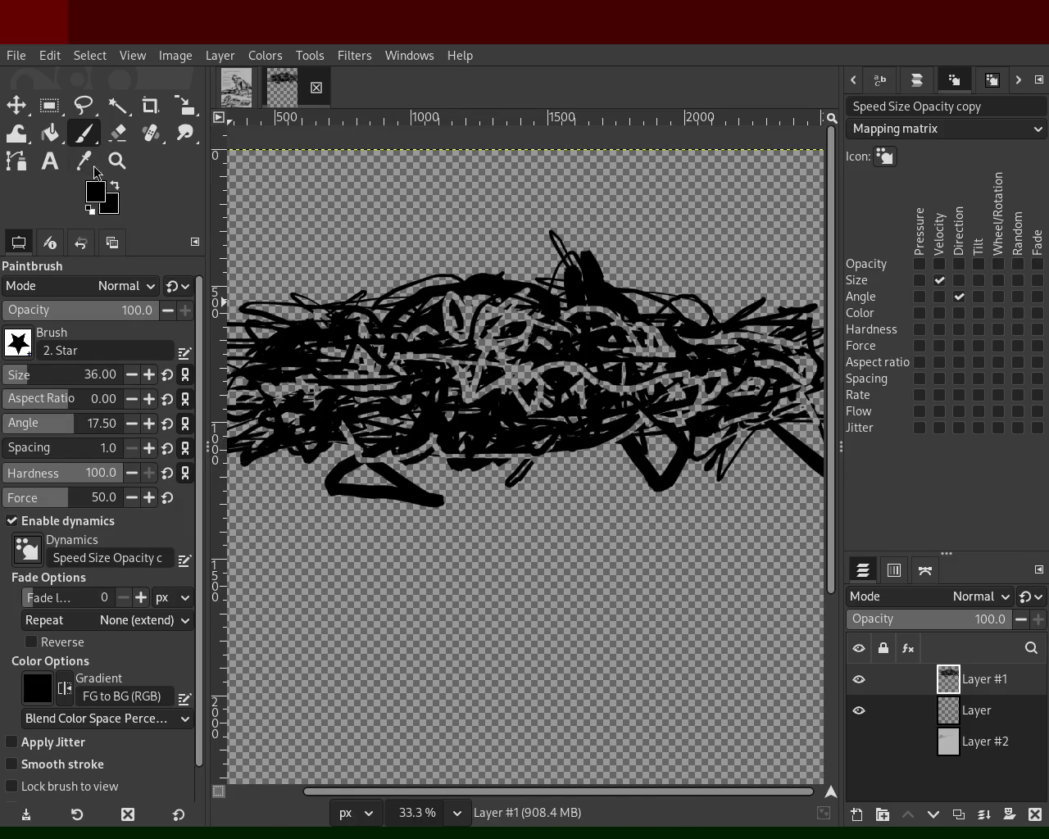
click(117, 133)
mouse_move(434, 455)
mouse_down()
mouse_move(610, 449)
mouse_move(706, 421)
mouse_up()
key(ctrl+z)
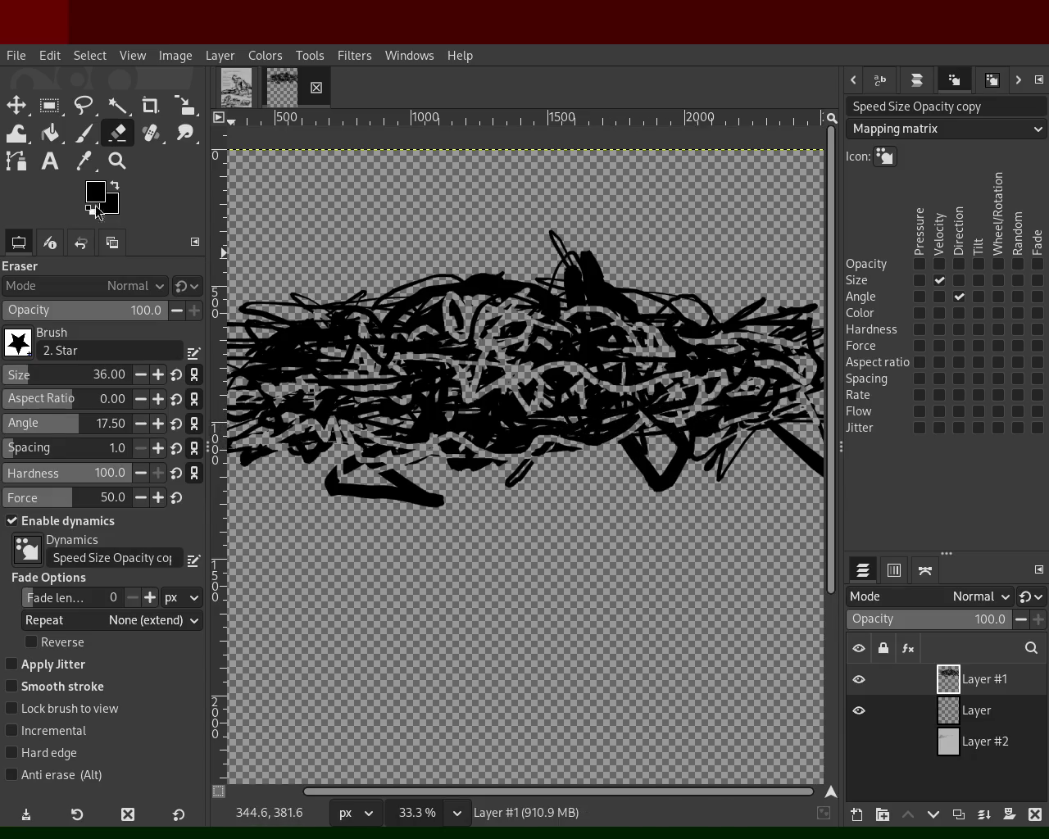
click(83, 133)
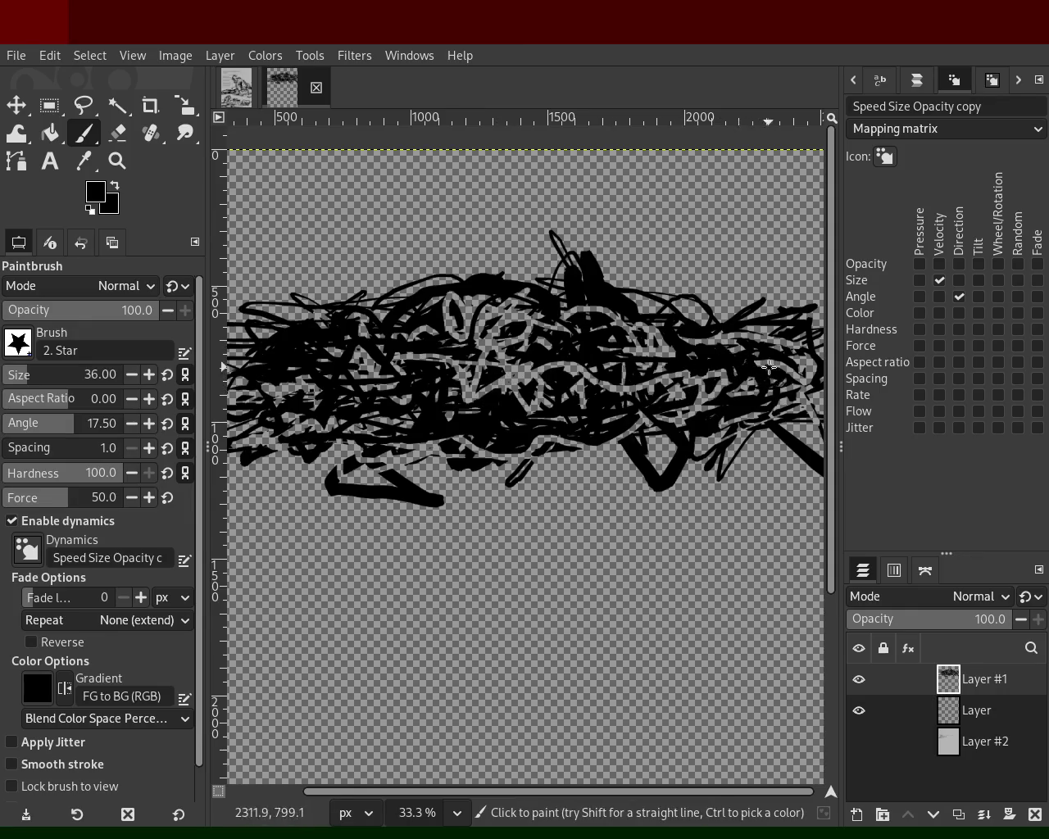
mouse_move(864, 741)
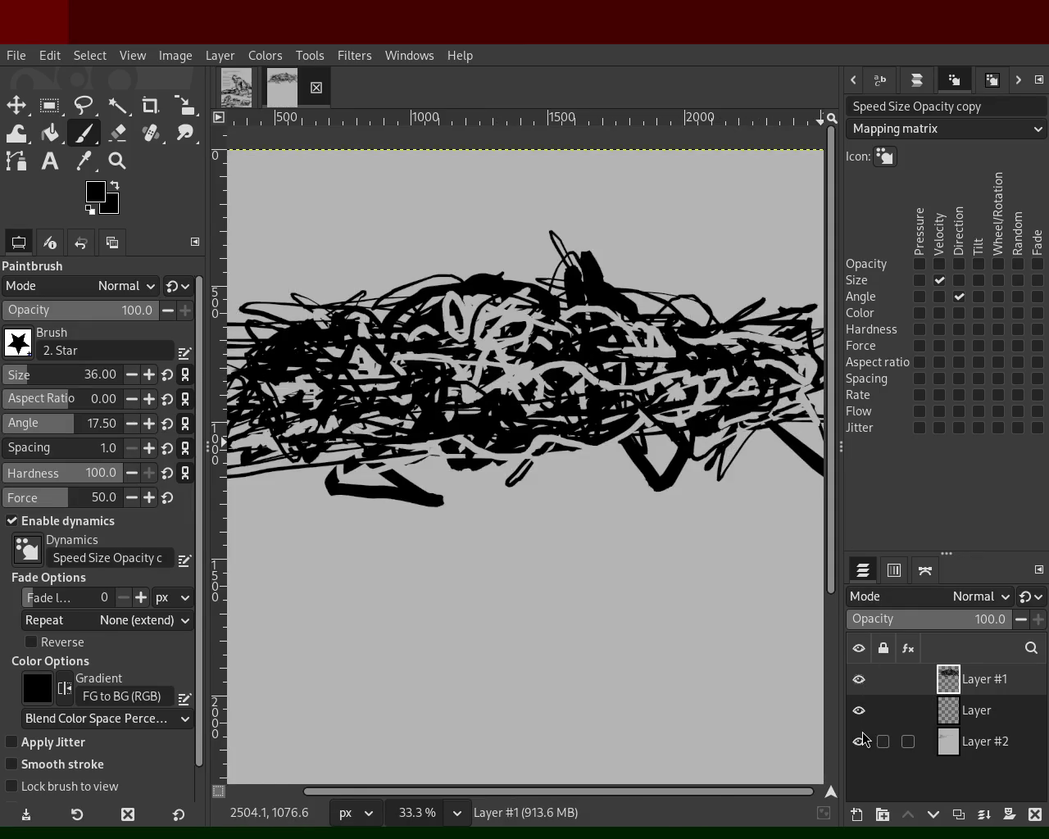
Show the gray background layer again, select the layer named Layer, and test a blue stroke.
click(863, 737)
click(863, 738)
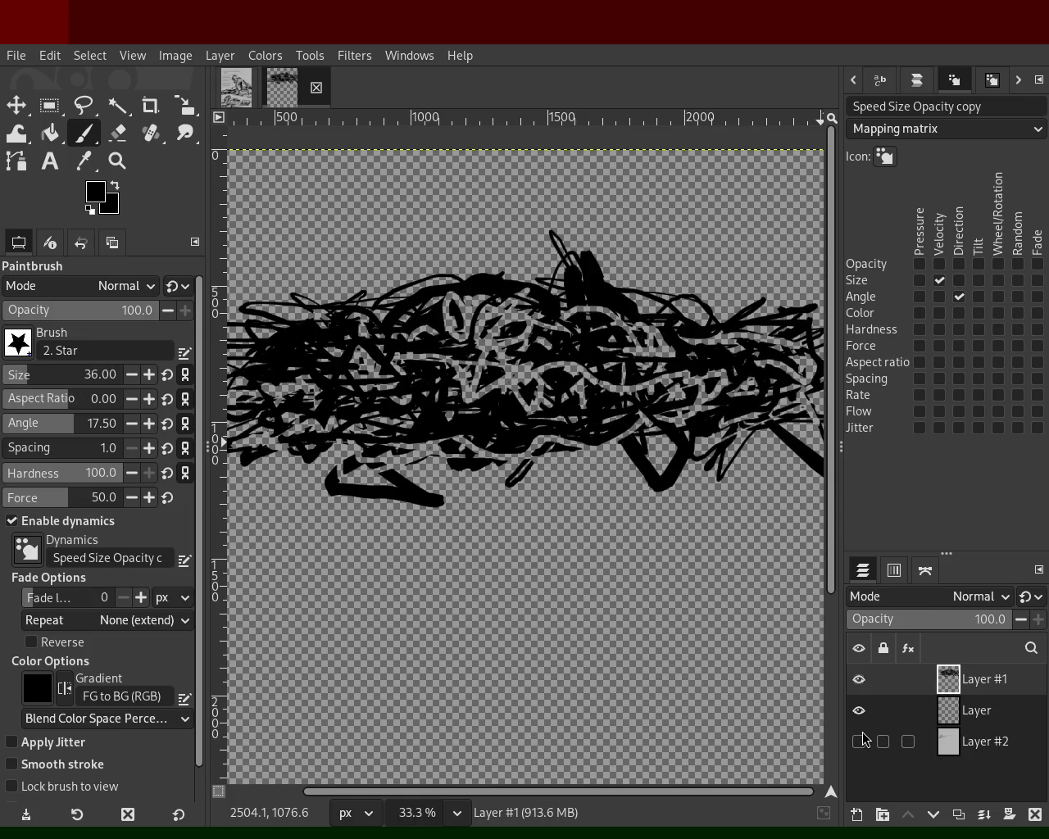
click(859, 741)
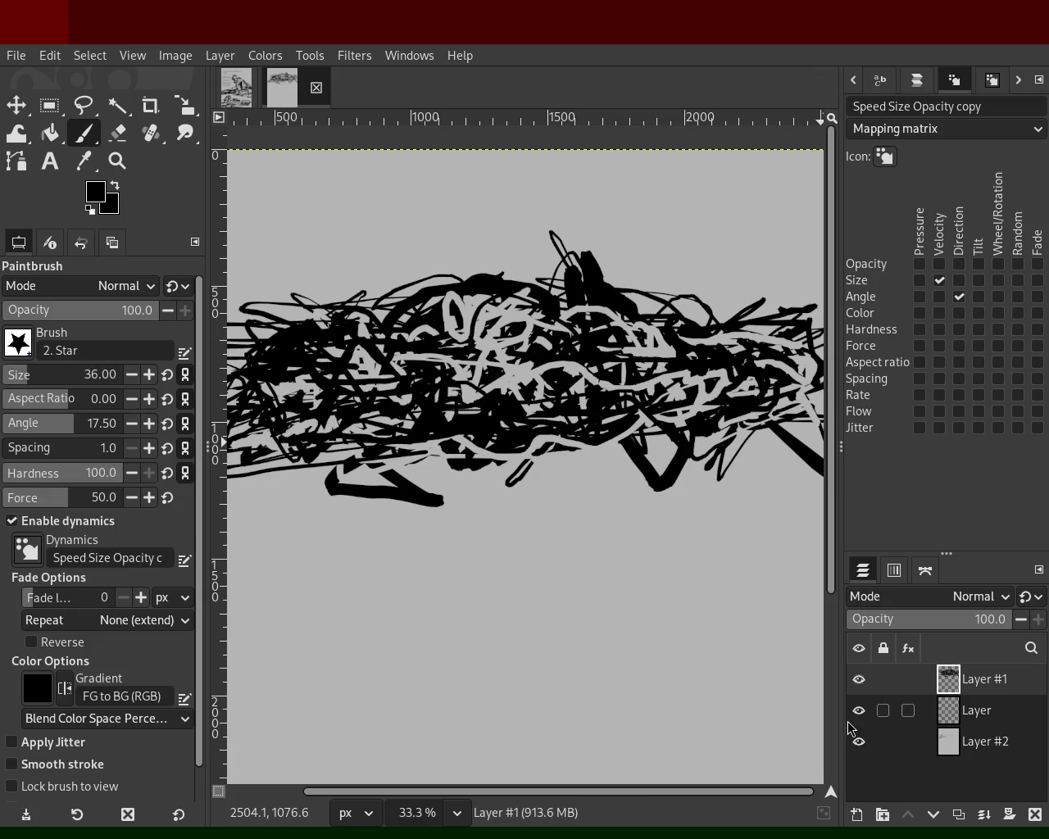
click(944, 716)
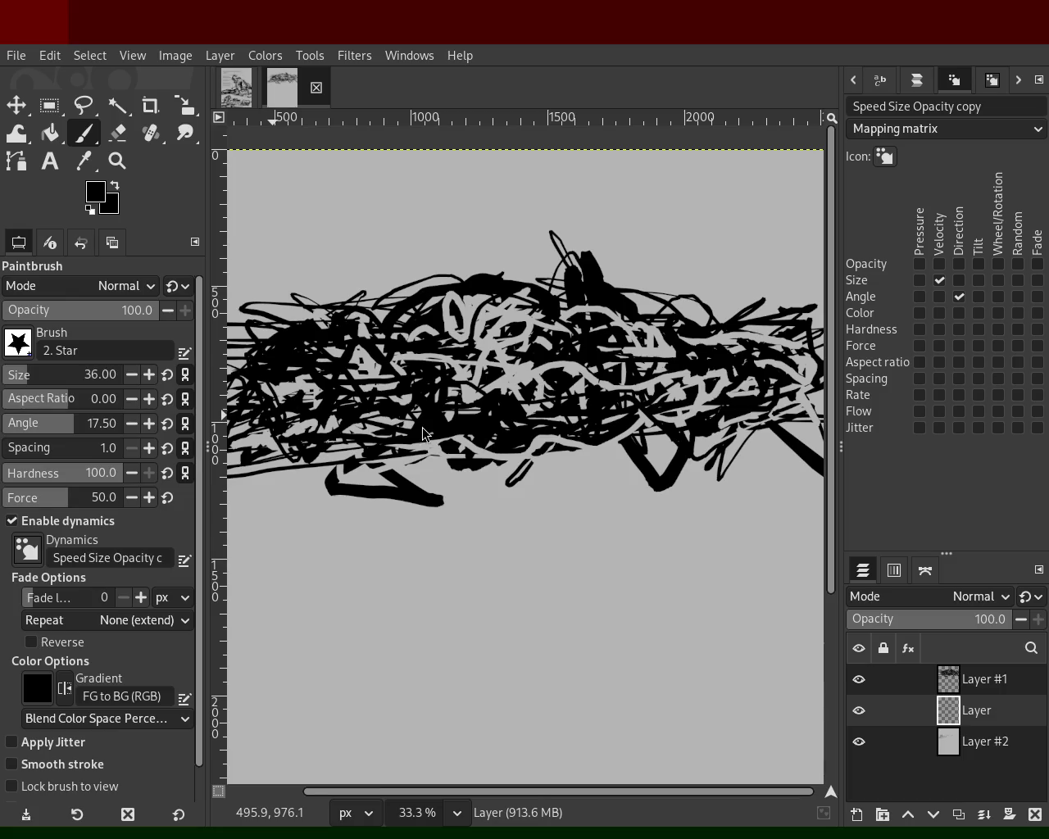
drag(656, 361, 529, 396)
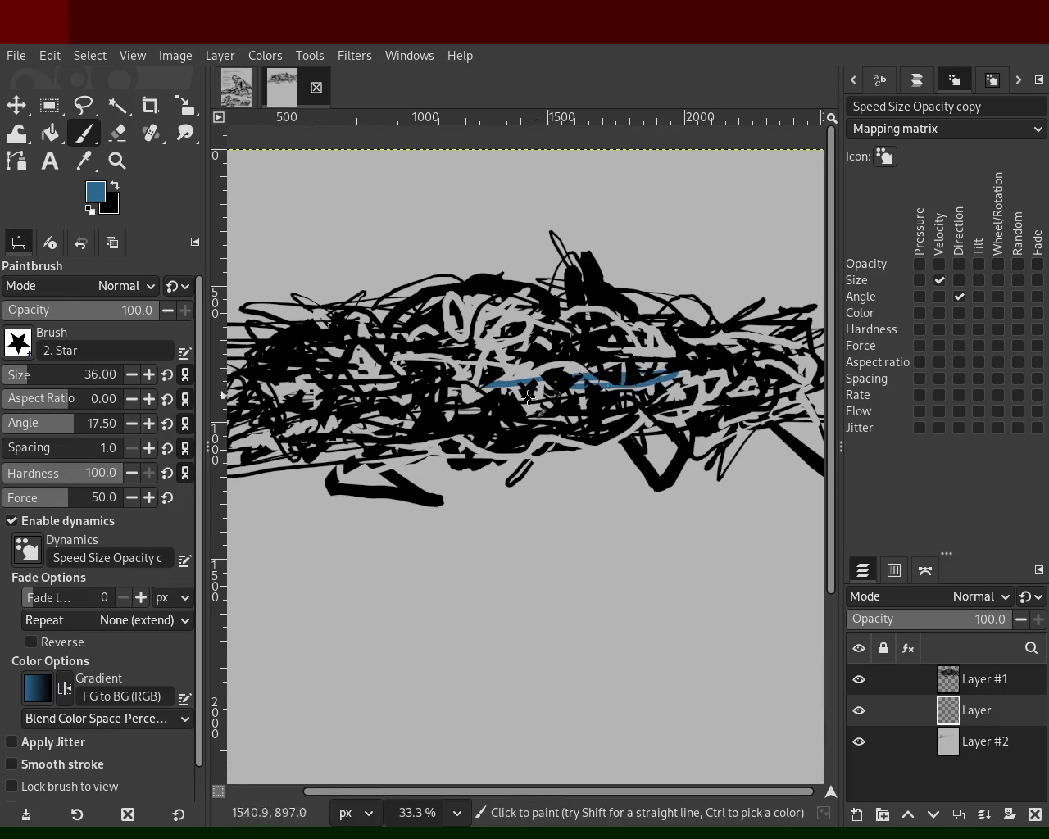
key(ctrl+z)
At brush size 93, paint a large blue star stroke and recolour the pale centre patches.
click(34, 382)
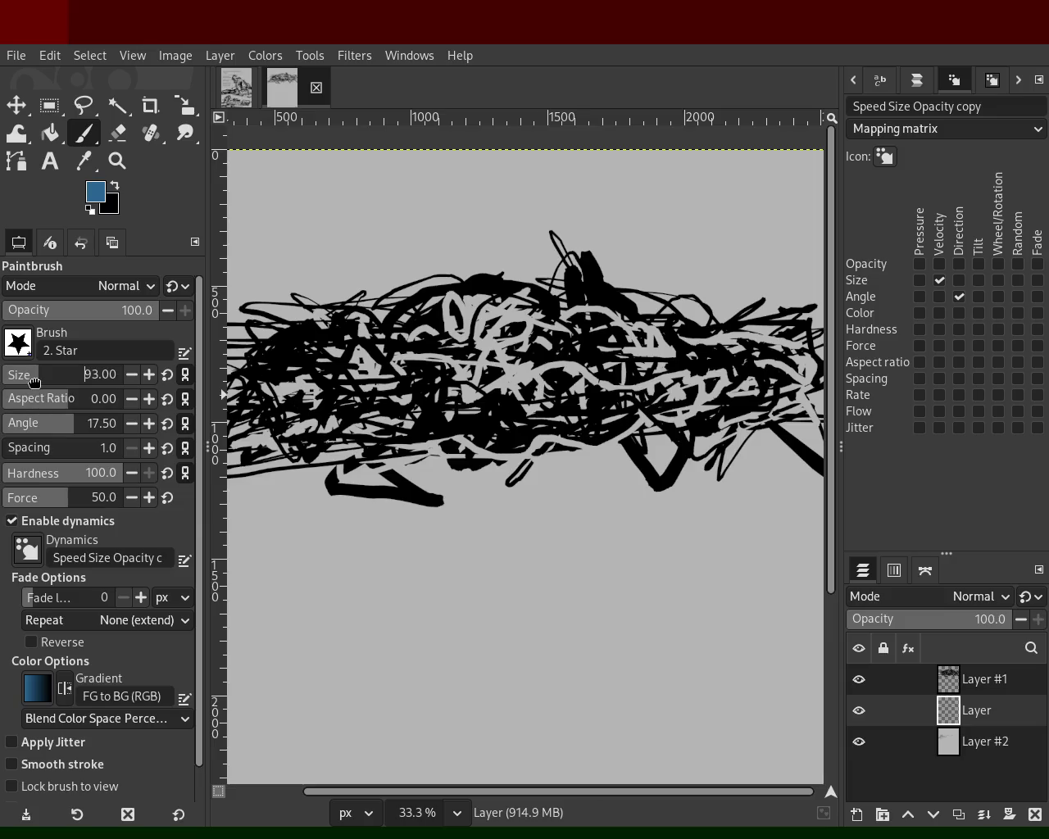
mouse_move(594, 361)
mouse_down()
mouse_move(507, 305)
mouse_move(529, 328)
mouse_move(521, 363)
mouse_move(472, 351)
mouse_move(529, 342)
mouse_move(526, 367)
mouse_move(556, 383)
mouse_move(495, 329)
mouse_up()
ctrl+click(510, 314)
ctrl+click(510, 314)
ctrl+click(475, 306)
ctrl+click(514, 377)
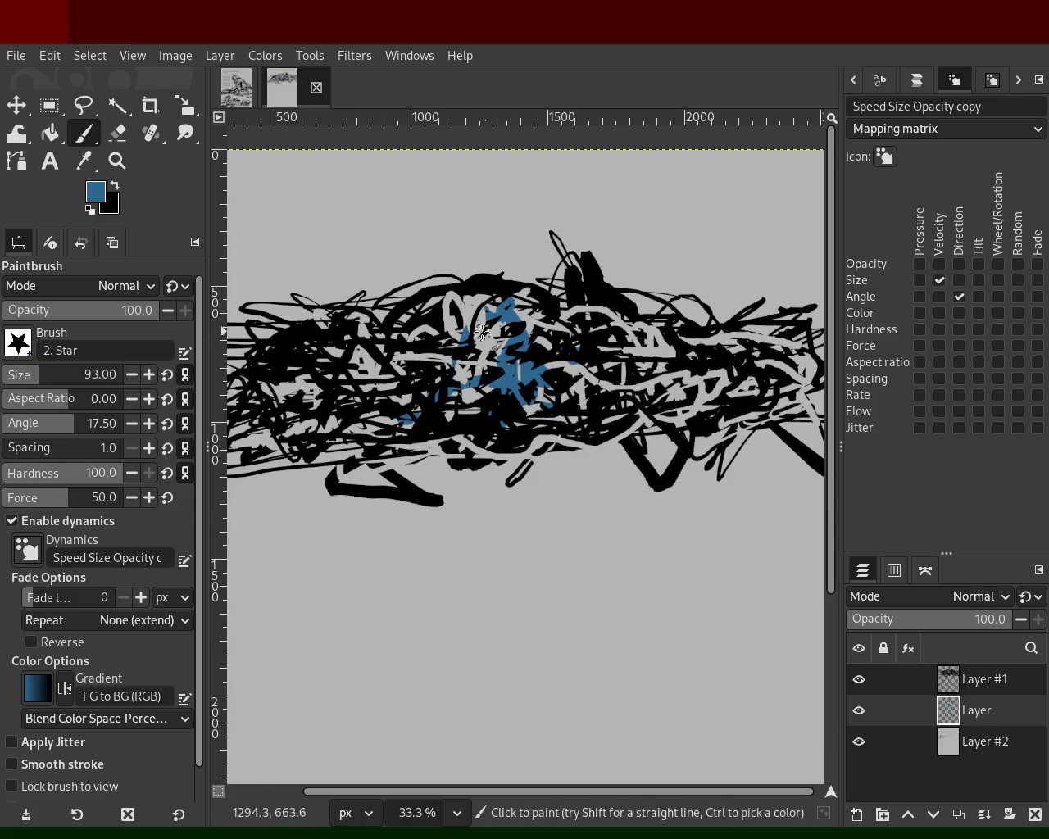
Enable Opacity/Velocity dynamics, paint blue strokes left and centre, and add grey strokes at right.
click(958, 296)
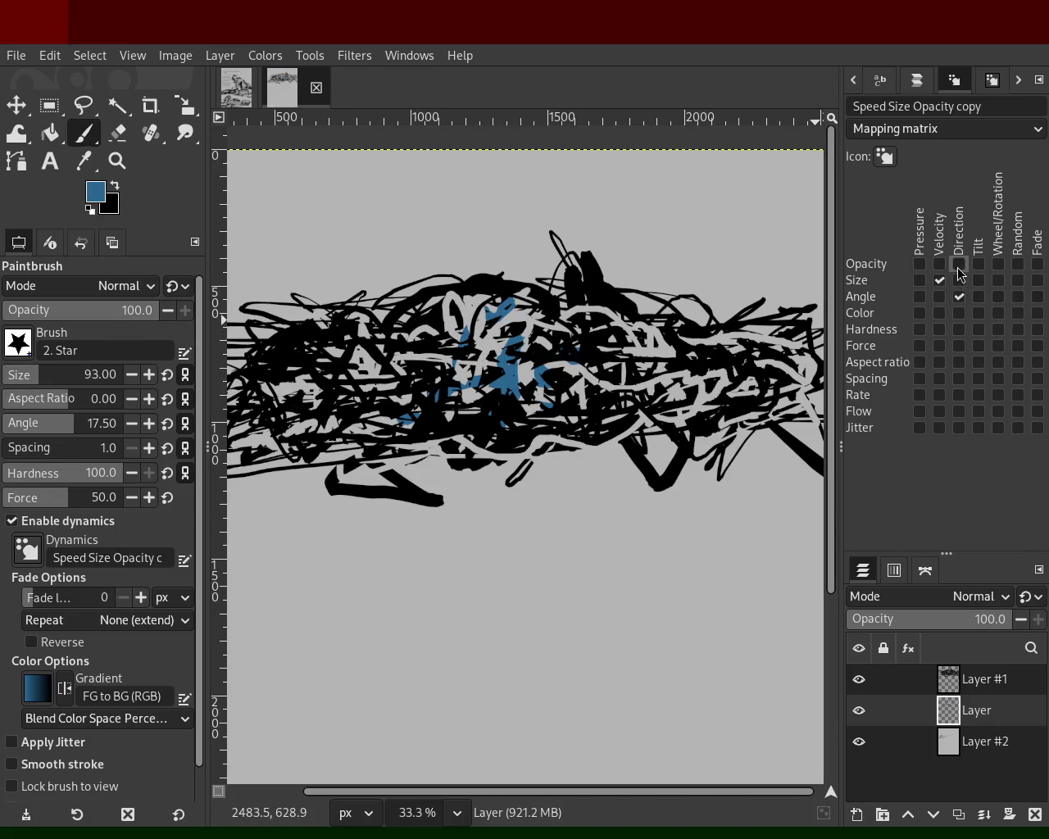
click(939, 264)
click(939, 280)
mouse_move(545, 400)
mouse_down()
mouse_move(412, 371)
mouse_move(338, 404)
mouse_move(428, 373)
mouse_move(371, 330)
mouse_move(240, 331)
mouse_move(329, 314)
mouse_move(221, 402)
mouse_move(427, 423)
mouse_move(376, 448)
mouse_move(291, 399)
mouse_up()
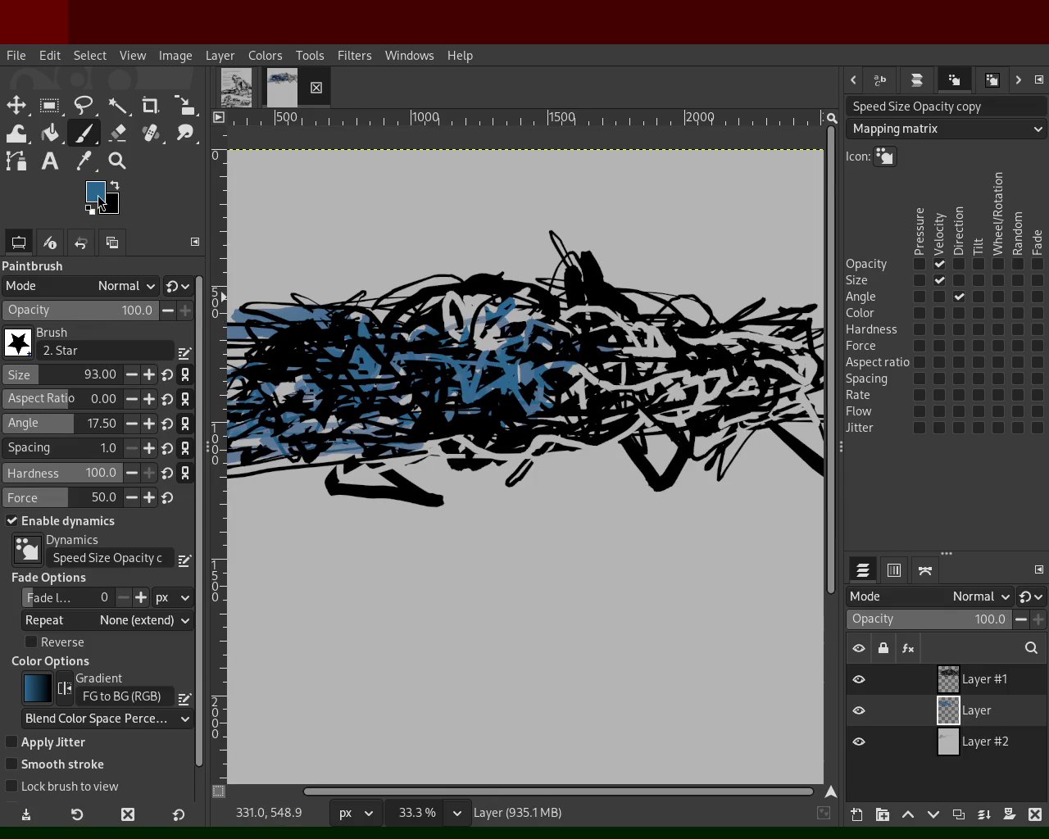
mouse_move(735, 290)
mouse_down()
mouse_move(807, 357)
mouse_move(655, 385)
mouse_move(672, 426)
mouse_move(713, 431)
mouse_move(744, 395)
mouse_move(804, 412)
mouse_move(575, 302)
mouse_move(668, 325)
mouse_move(749, 312)
mouse_move(784, 346)
mouse_move(730, 248)
mouse_move(675, 277)
mouse_move(575, 284)
mouse_move(706, 266)
mouse_move(545, 281)
mouse_move(694, 329)
mouse_move(637, 275)
mouse_move(267, 294)
mouse_move(341, 269)
mouse_move(743, 269)
mouse_move(827, 297)
mouse_move(254, 290)
mouse_move(341, 269)
mouse_move(522, 252)
mouse_move(826, 262)
mouse_up()
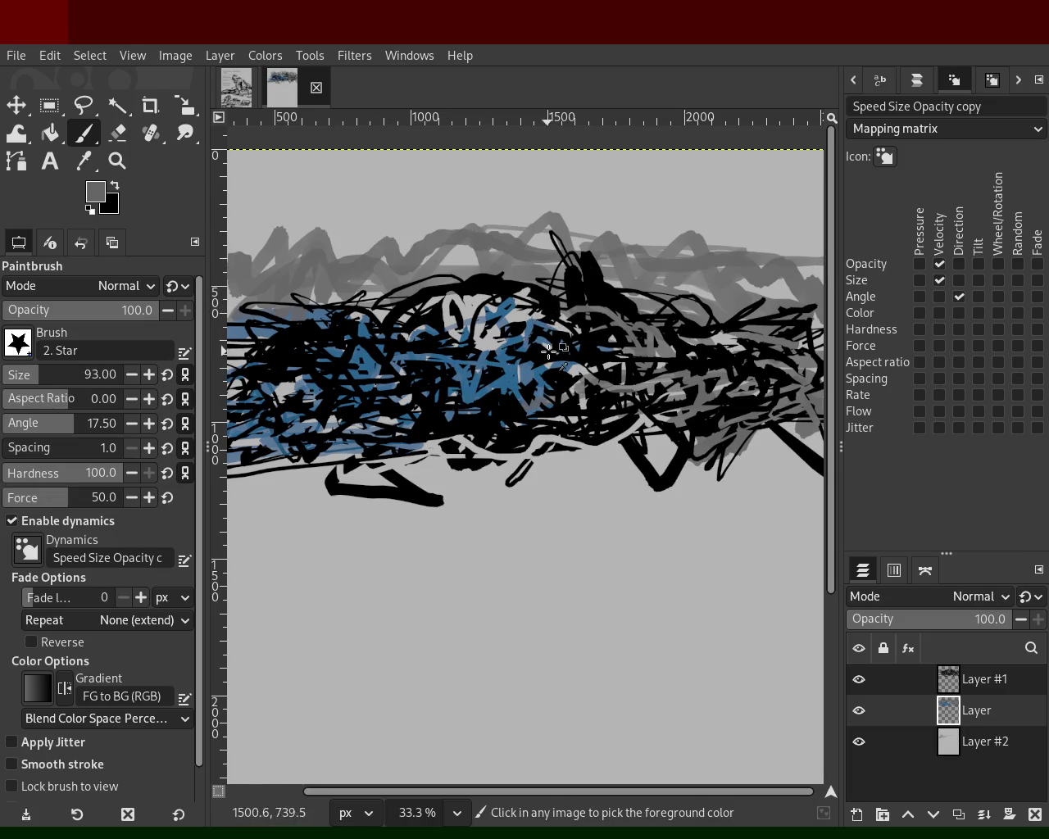
Replace the top grey zigzags with grey strokes at upper right and light grey centre-right.
key(ctrl+z)
key(ctrl+z)
mouse_move(746, 345)
mouse_down()
mouse_move(823, 356)
mouse_move(685, 320)
mouse_move(665, 303)
mouse_move(564, 323)
mouse_move(647, 338)
mouse_move(583, 394)
mouse_move(443, 331)
mouse_move(336, 334)
mouse_move(232, 314)
mouse_move(322, 399)
mouse_move(286, 452)
mouse_move(245, 466)
mouse_move(541, 429)
mouse_move(466, 468)
mouse_move(697, 427)
mouse_move(707, 460)
mouse_move(647, 461)
mouse_move(672, 424)
mouse_move(668, 443)
mouse_up()
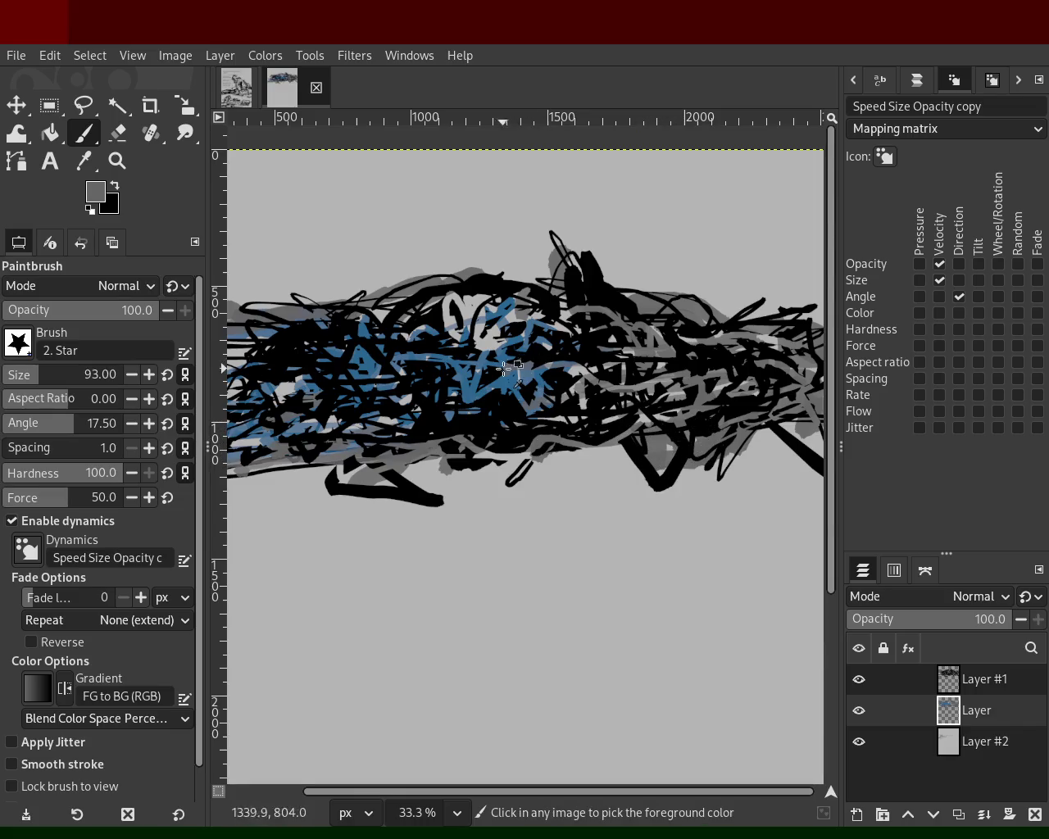
ctrl+click(463, 310)
mouse_move(482, 330)
mouse_down()
mouse_move(531, 379)
mouse_move(655, 332)
mouse_move(495, 361)
mouse_move(525, 431)
mouse_move(398, 359)
mouse_move(413, 397)
mouse_move(433, 329)
mouse_move(532, 360)
mouse_move(554, 407)
mouse_up()
Paint more blue star strokes in the centre, then black star strokes across the middle.
ctrl+click(463, 388)
mouse_move(446, 318)
mouse_down()
mouse_move(590, 380)
mouse_move(419, 386)
mouse_up()
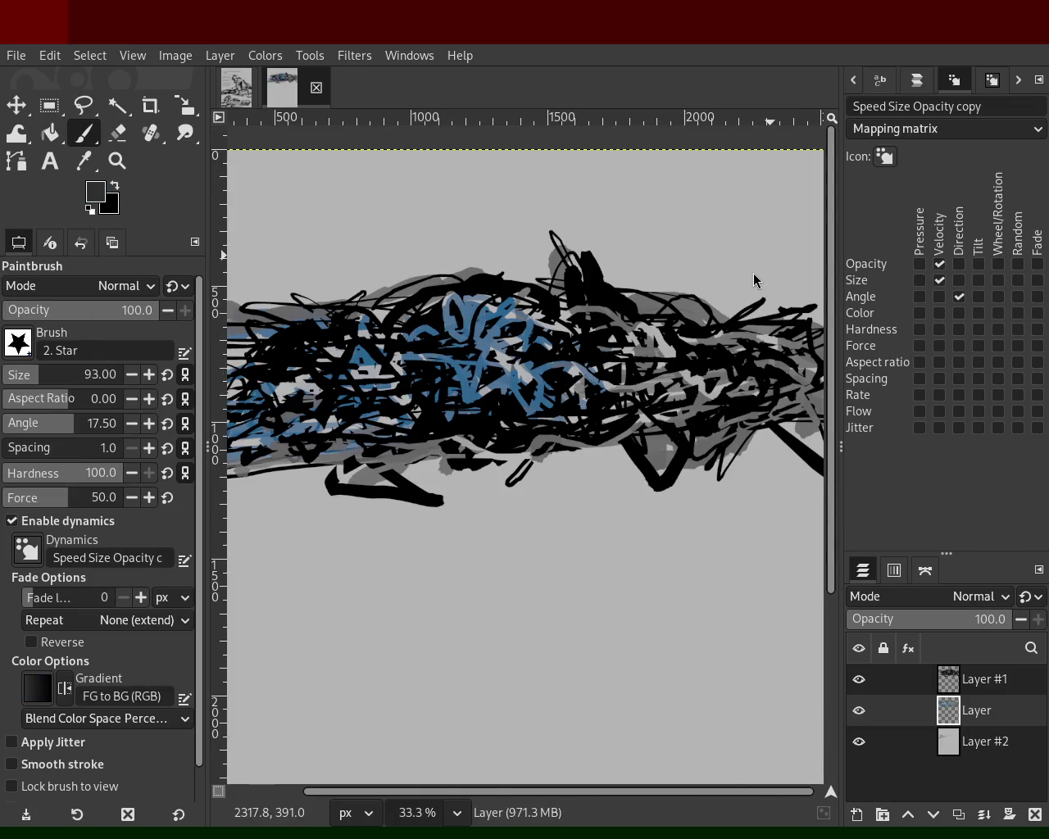
mouse_move(336, 352)
mouse_down()
mouse_move(432, 349)
mouse_move(379, 417)
mouse_move(578, 376)
mouse_move(613, 403)
mouse_up()
key(ctrl+z)
mouse_move(418, 322)
mouse_down()
mouse_move(355, 379)
mouse_move(498, 421)
mouse_move(682, 369)
mouse_move(716, 347)
mouse_move(611, 323)
mouse_move(699, 345)
mouse_up()
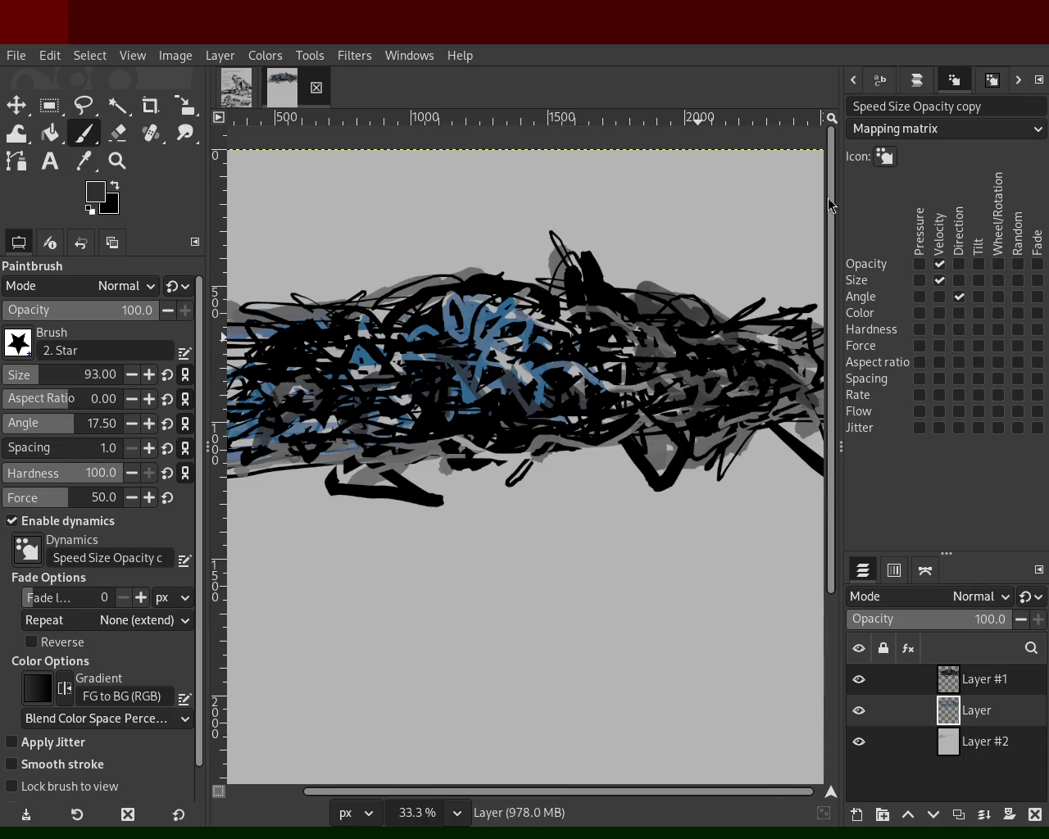
Sample light grey from the drawing and scribble light-grey loops toward the right.
ctrl+click(534, 326)
mouse_move(535, 326)
mouse_down()
mouse_move(542, 432)
mouse_move(621, 354)
mouse_move(632, 392)
mouse_move(696, 354)
mouse_move(683, 332)
mouse_move(665, 397)
mouse_move(628, 320)
mouse_move(578, 286)
mouse_up()
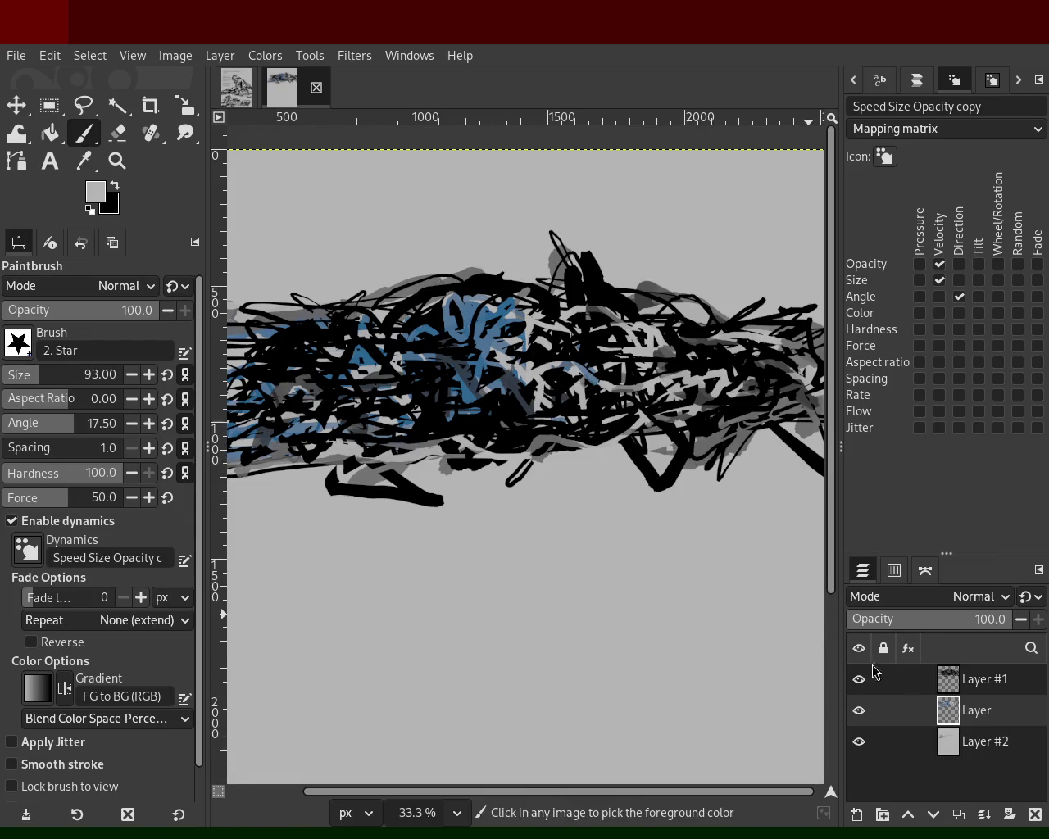
Replace the layer named Layer with a new layer, disable Opacity/Velocity, and paint cyan centre strokes.
click(1034, 814)
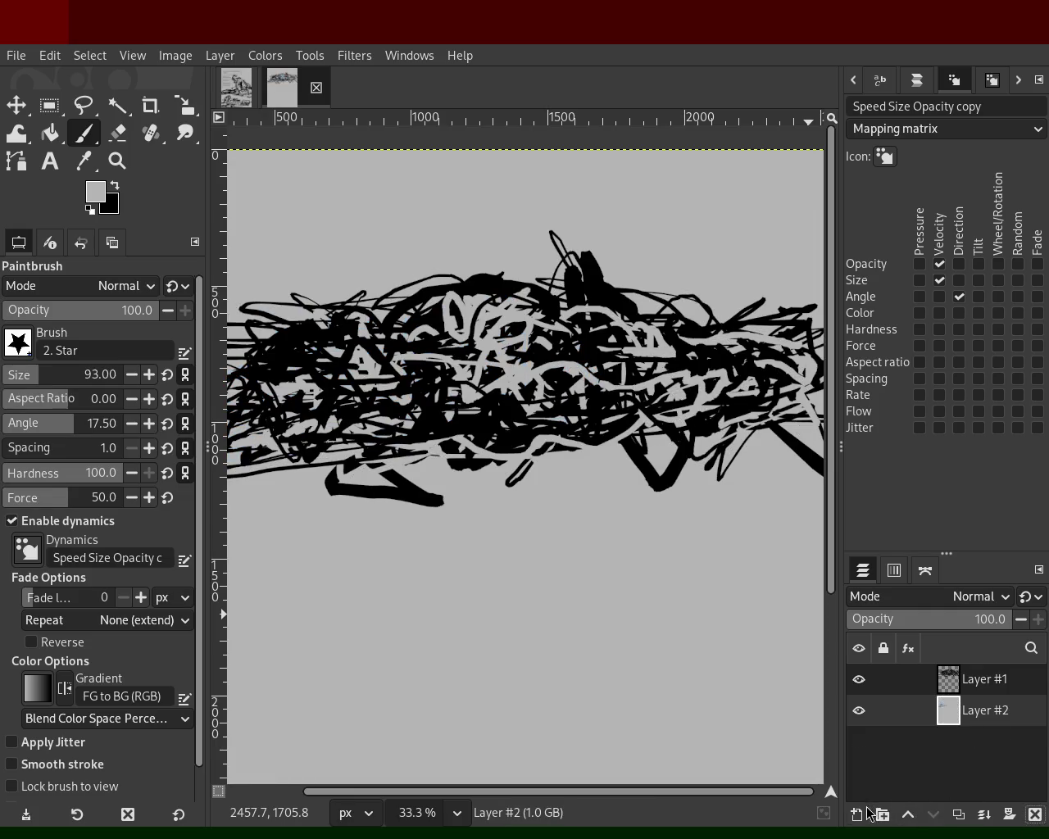
key(shift+ctrl+n)
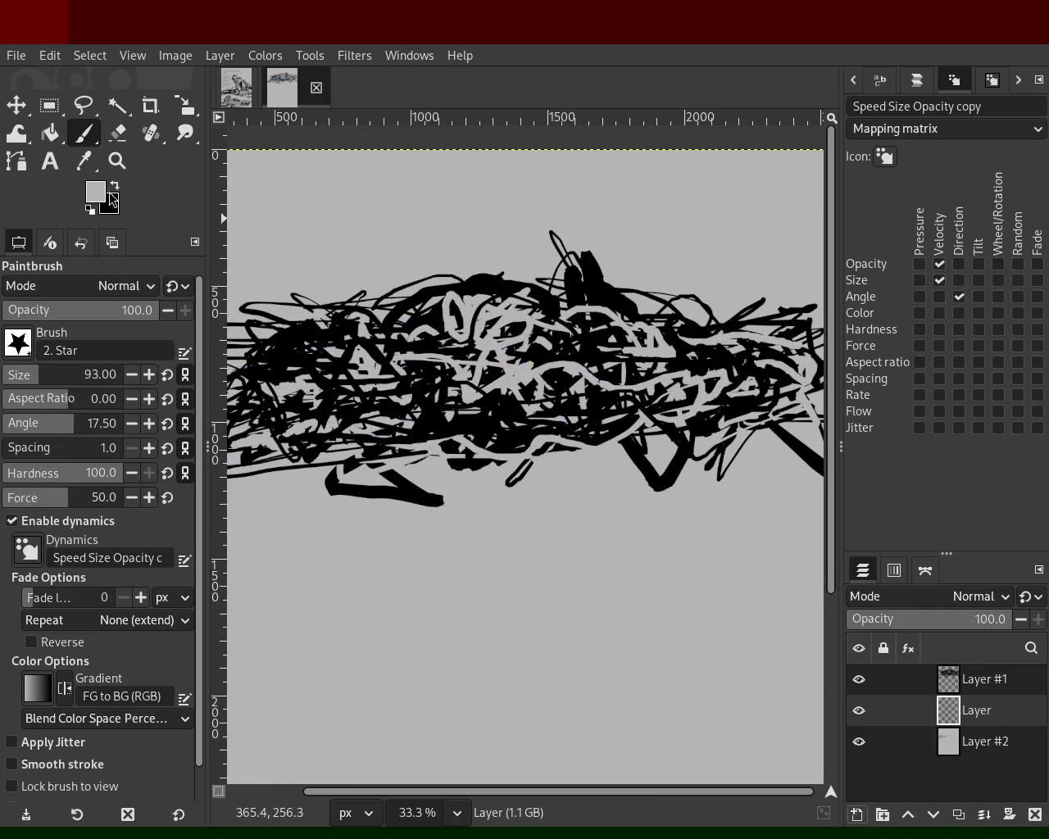
click(940, 264)
ctrl+click(309, 400)
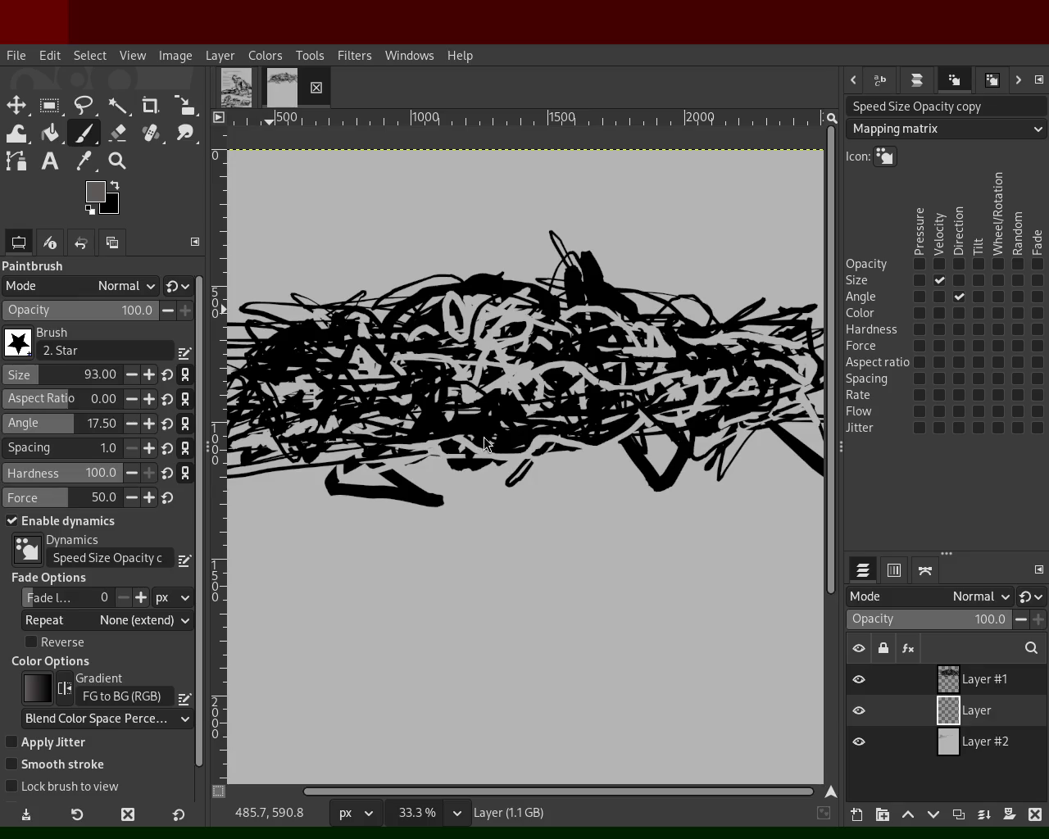
ctrl+click(429, 384)
mouse_move(538, 381)
mouse_down()
mouse_move(477, 350)
mouse_move(523, 381)
mouse_move(523, 422)
mouse_move(642, 438)
mouse_move(426, 452)
mouse_move(660, 418)
mouse_move(318, 404)
mouse_move(497, 365)
mouse_move(585, 397)
mouse_move(463, 356)
mouse_move(518, 315)
mouse_move(285, 354)
mouse_up()
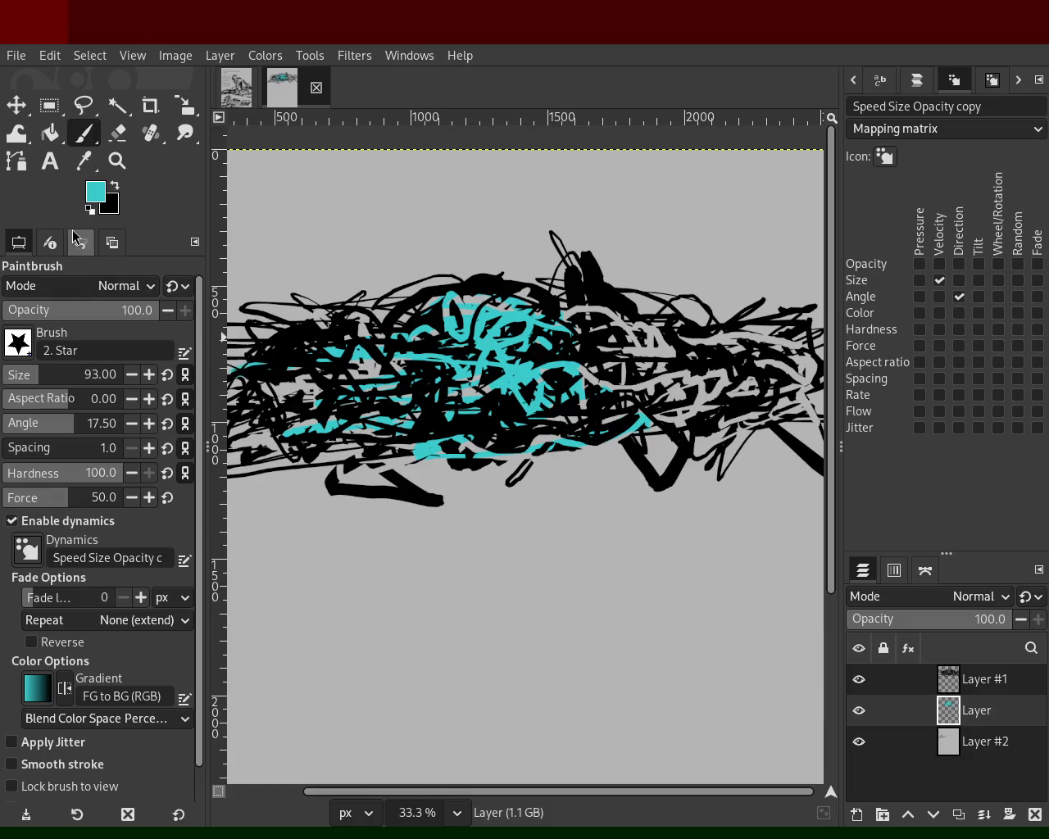
Switch to dark teal and paint it across the left-centre and along the band's upper and lower left.
click(92, 209)
key(ctrl)
ctrl+click(509, 348)
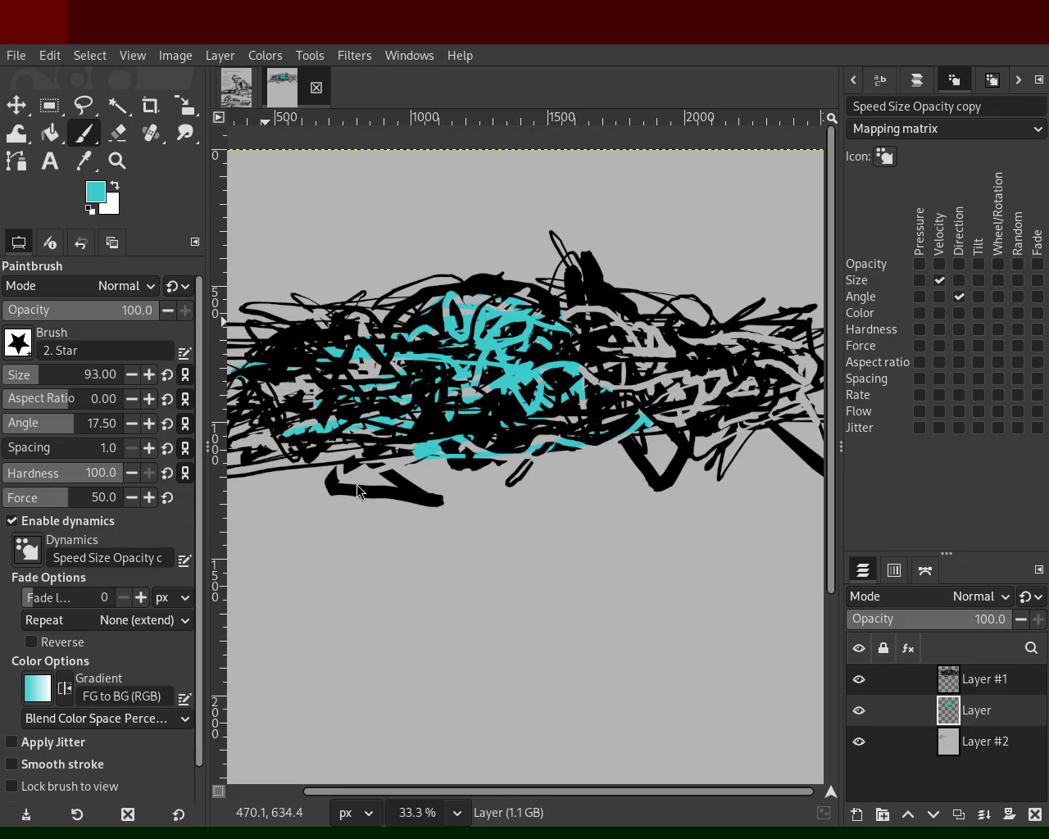
ctrl+click(497, 422)
drag(435, 402, 418, 346)
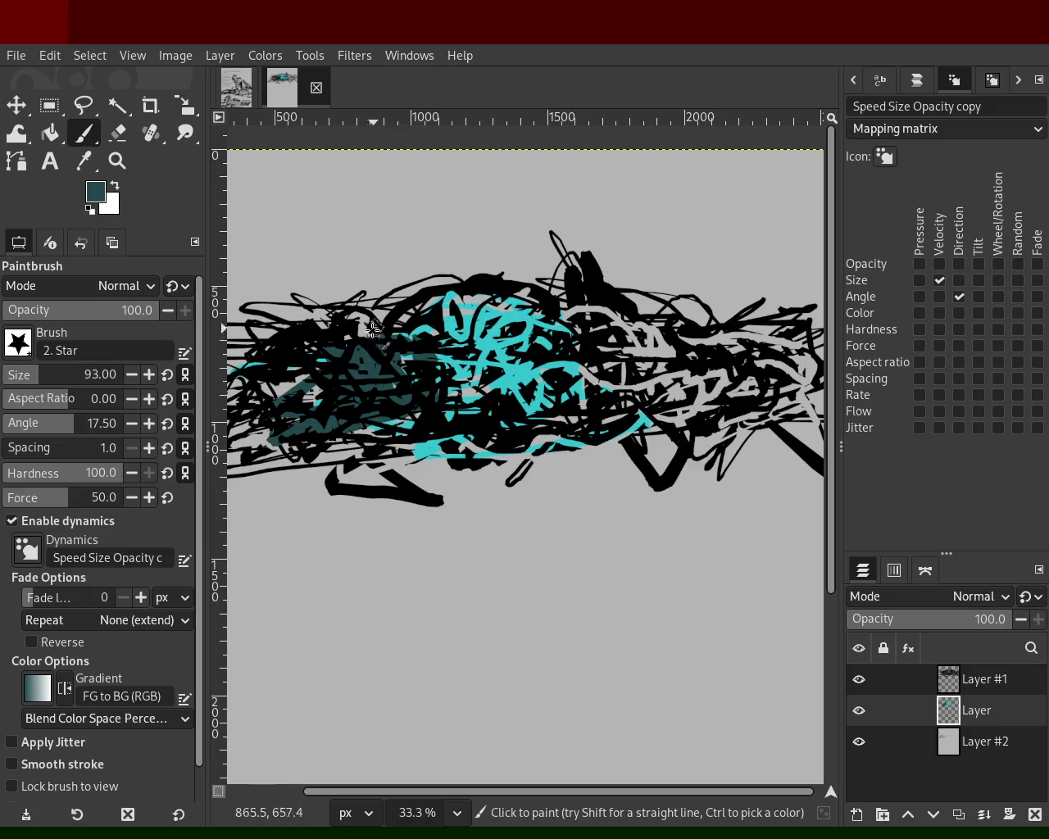
key(ctrl)
mouse_move(418, 328)
mouse_down()
mouse_move(245, 359)
mouse_move(272, 321)
mouse_move(323, 307)
mouse_move(417, 308)
mouse_move(322, 420)
mouse_move(305, 406)
mouse_move(254, 416)
mouse_move(235, 392)
mouse_move(230, 354)
mouse_move(303, 367)
mouse_move(356, 438)
mouse_move(374, 444)
mouse_up()
drag(201, 476, 418, 449)
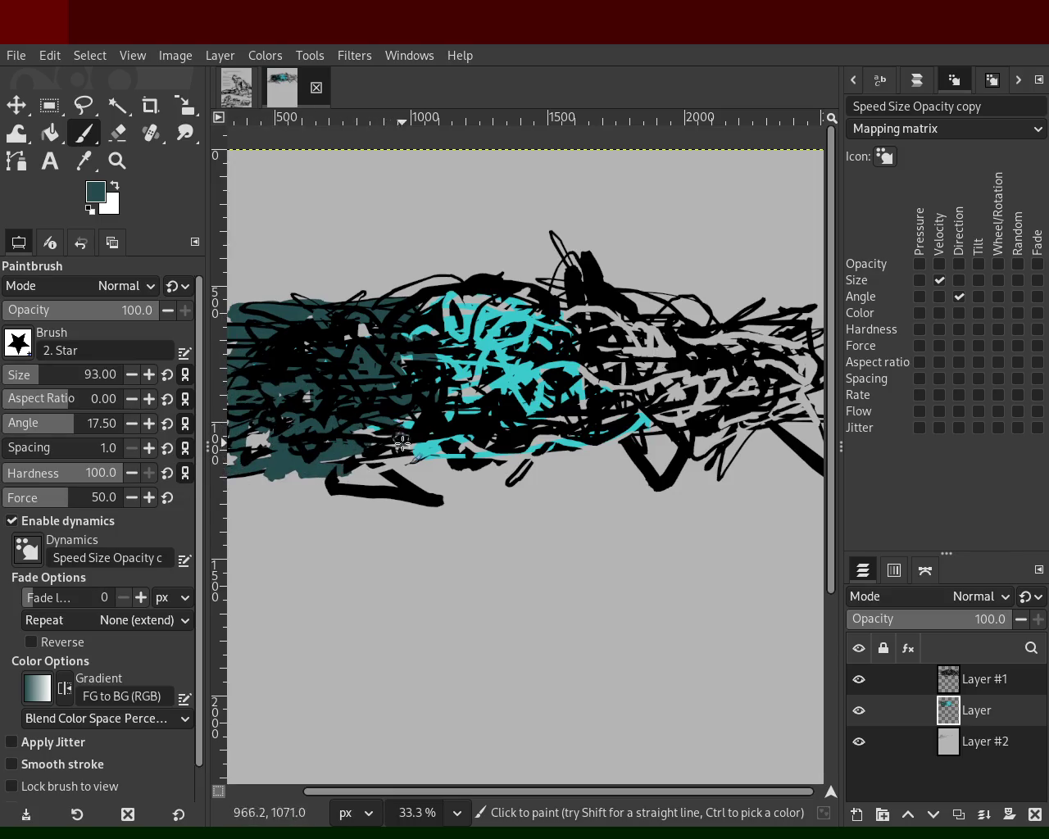
ctrl+click(517, 373)
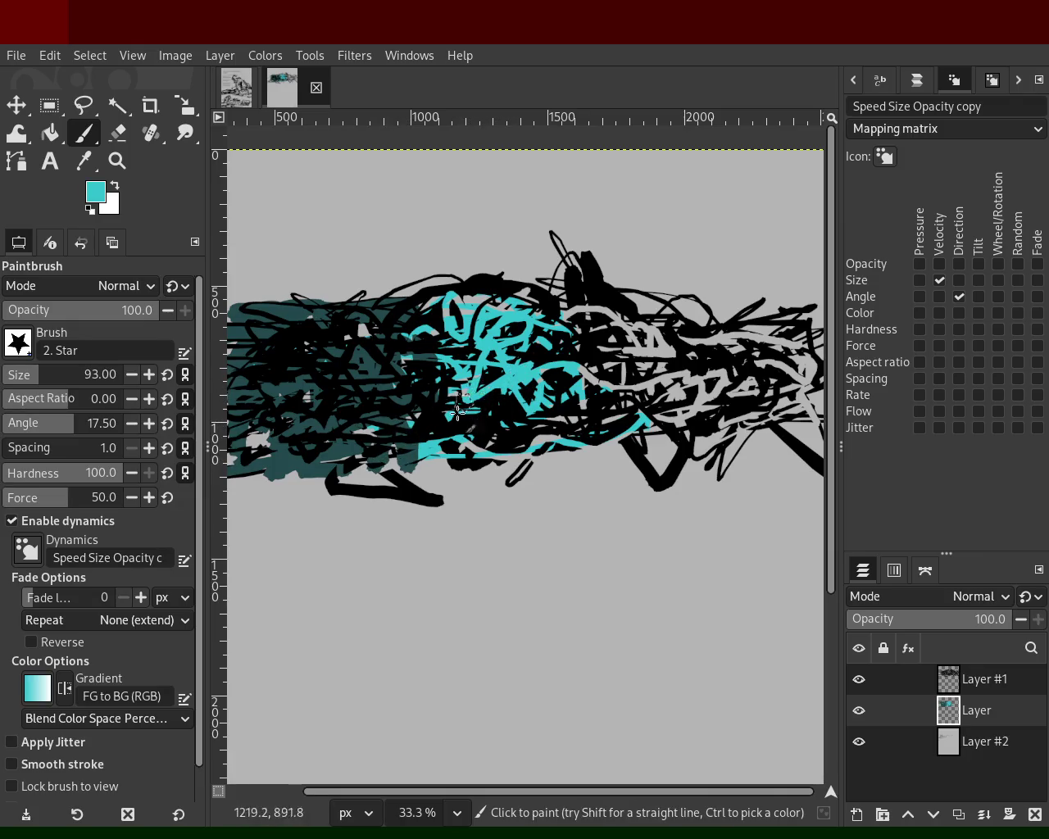
Add two short cyan strokes, try purple strokes and undo them, then pick dark olive.
mouse_move(432, 442)
mouse_down()
mouse_move(486, 451)
mouse_move(473, 458)
mouse_move(534, 435)
mouse_up()
drag(511, 312, 456, 309)
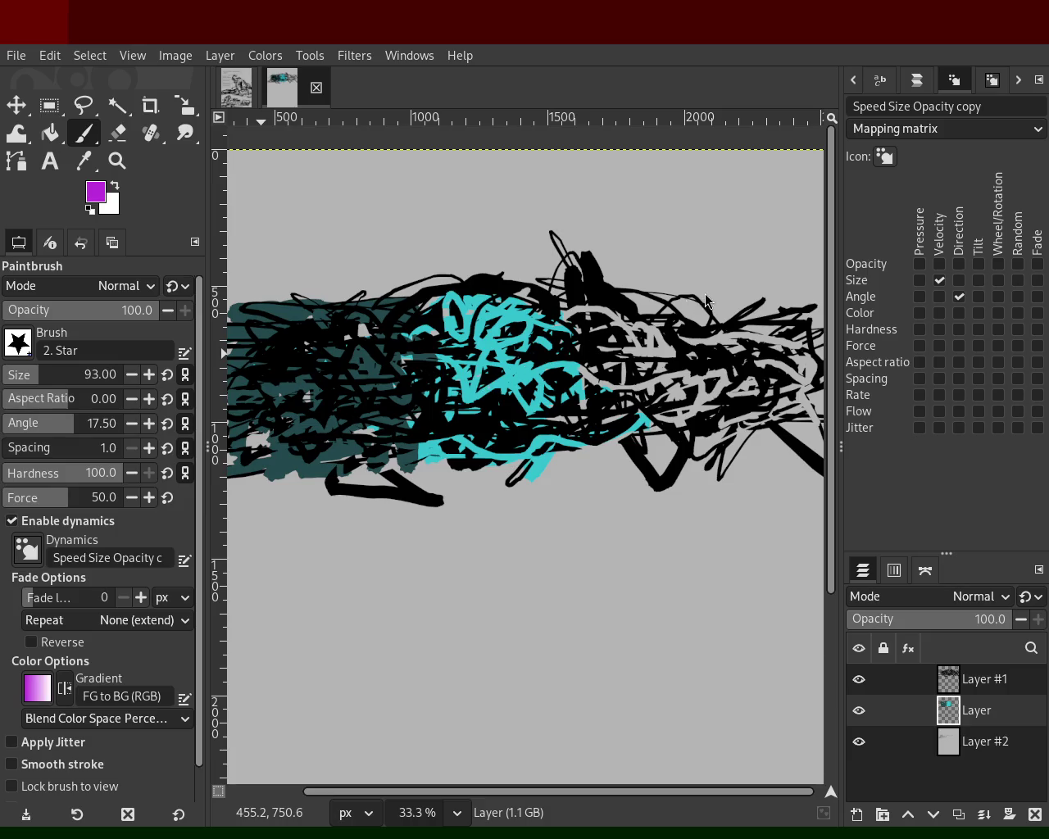
mouse_move(492, 324)
mouse_down()
mouse_move(493, 400)
mouse_move(469, 396)
mouse_move(558, 350)
mouse_up()
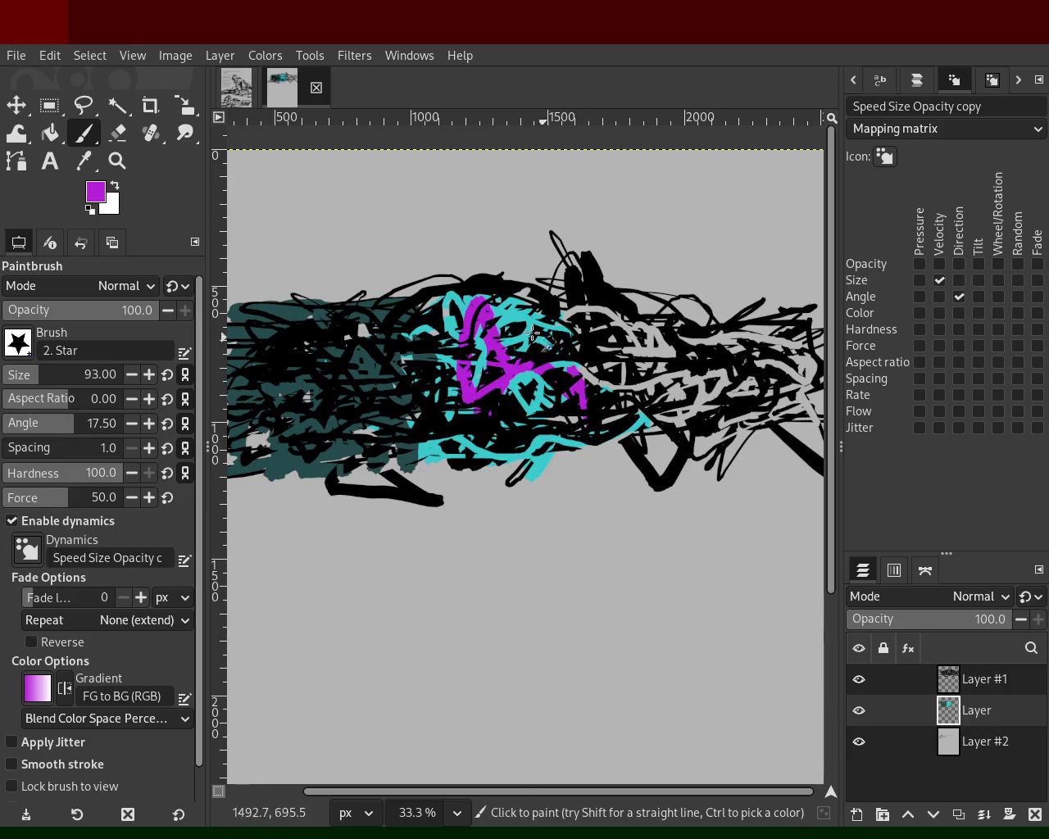
key(ctrl+z)
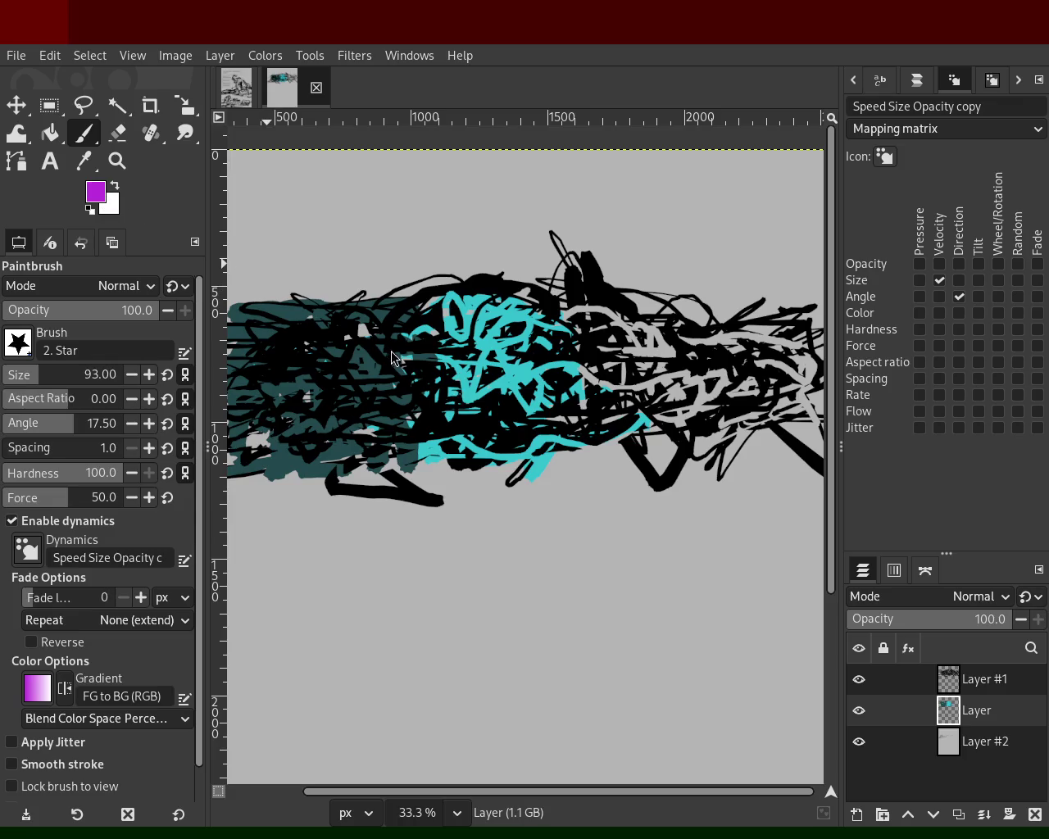
mouse_move(528, 361)
mouse_down()
mouse_move(534, 400)
mouse_move(575, 356)
mouse_move(674, 338)
mouse_move(539, 324)
mouse_move(664, 299)
mouse_move(584, 318)
mouse_move(643, 427)
mouse_move(778, 439)
mouse_move(692, 411)
mouse_up()
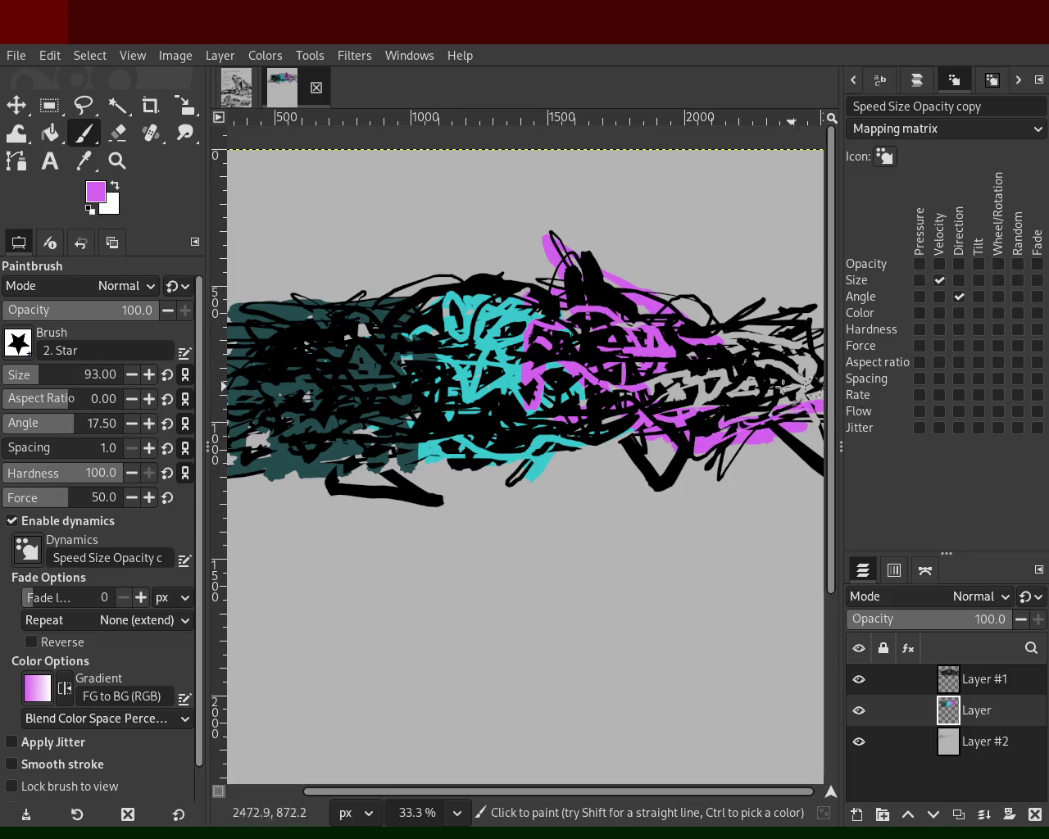
key(ctrl+z)
key(ctrl+z)
key(ctrl+z)
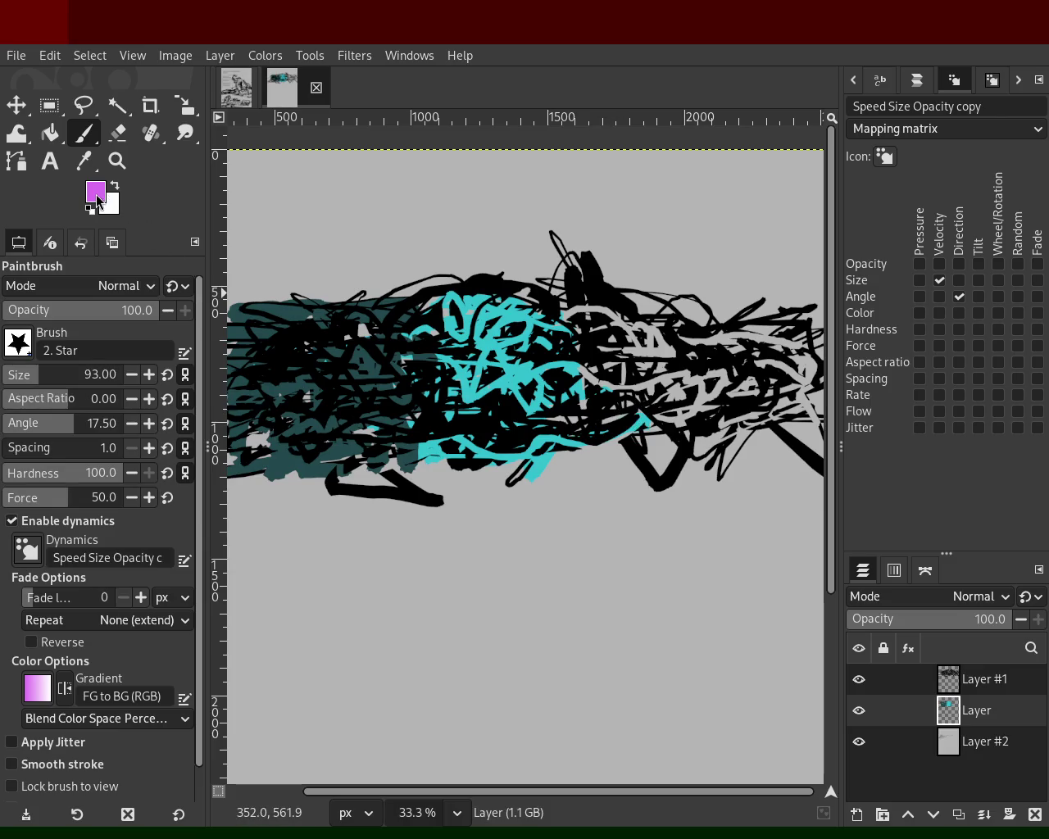
ctrl+click(483, 511)
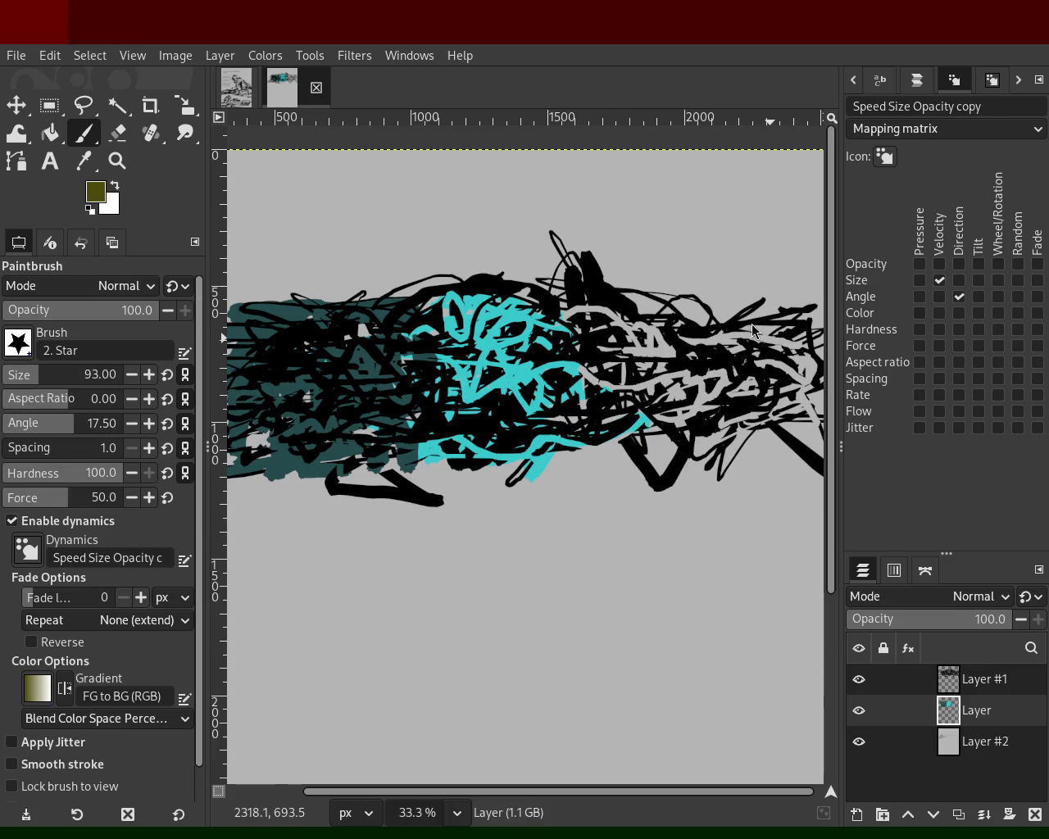
Try olive scribbles on the right and along the top, undoing them each time.
mouse_move(730, 289)
mouse_down()
mouse_move(655, 356)
mouse_move(638, 387)
mouse_move(664, 351)
mouse_move(570, 303)
mouse_move(755, 356)
mouse_up()
key(ctrl+z)
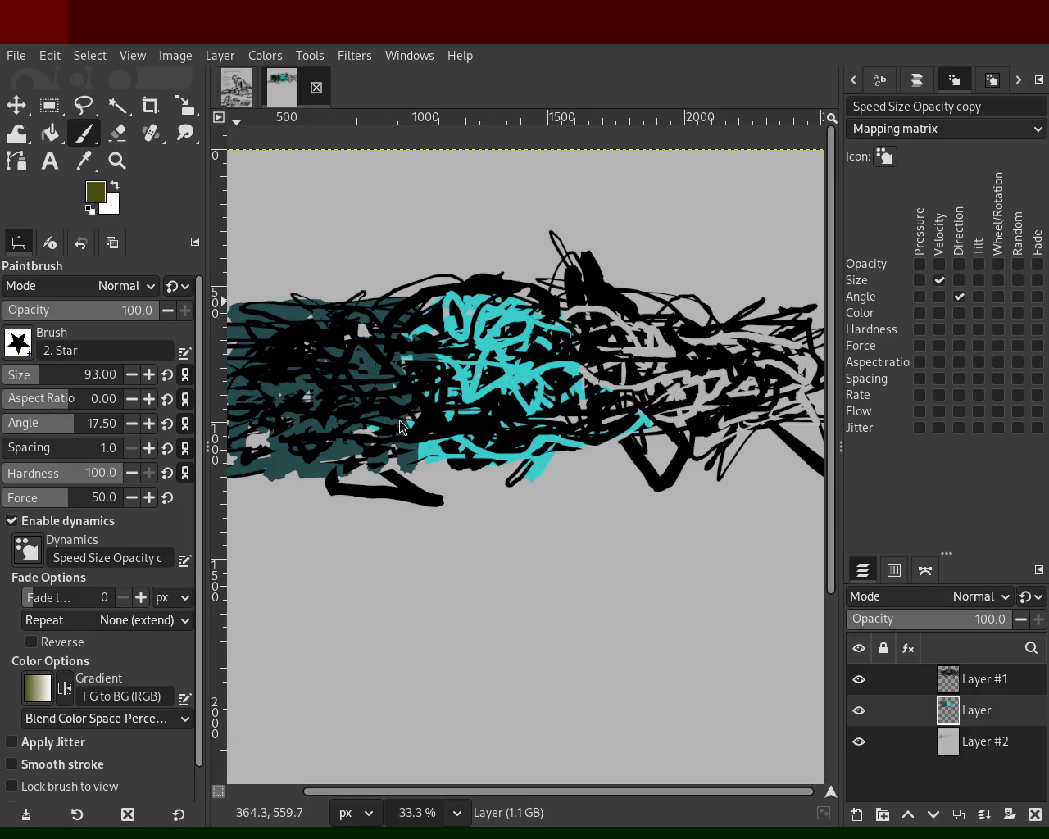
mouse_move(740, 352)
mouse_down()
mouse_move(668, 419)
mouse_move(741, 427)
mouse_move(735, 354)
mouse_move(671, 390)
mouse_move(711, 354)
mouse_move(676, 314)
mouse_move(848, 367)
mouse_up()
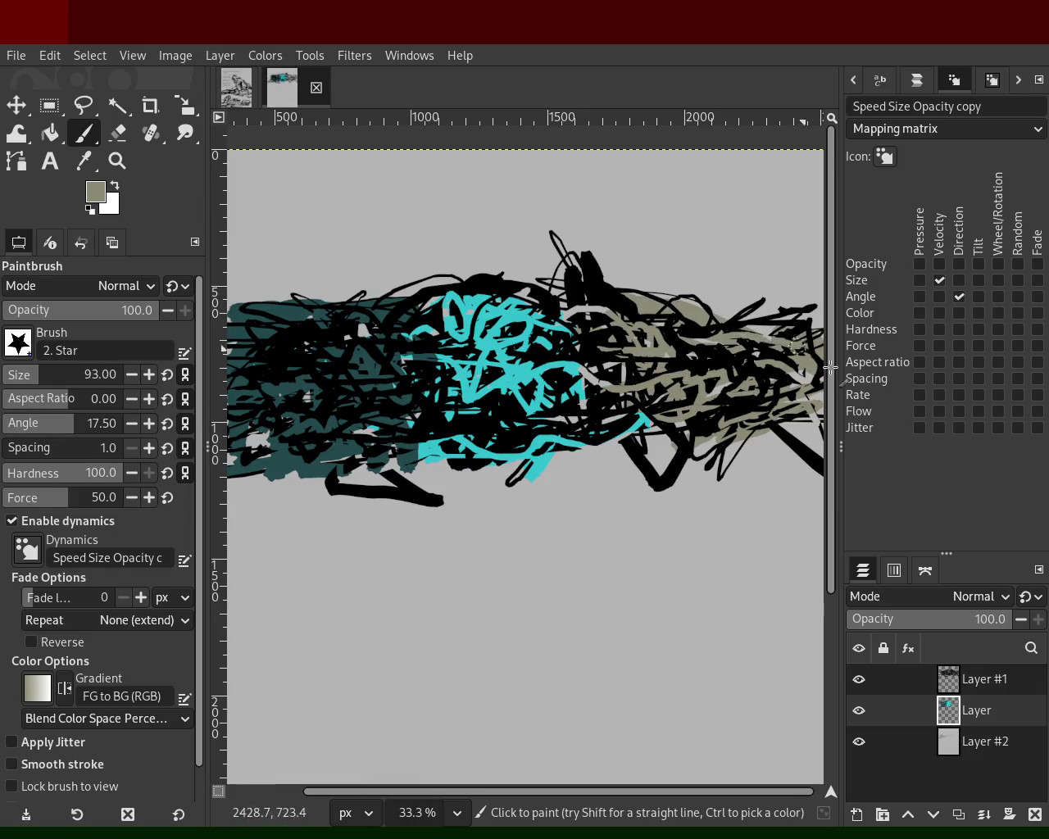
mouse_move(576, 274)
mouse_down()
mouse_move(586, 265)
mouse_move(297, 259)
mouse_move(694, 284)
mouse_up()
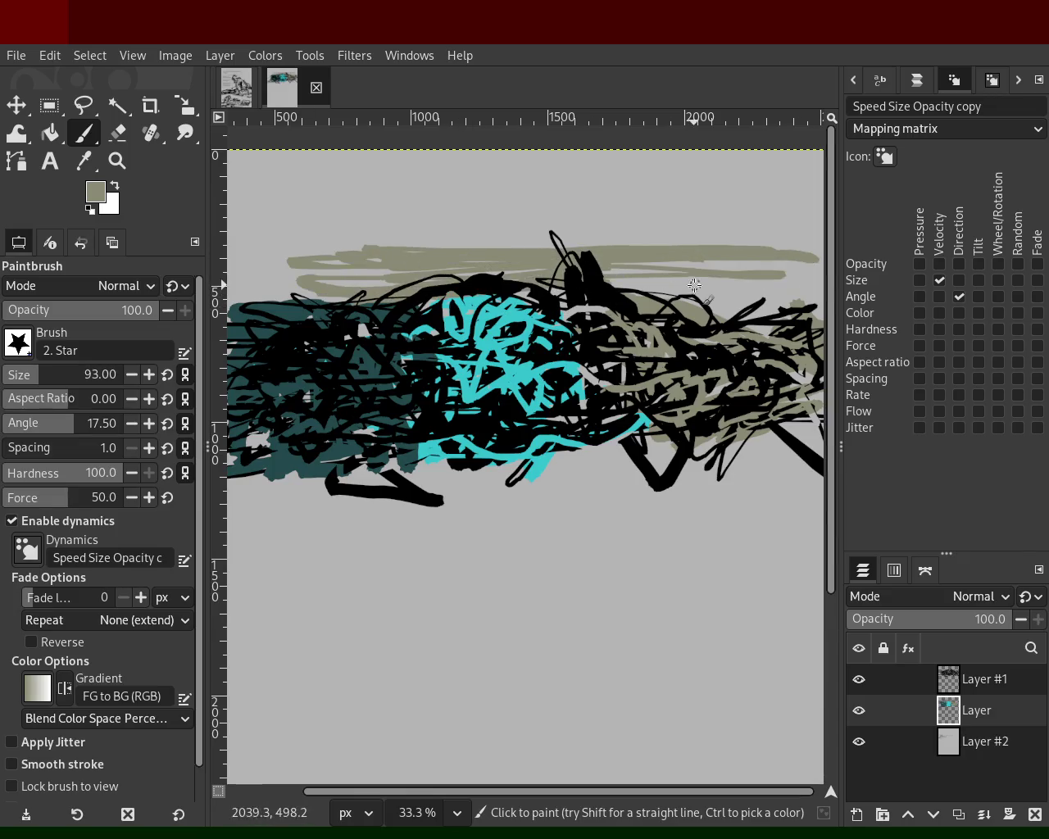
key(ctrl+z)
key(ctrl+z)
key(ctrl+z)
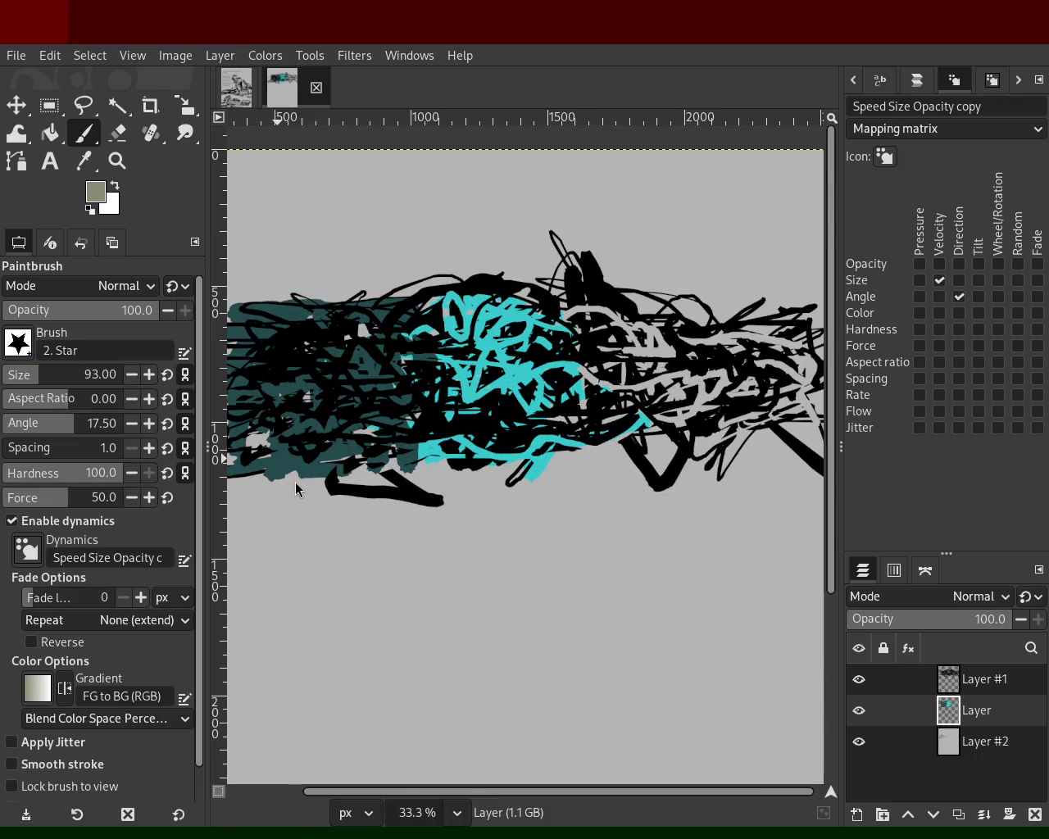
Paint grey strokes at right, dark teal across the middle, and cyan along the upper right.
mouse_move(736, 288)
mouse_down()
mouse_move(660, 423)
mouse_move(602, 303)
mouse_move(581, 286)
mouse_move(573, 335)
mouse_move(789, 384)
mouse_up()
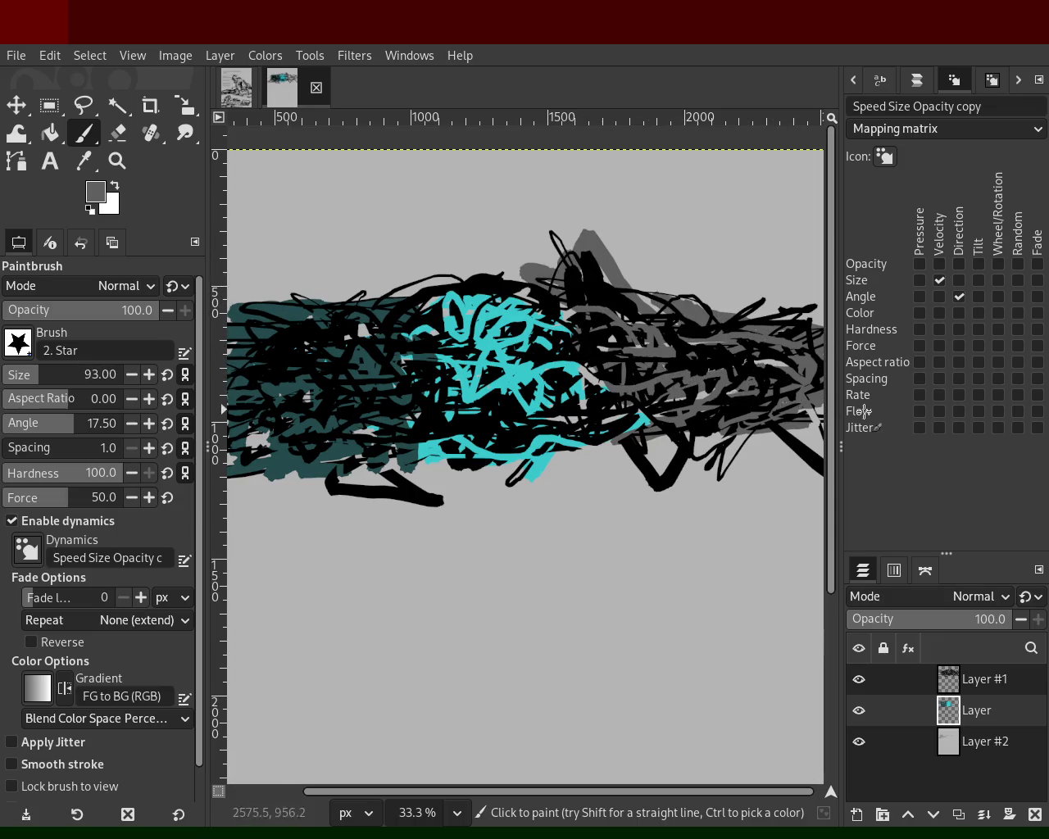
mouse_move(650, 419)
mouse_down()
mouse_move(579, 410)
mouse_move(568, 319)
mouse_up()
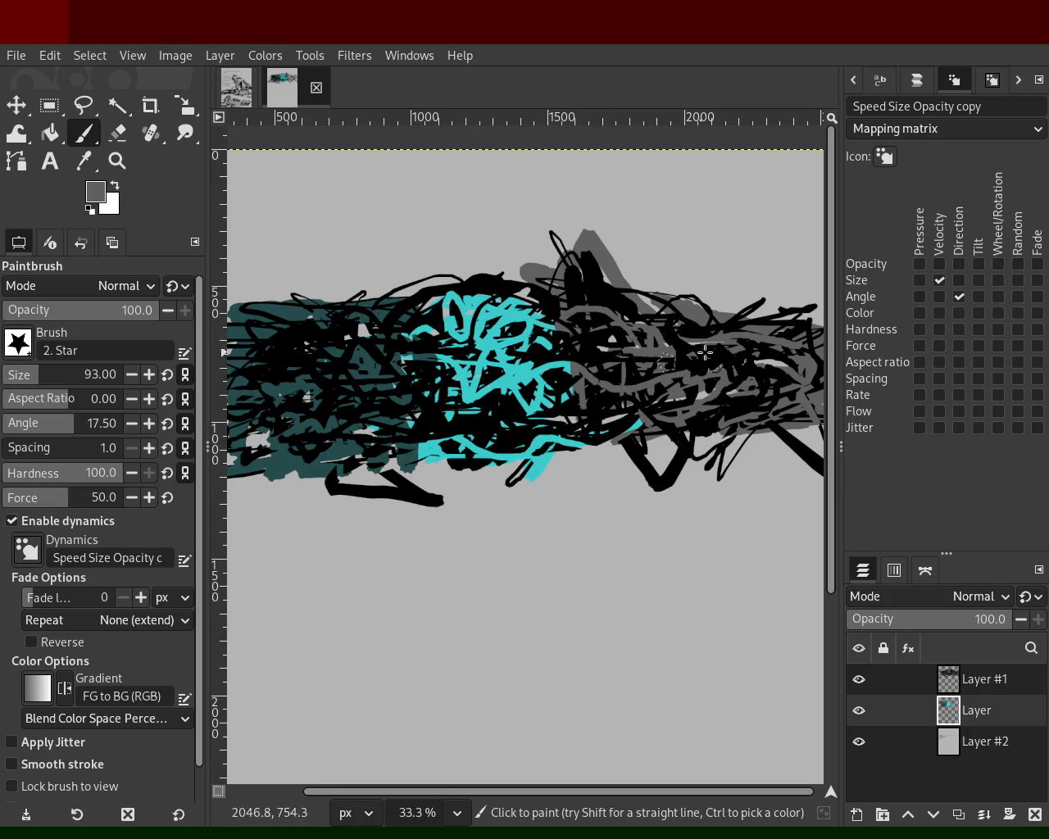
key(ctrl)
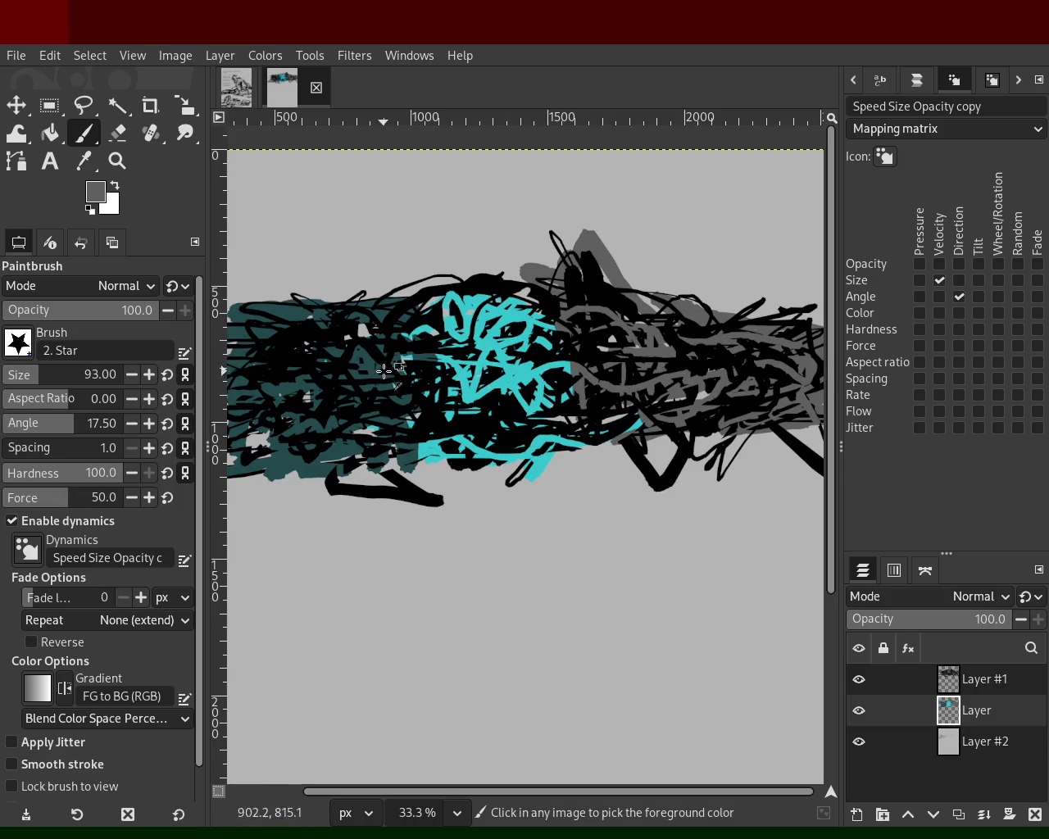
ctrl+click(383, 373)
mouse_move(429, 357)
mouse_down()
mouse_move(525, 312)
mouse_move(575, 345)
mouse_move(696, 350)
mouse_move(714, 369)
mouse_move(822, 363)
mouse_up()
ctrl+click(517, 320)
mouse_move(701, 348)
mouse_down()
mouse_move(716, 334)
mouse_move(801, 324)
mouse_up()
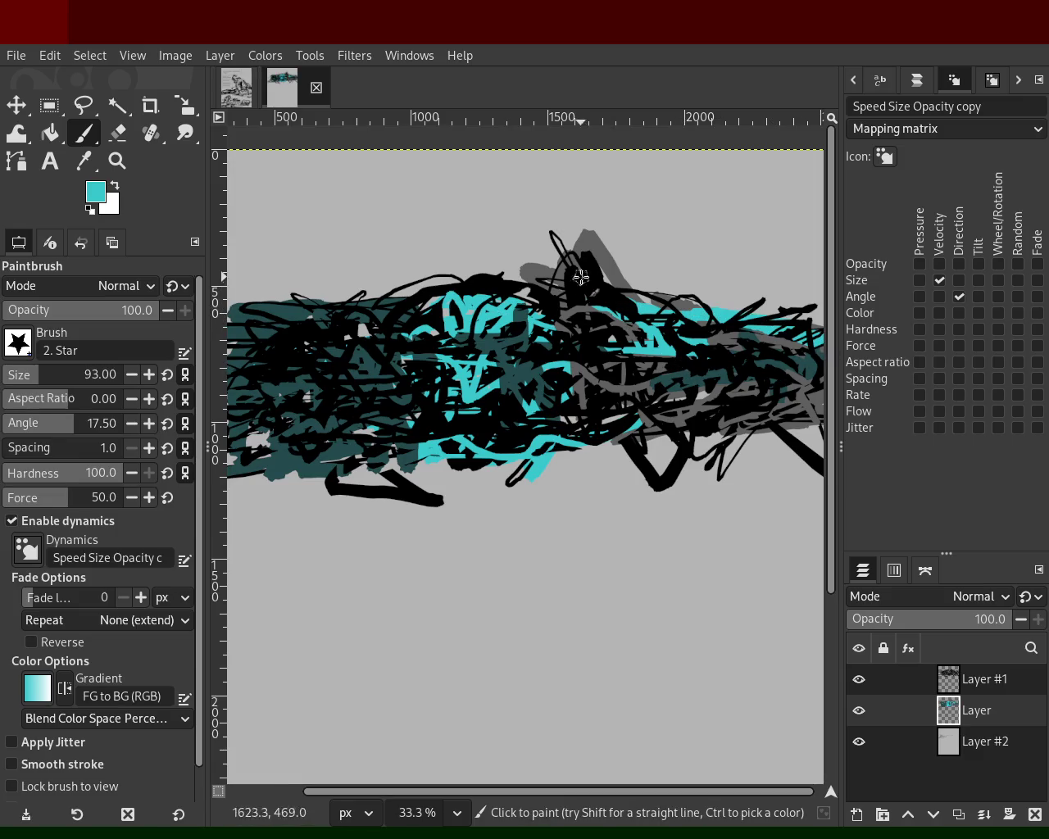
drag(580, 277, 574, 245)
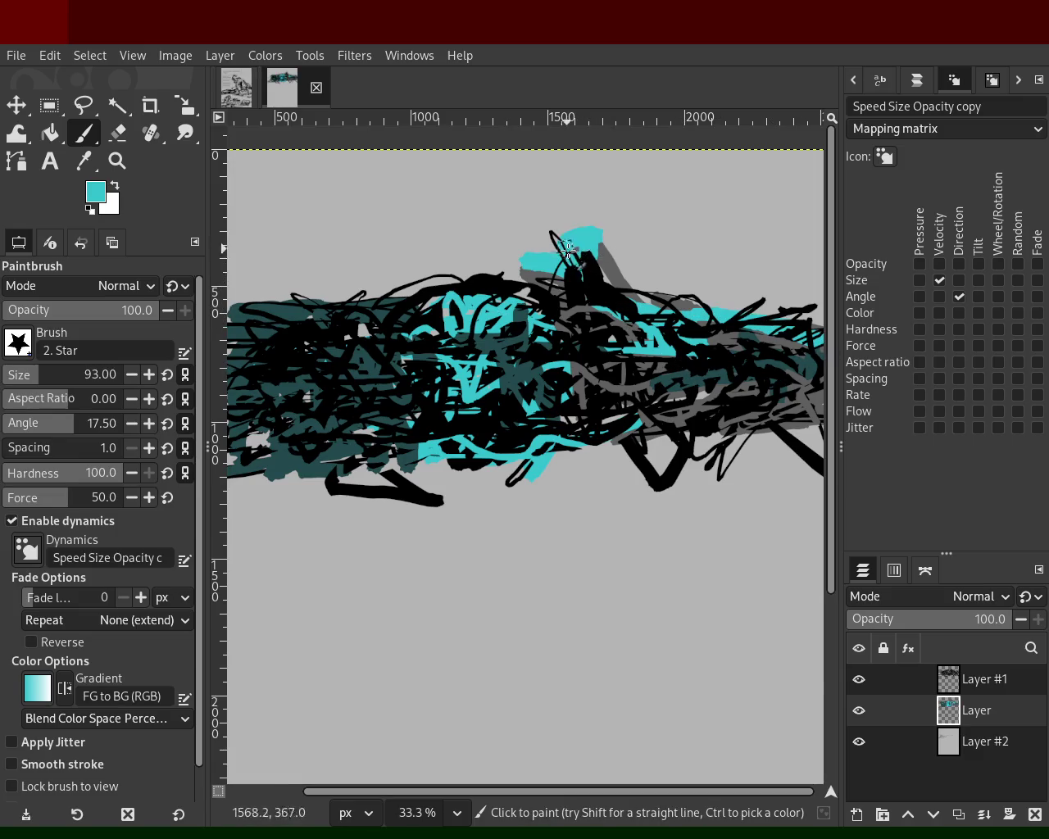
Sample grey from the canvas and paint grey scribbles on the scribble's left side.
ctrl+click(607, 373)
key(ctrl)
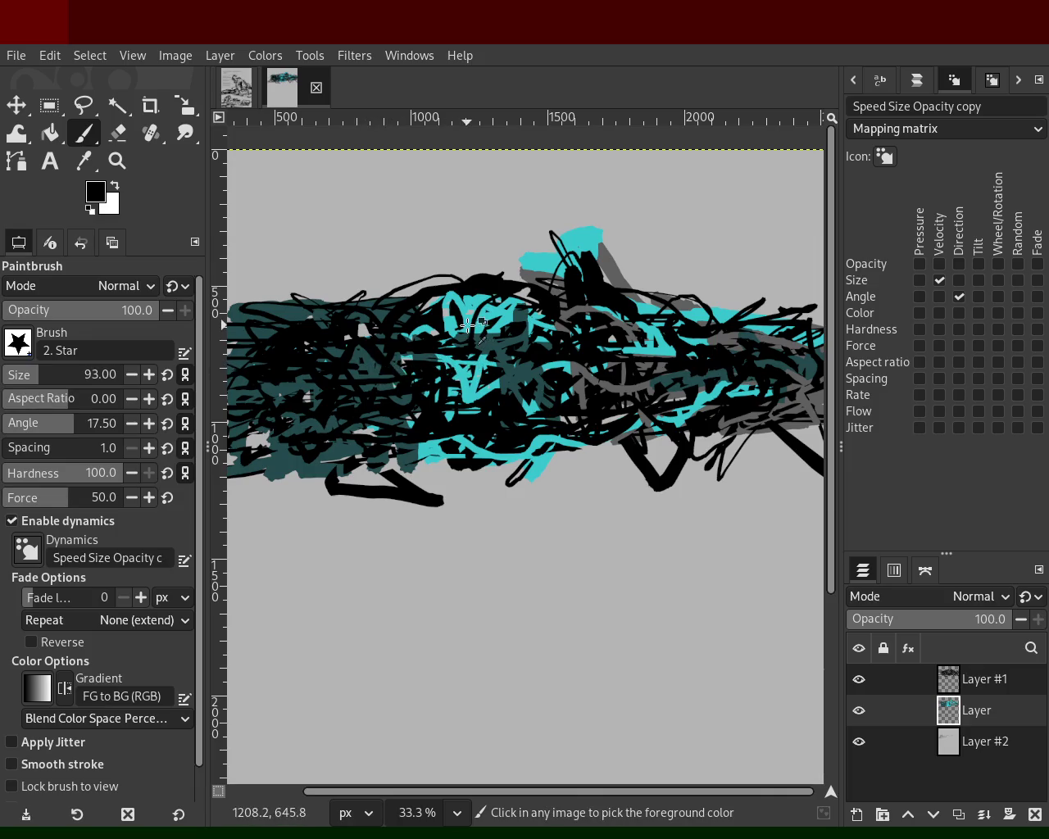
ctrl+click(456, 323)
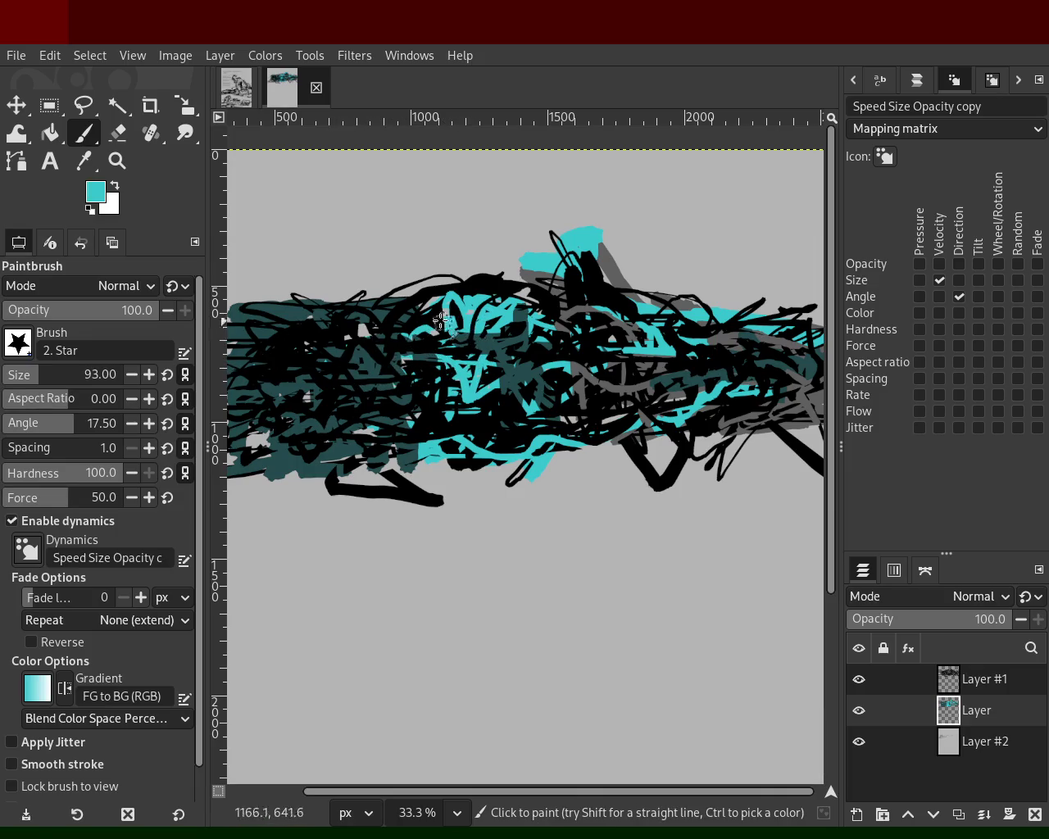
key(ctrl)
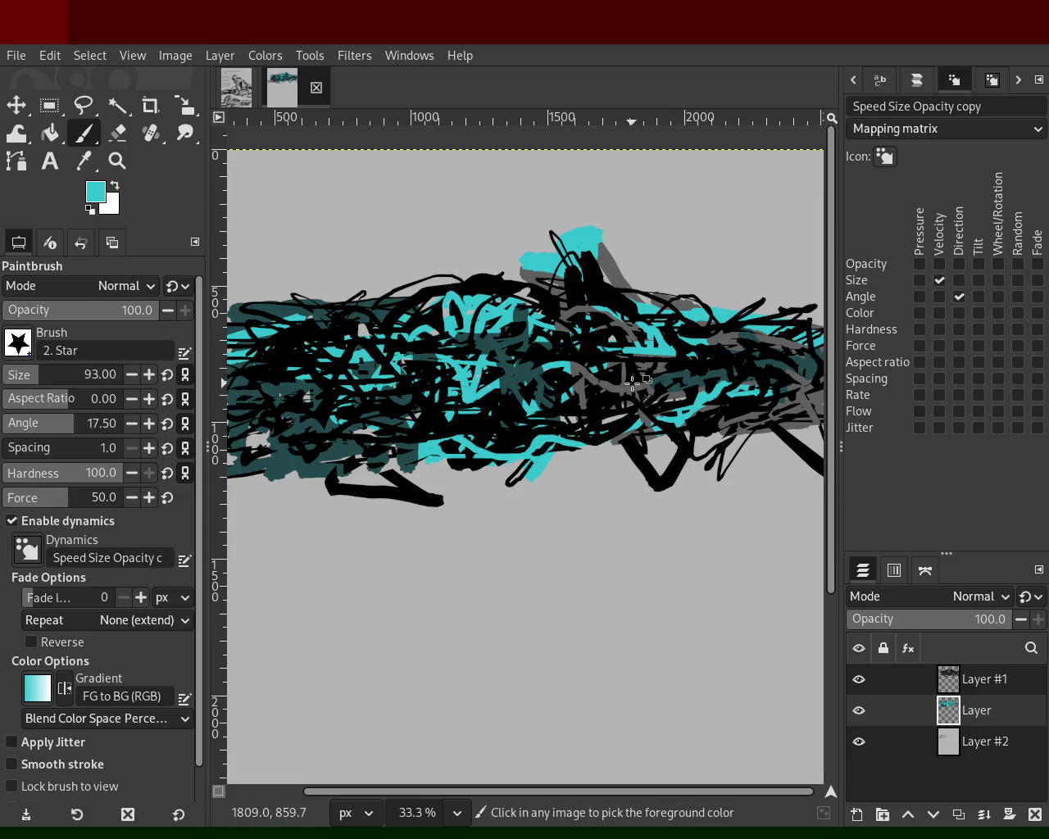
ctrl+click(632, 382)
drag(352, 376, 395, 417)
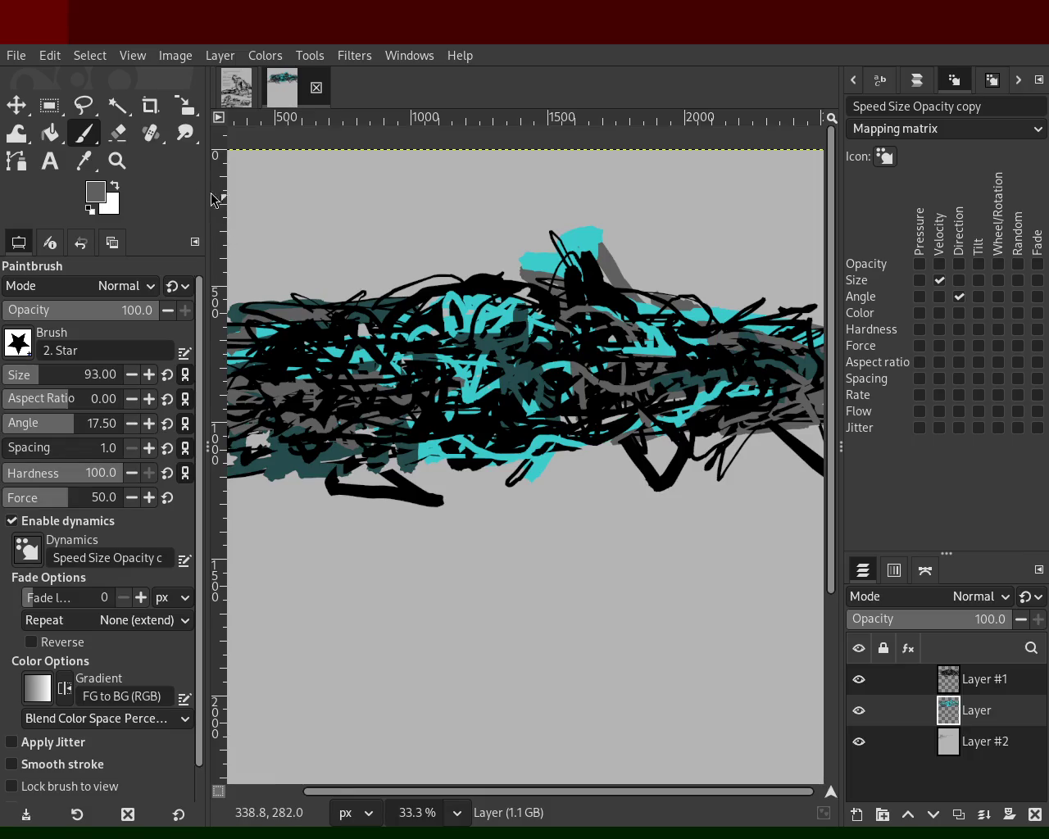
click(131, 167)
Select Layer #1 as the layer to work on.
scroll(406, 328, down, 2)
scroll(384, 308, up, 2)
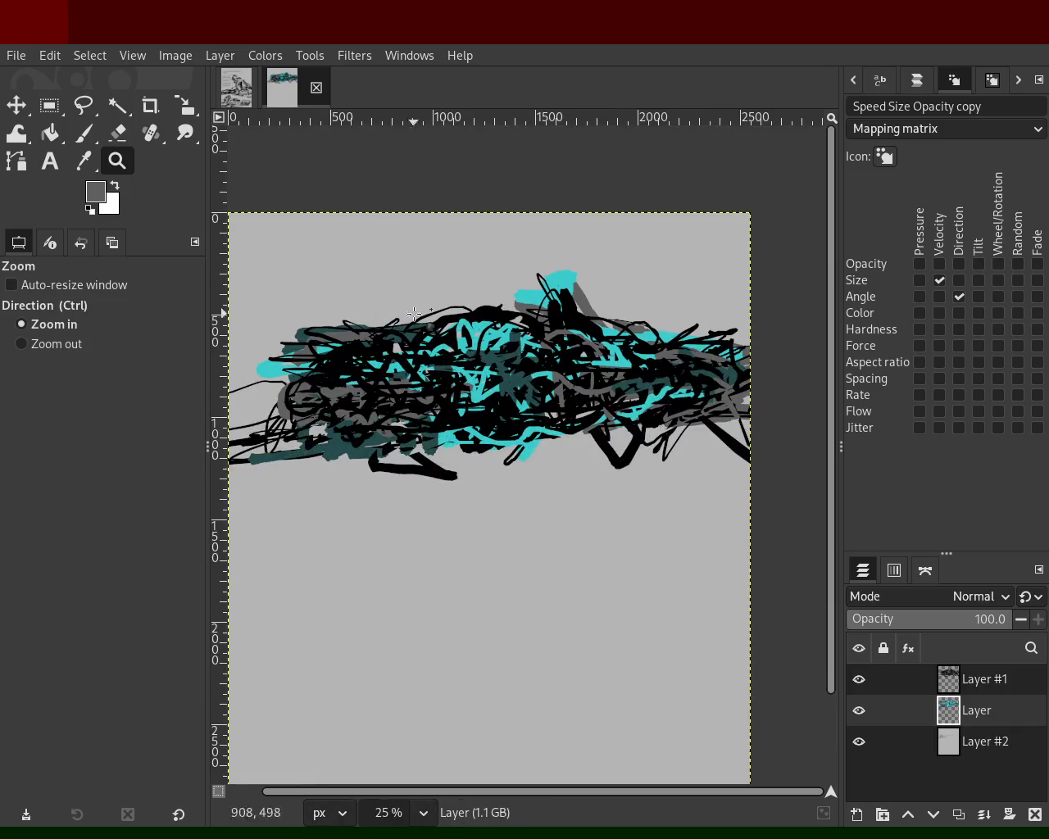
scroll(575, 350, down, 1)
scroll(575, 350, up, 2)
scroll(582, 351, down, 1)
scroll(558, 349, up, 1)
scroll(512, 347, down, 1)
scroll(512, 348, up, 1)
scroll(574, 357, down, 1)
scroll(582, 361, up, 1)
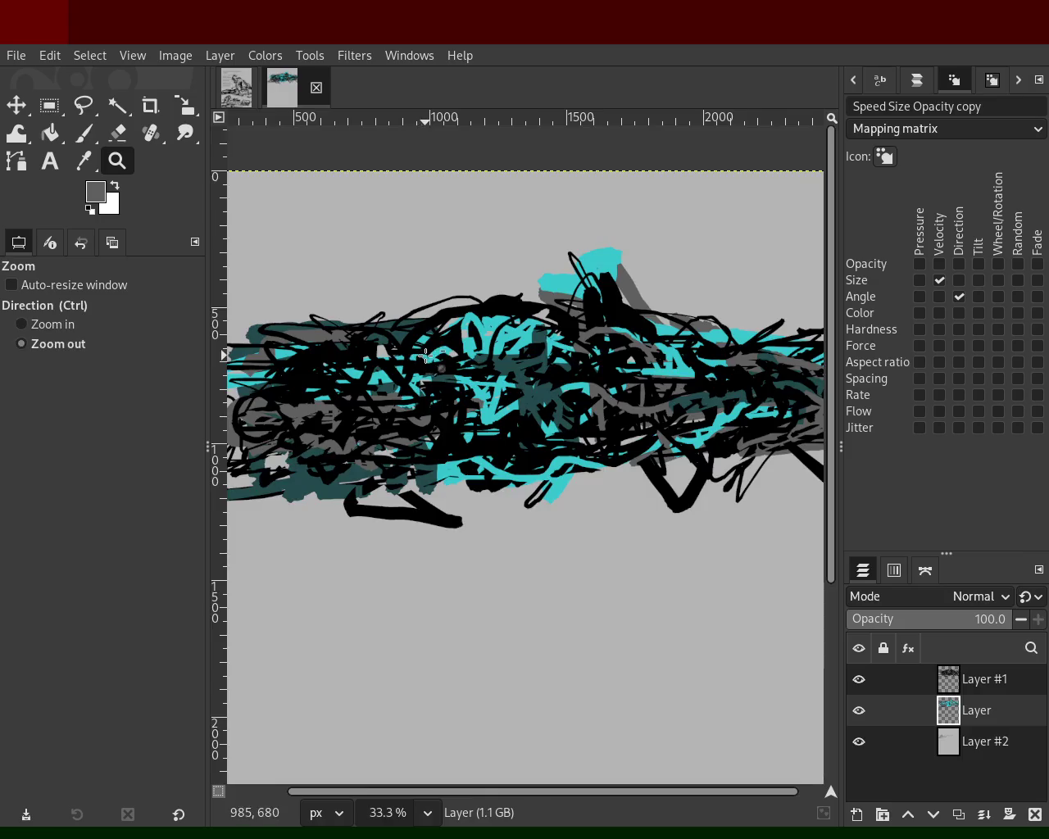
scroll(556, 362, down, 1)
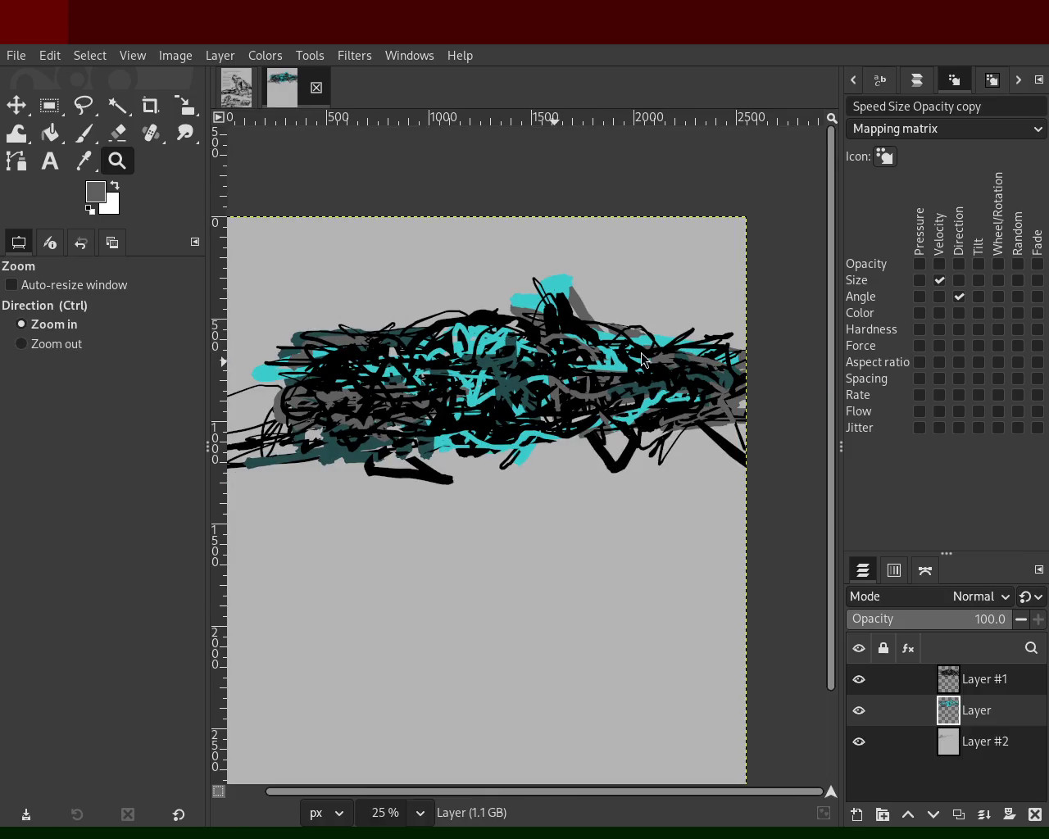
scroll(487, 329, down, 1)
scroll(736, 443, up, 2)
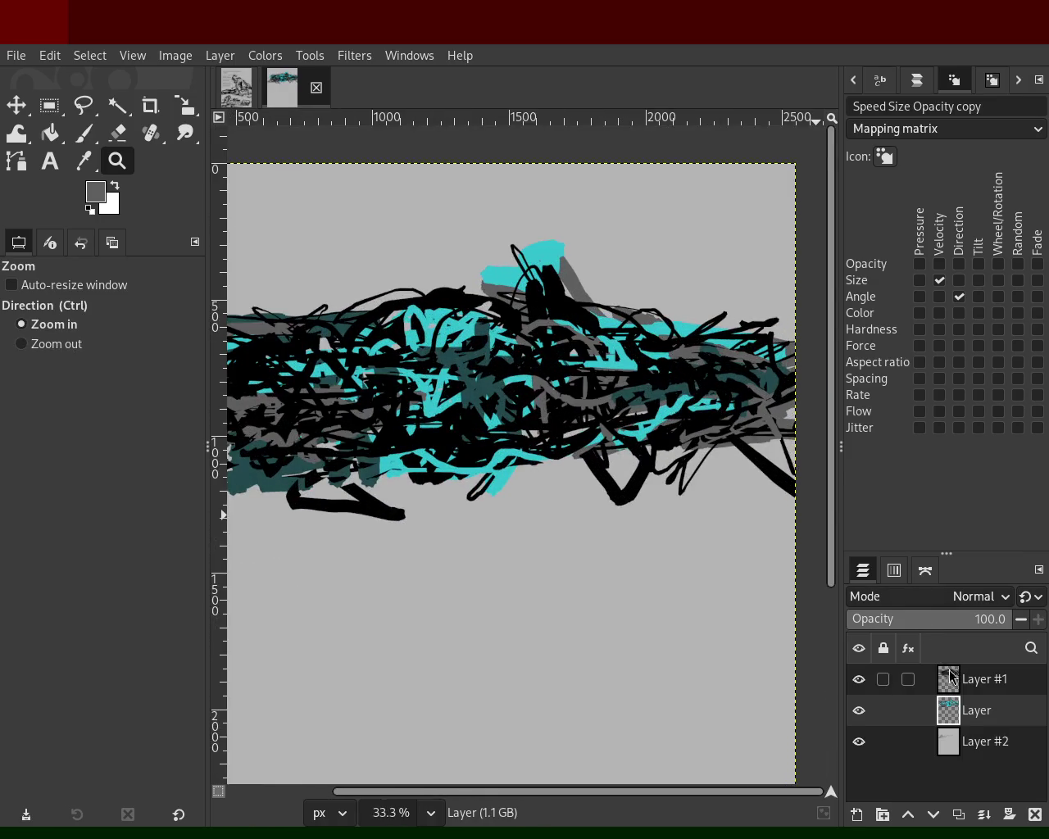
click(950, 675)
Paint black strokes over the scribble's left, then erase a vertical swath of black.
click(83, 132)
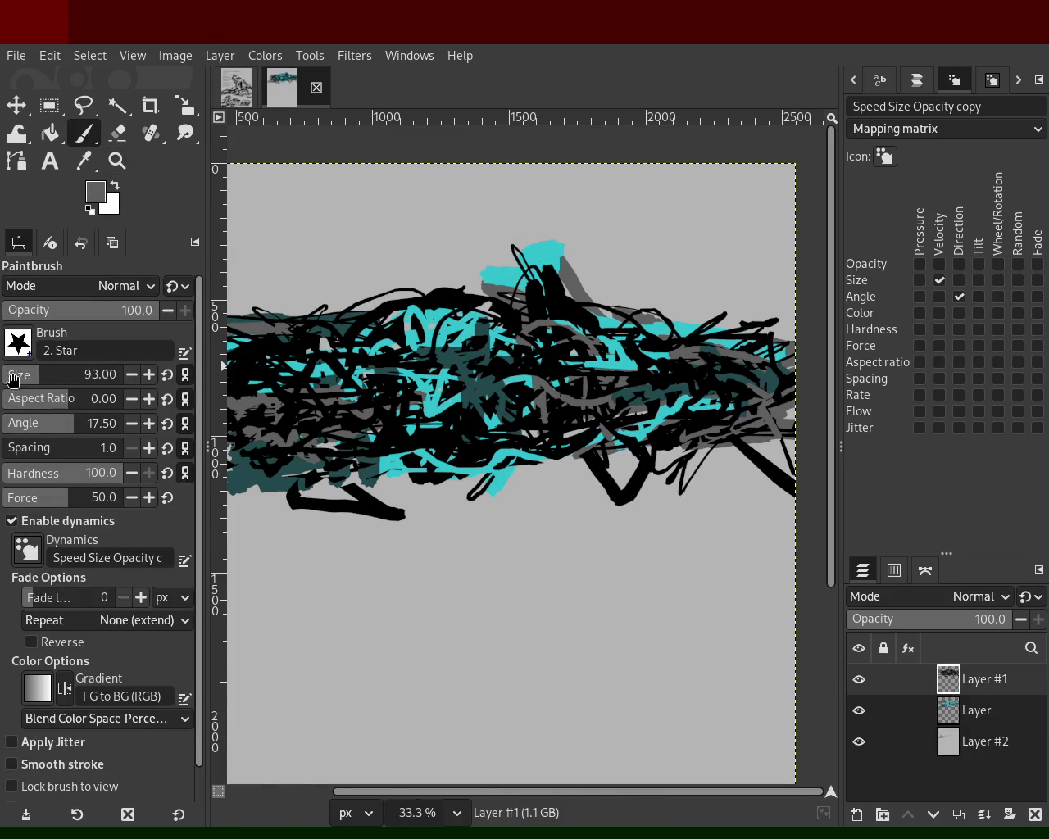
key(d)
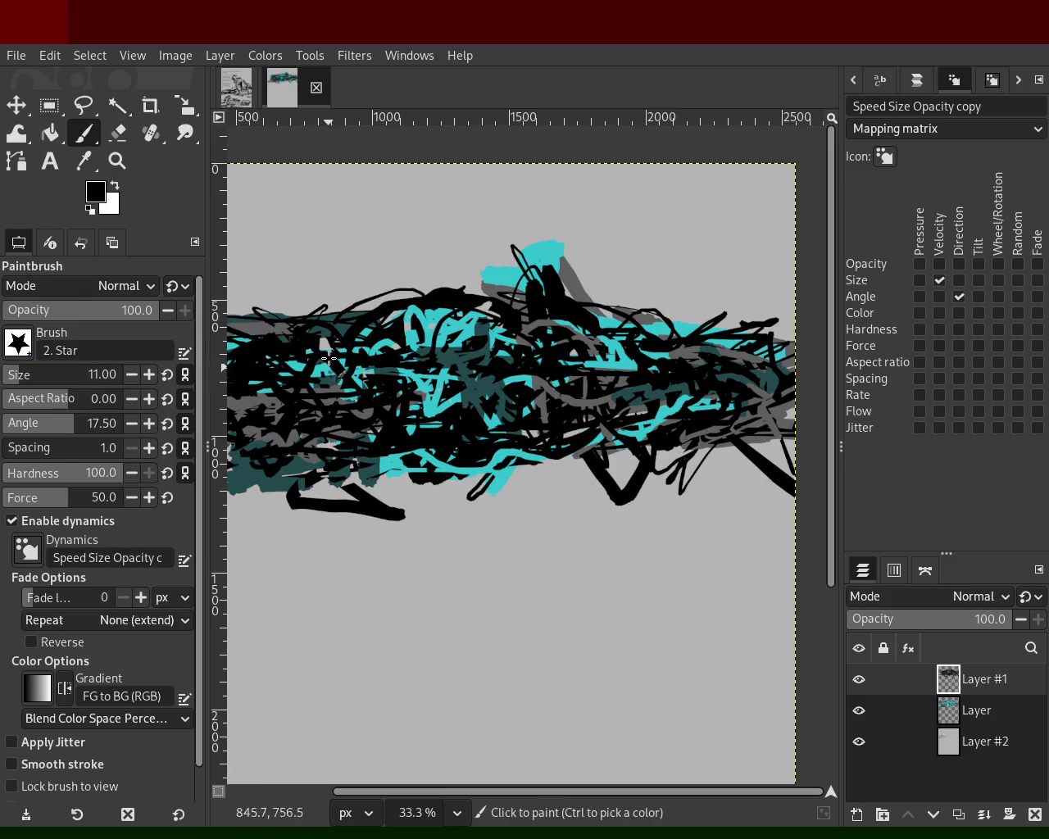
drag(295, 447, 387, 430)
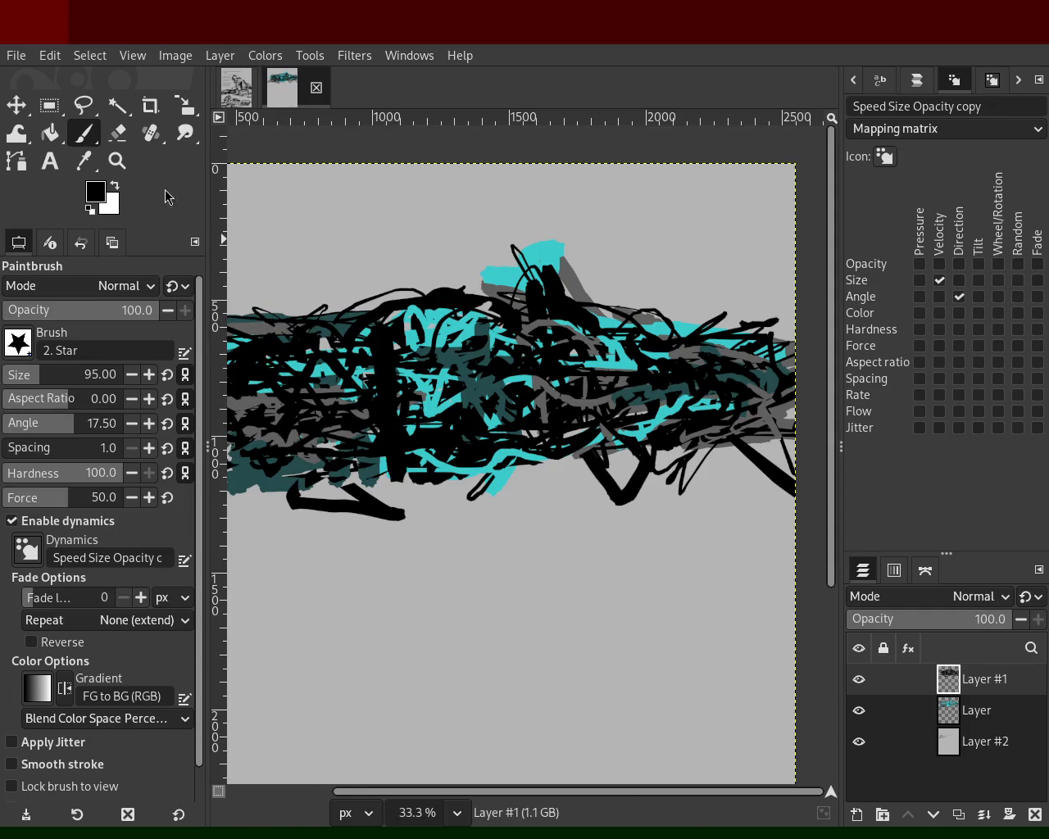
click(118, 133)
mouse_move(370, 344)
mouse_down()
mouse_move(380, 402)
mouse_move(370, 375)
mouse_move(318, 501)
mouse_move(305, 490)
mouse_move(290, 501)
mouse_move(436, 443)
mouse_move(494, 384)
mouse_move(730, 368)
mouse_move(537, 379)
mouse_move(515, 330)
mouse_move(296, 433)
mouse_move(294, 369)
mouse_move(626, 474)
mouse_up()
mouse_move(913, 710)
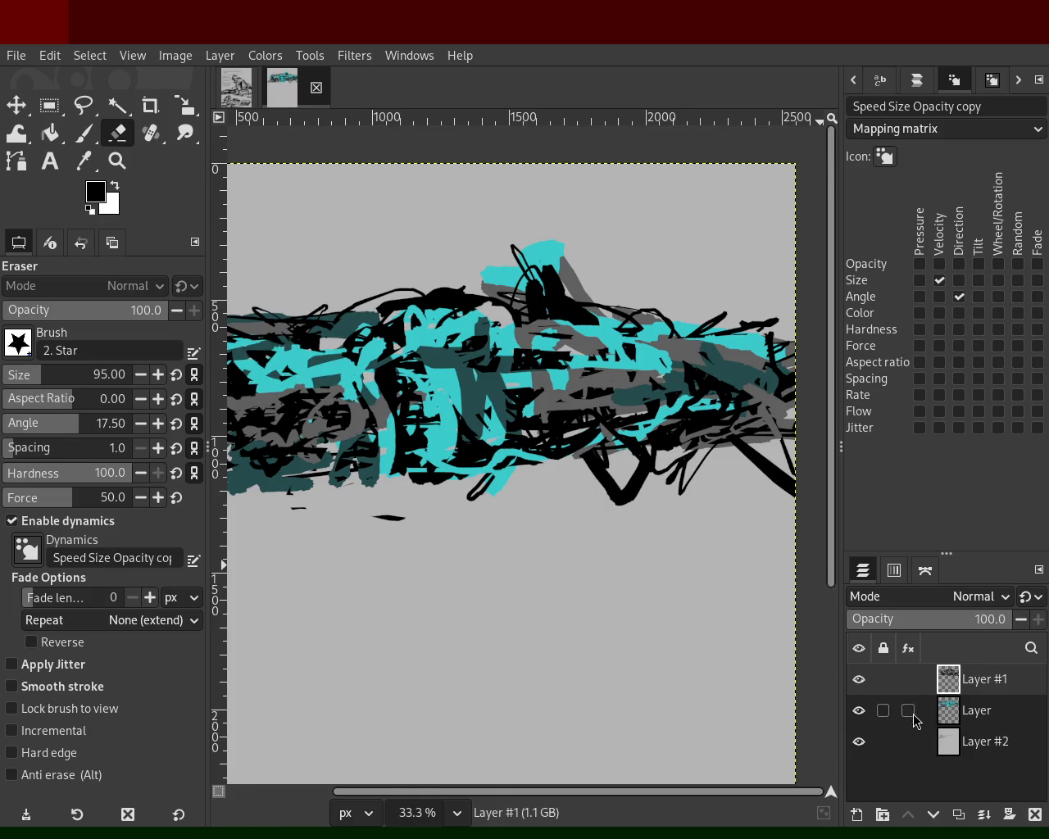
Hide the cyan-stroke layer and paint black strokes across the band's upper centre and right.
click(859, 710)
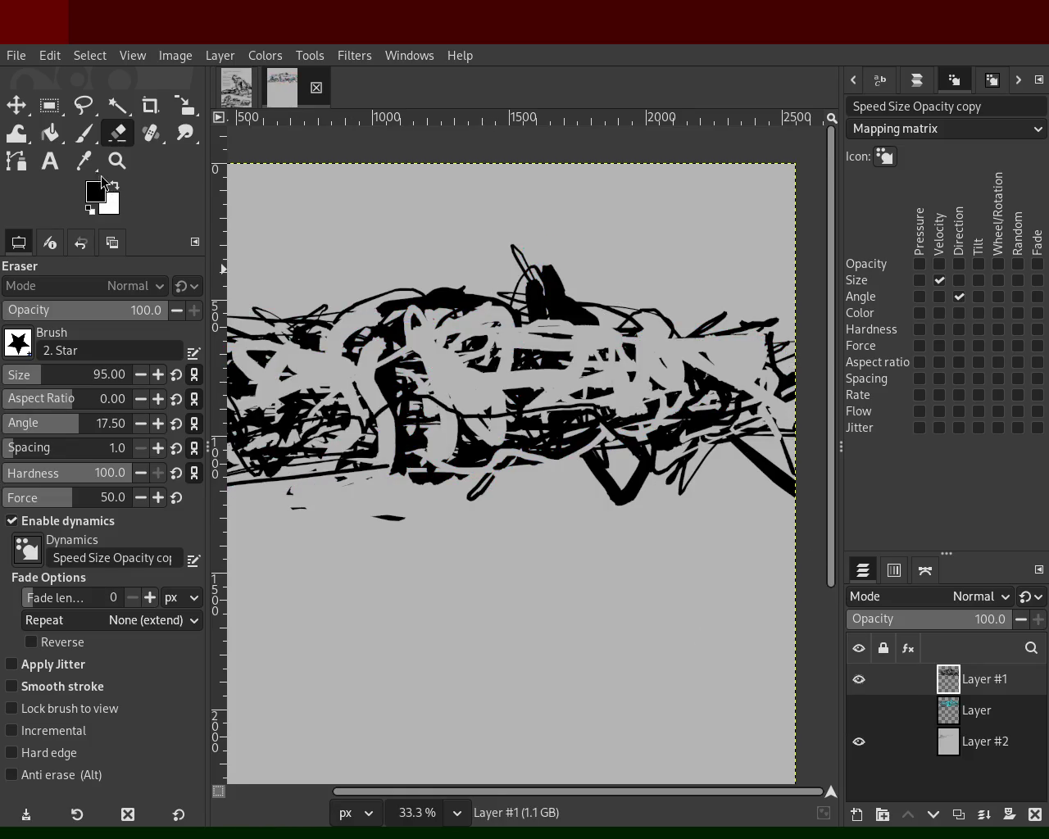
click(84, 133)
mouse_move(470, 457)
mouse_down()
mouse_move(395, 379)
mouse_move(613, 343)
mouse_move(711, 380)
mouse_move(705, 351)
mouse_move(504, 388)
mouse_move(515, 385)
mouse_move(235, 381)
mouse_move(557, 385)
mouse_up()
ctrl+click(517, 332)
drag(517, 332, 412, 355)
key(ctrl+z)
Add black strokes across the band's lower right and lower-left scribbles.
ctrl+click(524, 361)
mouse_move(518, 382)
mouse_down()
mouse_move(448, 432)
mouse_move(425, 471)
mouse_move(407, 400)
mouse_up()
key(ctrl+z)
ctrl+click(417, 444)
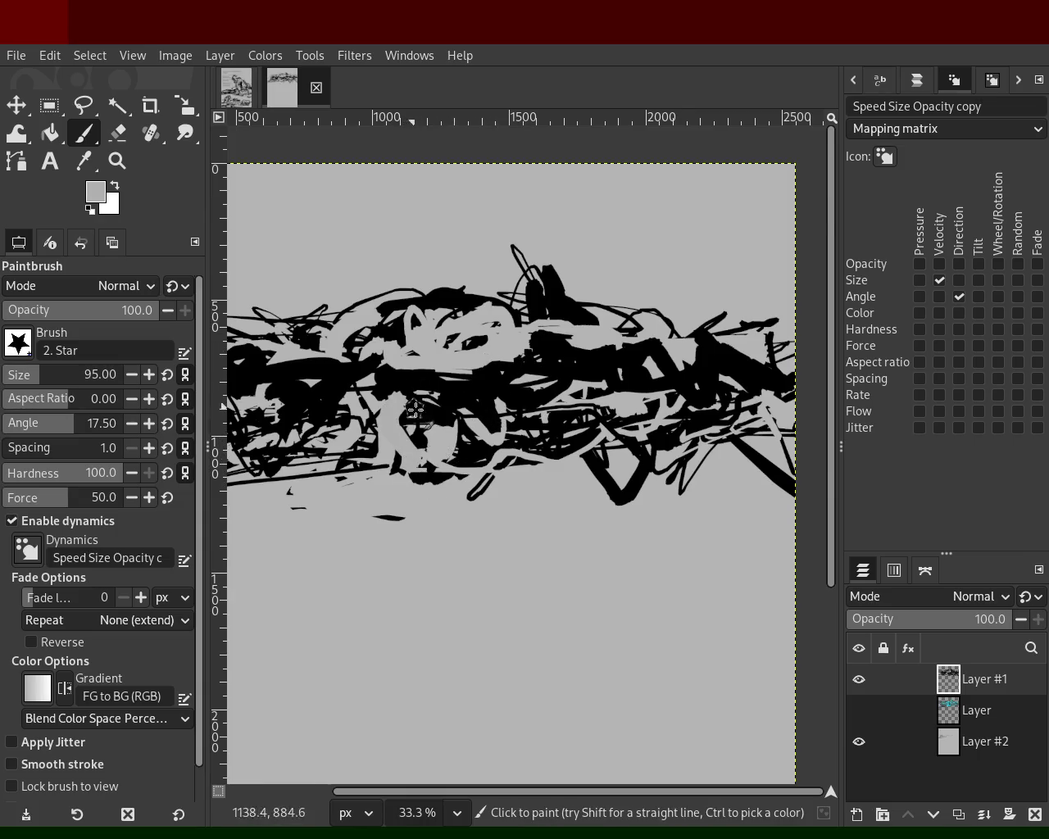
key(ctrl+z)
ctrl+click(596, 437)
drag(596, 437, 660, 437)
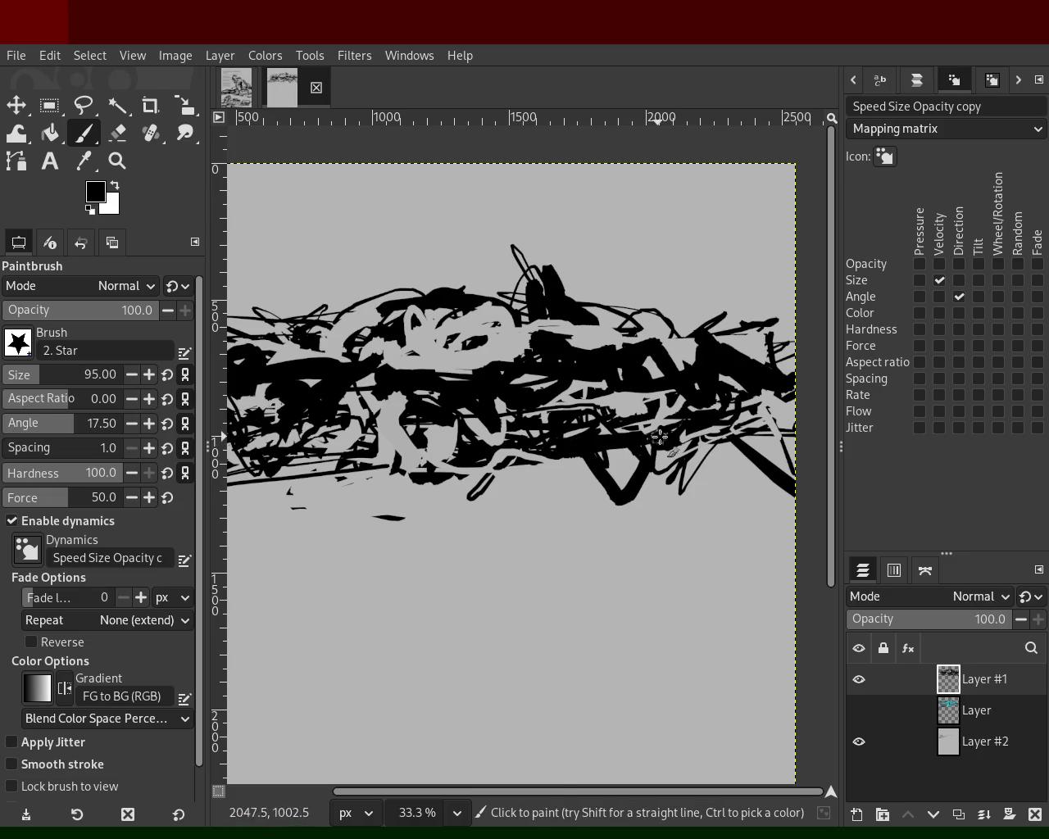
drag(459, 426, 274, 469)
key(ctrl+z)
mouse_move(541, 429)
mouse_down()
mouse_move(348, 464)
mouse_move(402, 434)
mouse_move(475, 449)
mouse_move(438, 430)
mouse_move(400, 465)
mouse_up()
Paint a thick vertical black stroke into the band with brush size 56.
ctrl+click(449, 454)
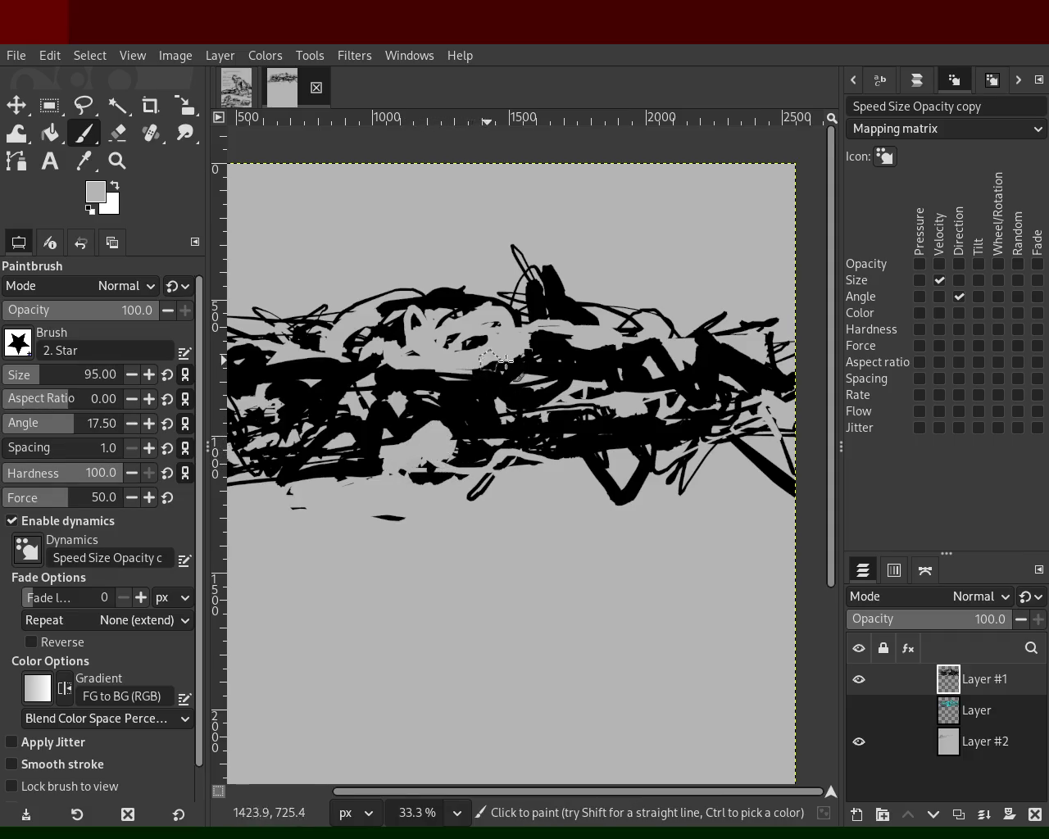
ctrl+click(345, 324)
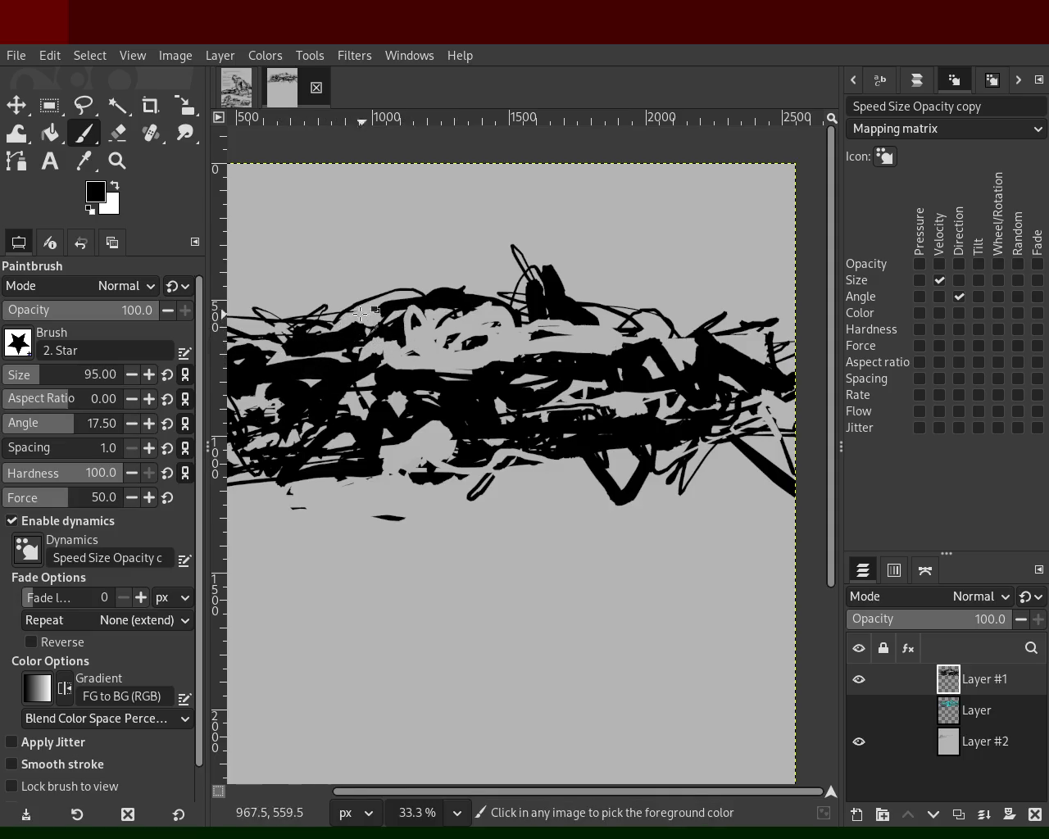
ctrl+click(332, 316)
click(16, 382)
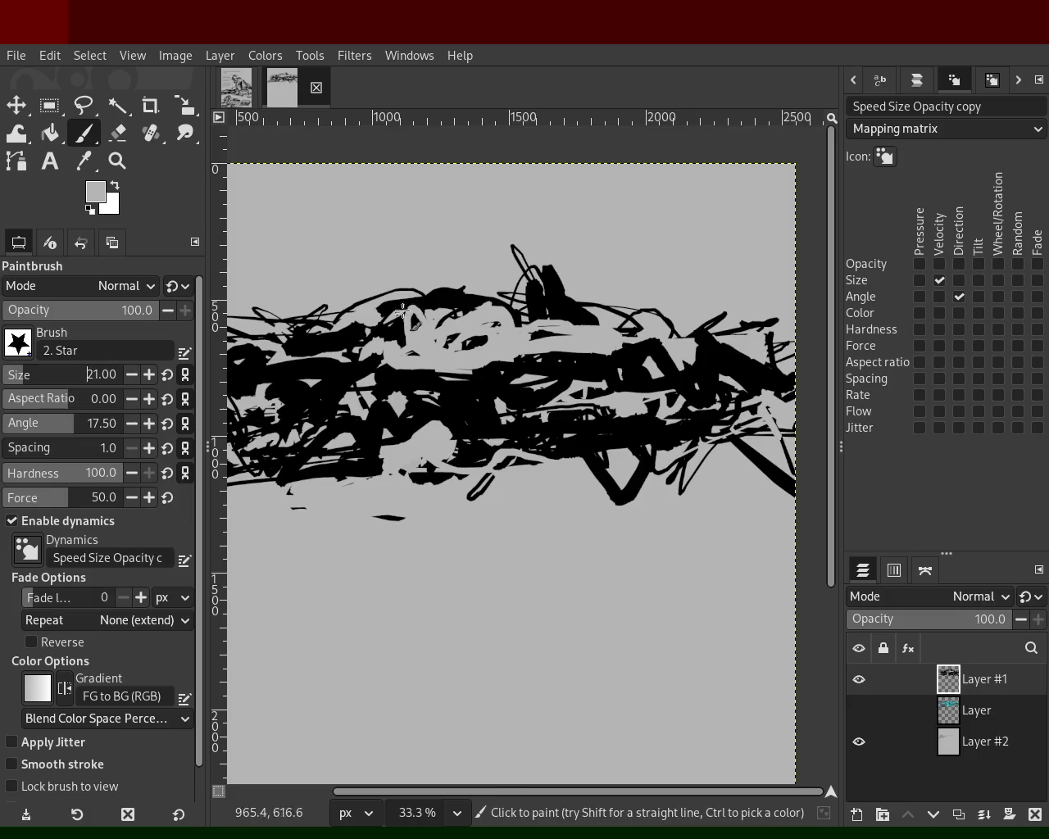
ctrl+click(356, 314)
mouse_move(374, 315)
mouse_down()
mouse_move(455, 328)
mouse_move(351, 269)
mouse_up()
key(ctrl+z)
click(33, 379)
mouse_move(385, 321)
mouse_down()
mouse_move(374, 257)
mouse_move(437, 355)
mouse_move(512, 349)
mouse_move(631, 364)
mouse_move(512, 390)
mouse_move(531, 392)
mouse_up()
Cut grey patches into the band's bottom and add black strokes at its right end.
ctrl+click(492, 324)
ctrl+click(652, 350)
ctrl+click(460, 364)
mouse_move(460, 363)
mouse_down()
mouse_move(525, 390)
mouse_move(374, 392)
mouse_move(249, 378)
mouse_move(360, 379)
mouse_move(340, 410)
mouse_move(313, 404)
mouse_move(380, 457)
mouse_move(491, 441)
mouse_move(476, 437)
mouse_move(418, 456)
mouse_move(578, 444)
mouse_up()
ctrl+click(340, 410)
ctrl+click(636, 313)
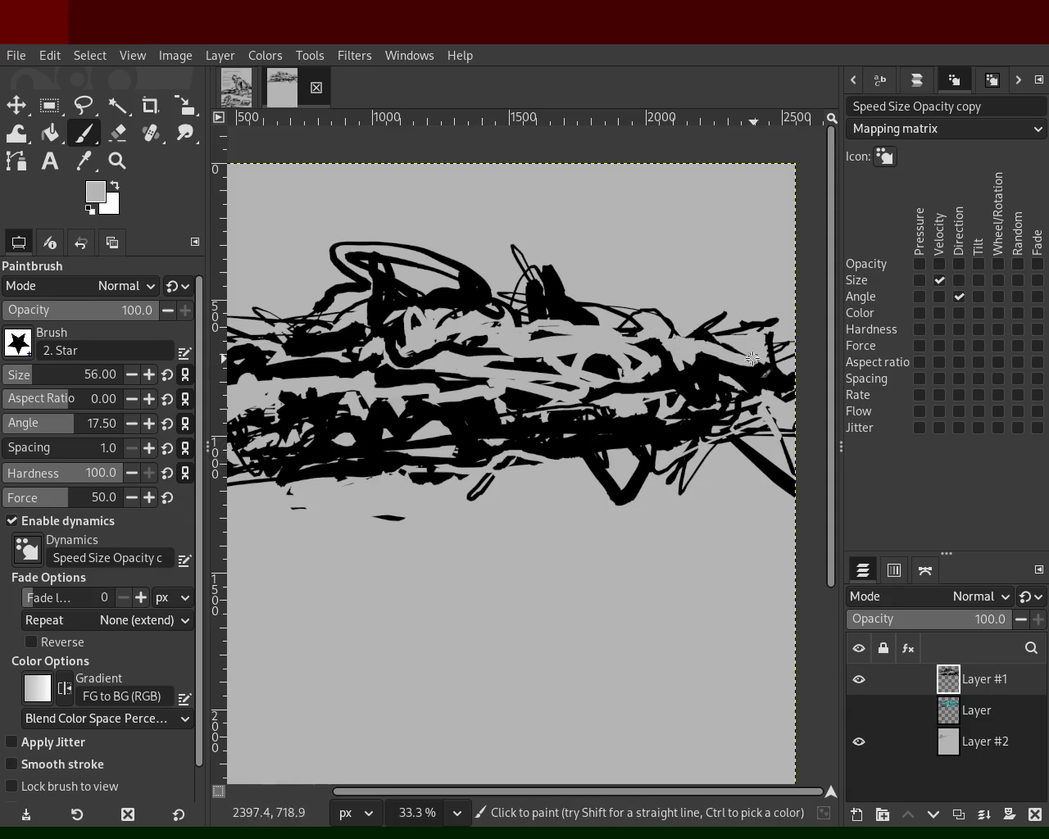
ctrl+click(717, 350)
drag(795, 344, 774, 353)
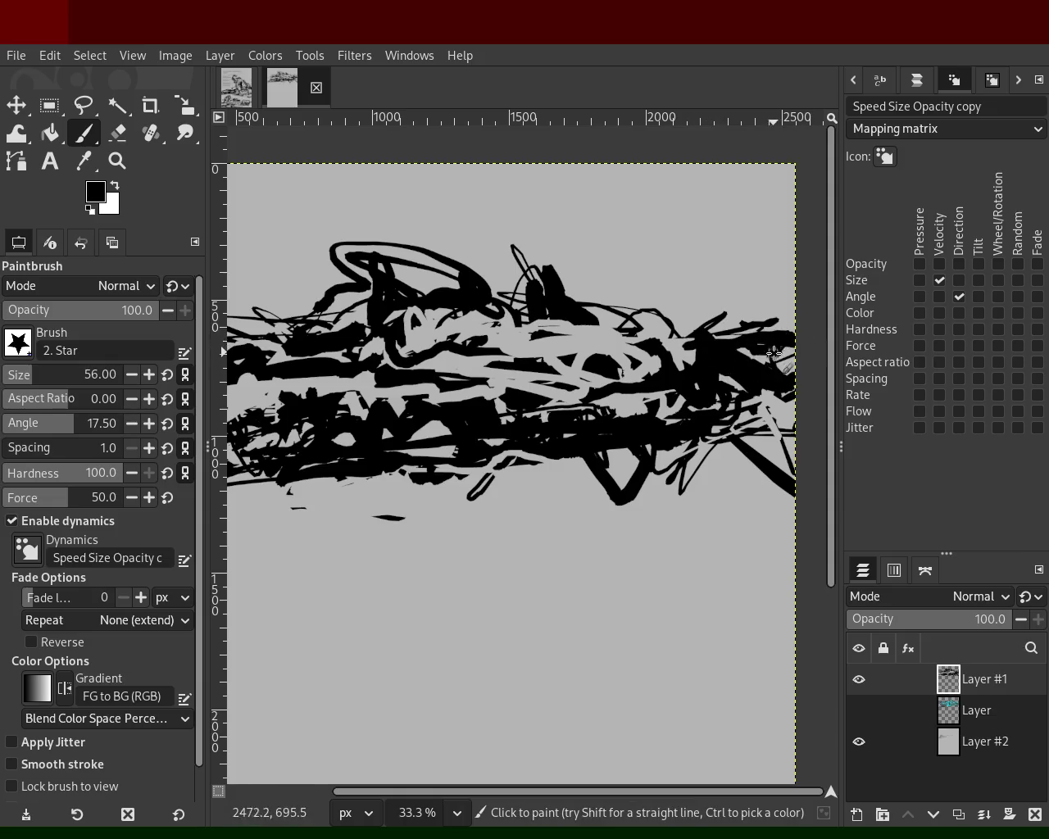
Zoom out and paint thick black strokes across the band's left side.
click(117, 161)
ctrl+click(531, 327)
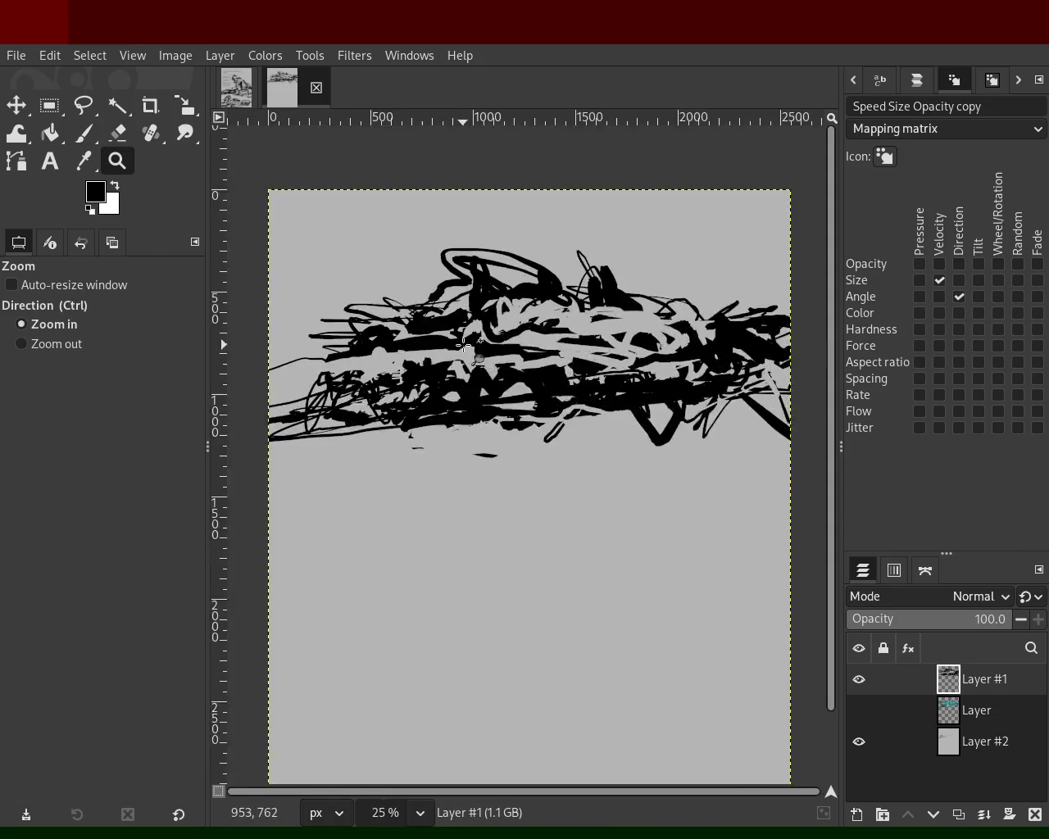
key(p)
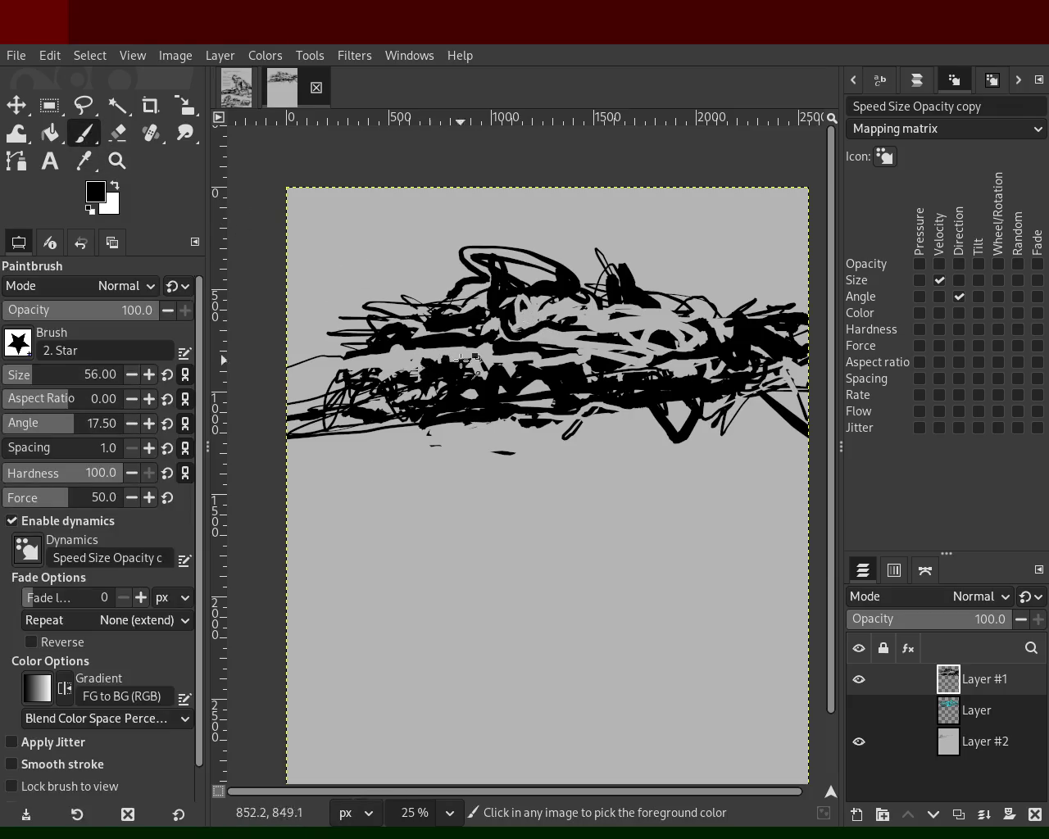
mouse_move(434, 338)
mouse_down()
mouse_move(328, 337)
mouse_move(385, 332)
mouse_move(308, 320)
mouse_up()
drag(392, 349, 336, 418)
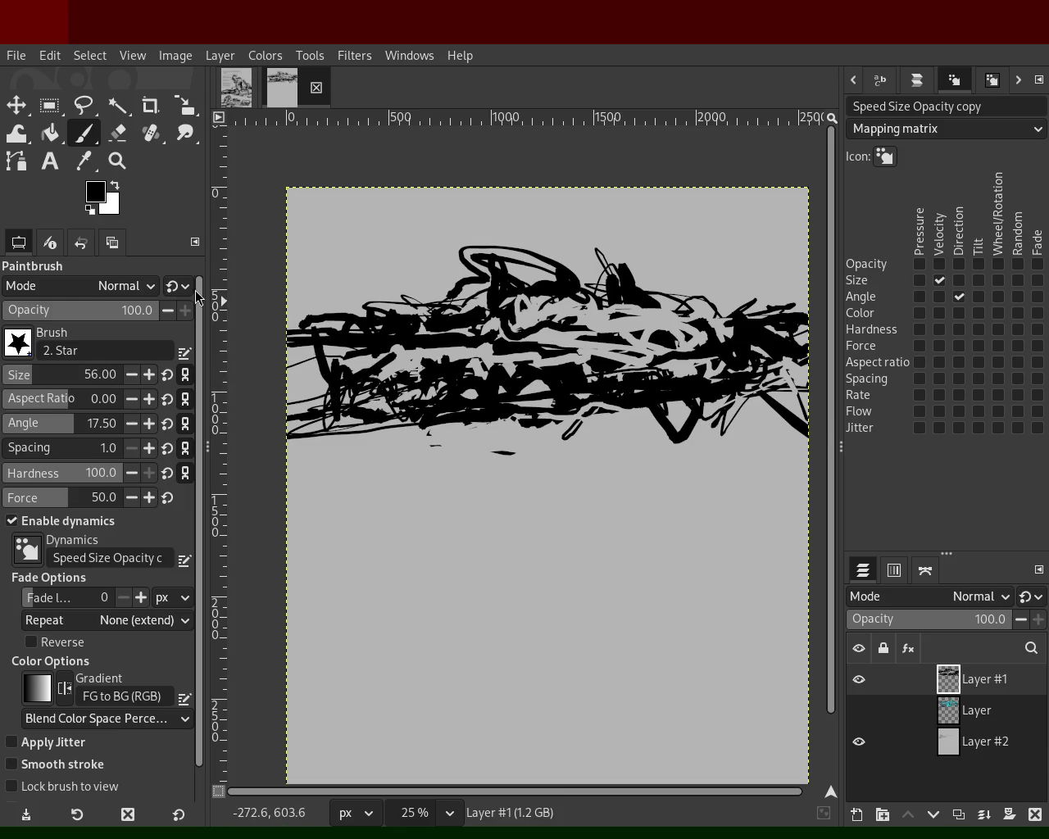
click(50, 161)
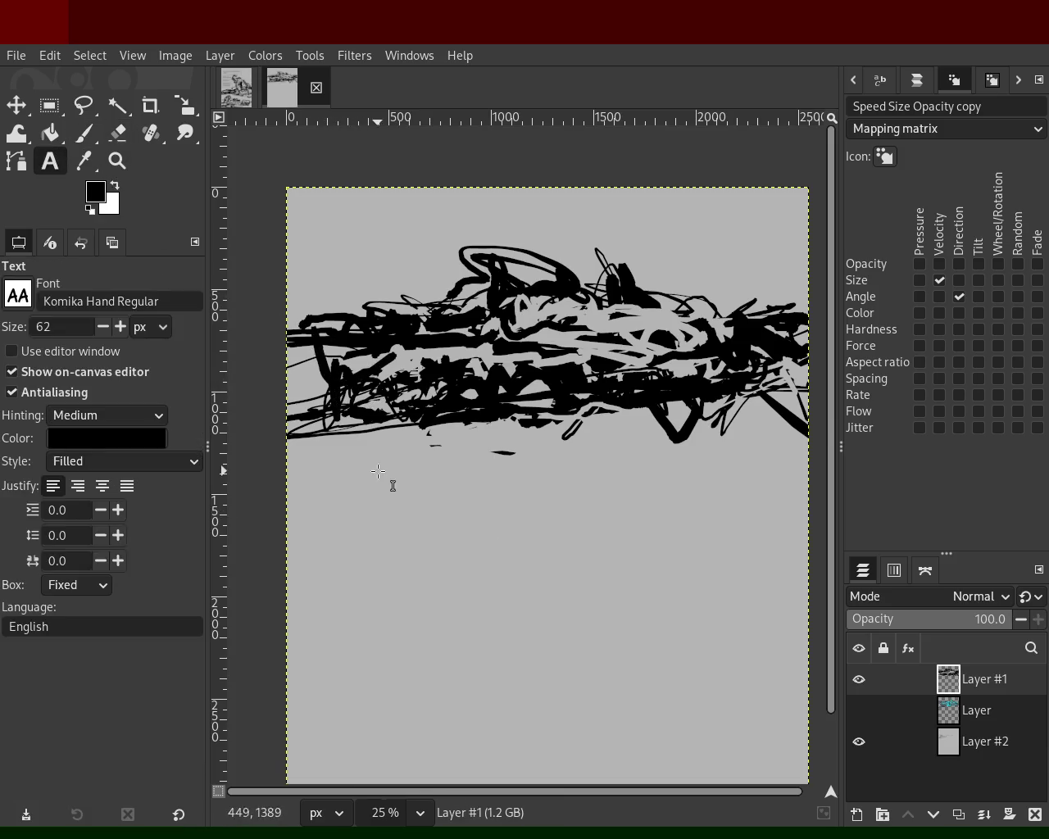
Type the story below the scribbles, from 'I HEARD A VOICE…' through 'WHAT DOES THAT EVEN MEAN'.
drag(382, 474, 613, 683)
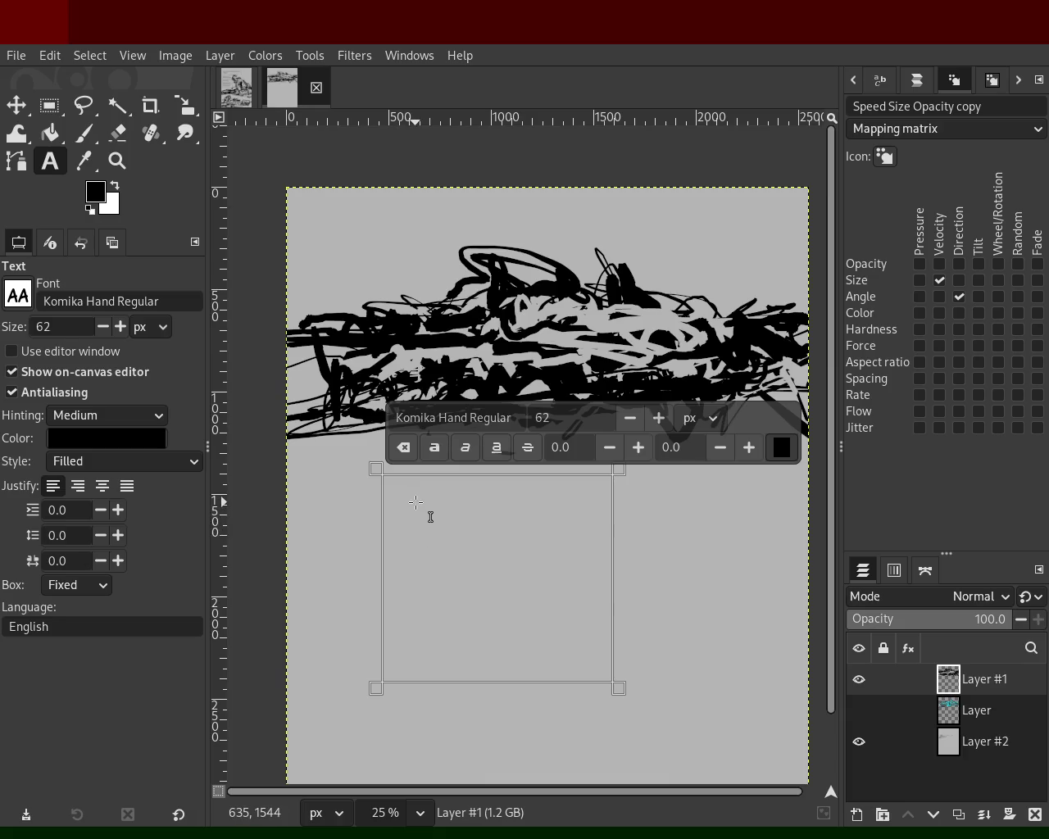
text(I heard a voice f)
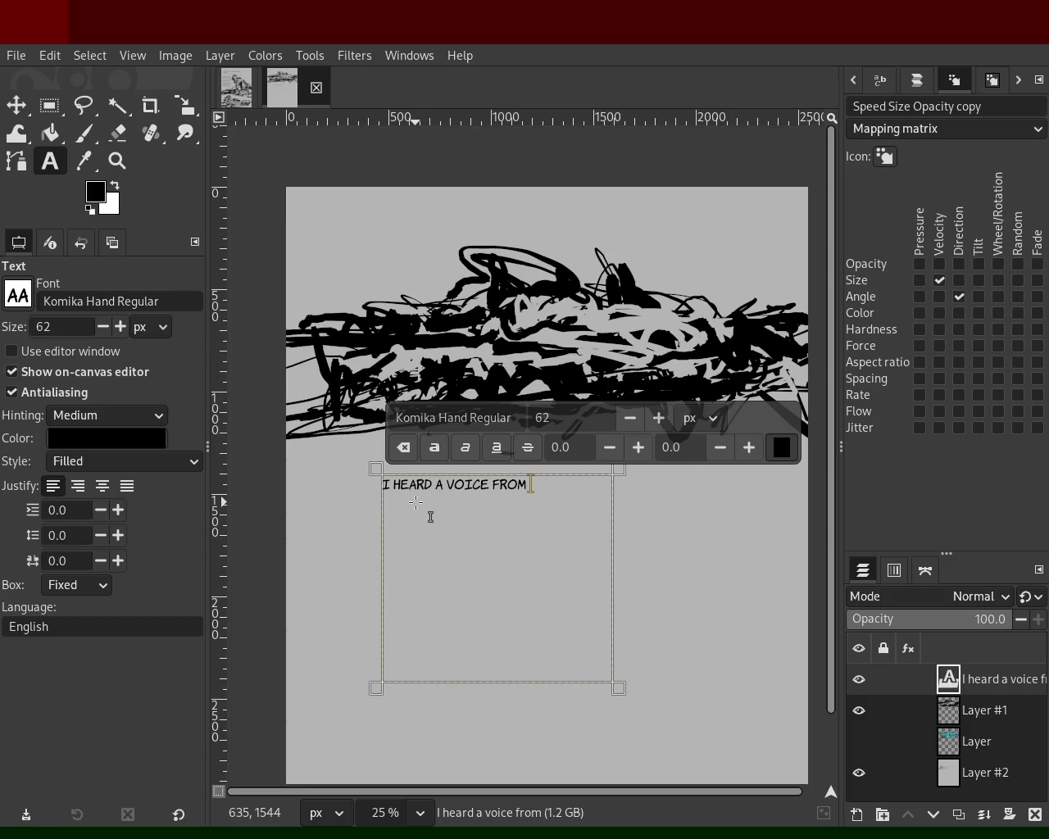
key(BackSpace)
text(in)
text(nce saying "too late o)
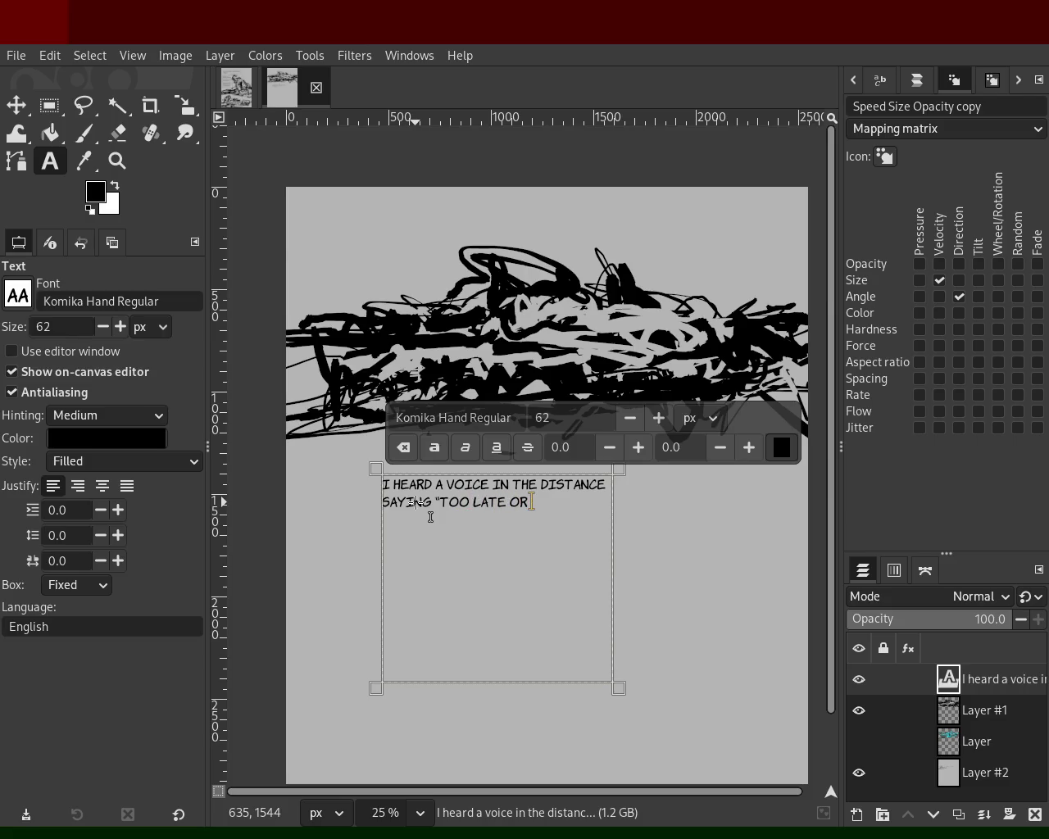
text(NEVE)
text(WHAT A)
text(range)
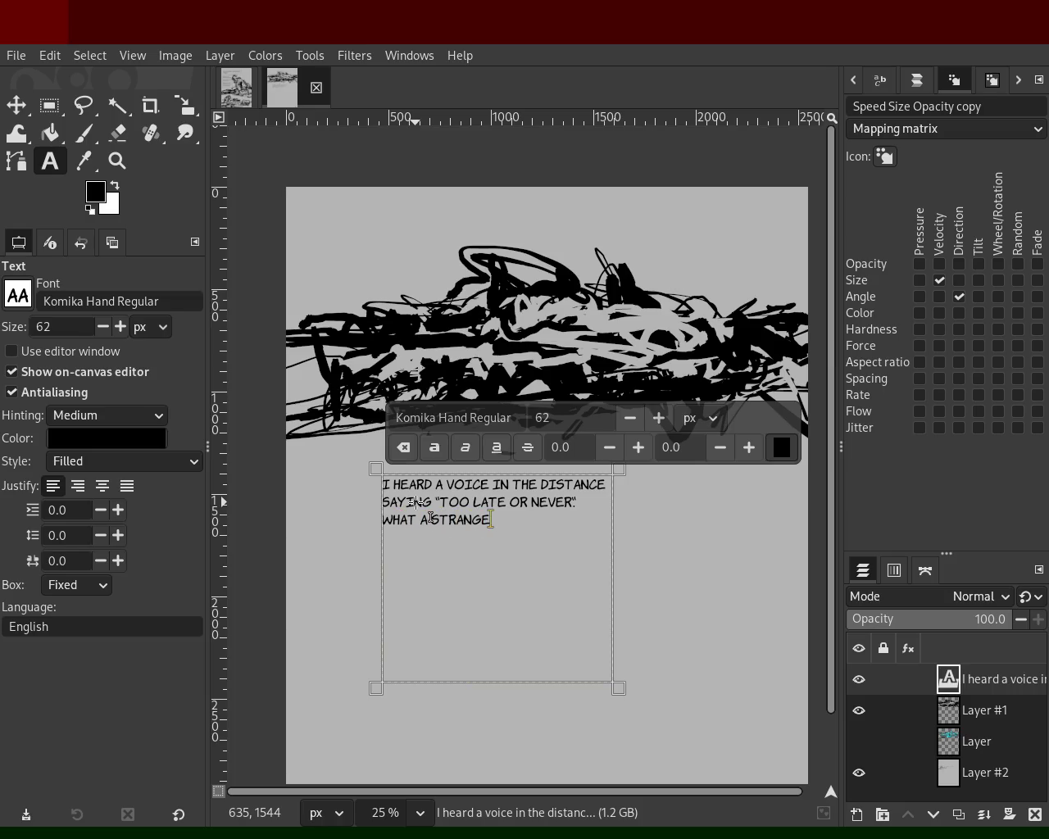
text(thin thought to my sel what tha)
key(BackSpace)
key(BackSpace)
key(BackSpace)
text(does)
key(Return)
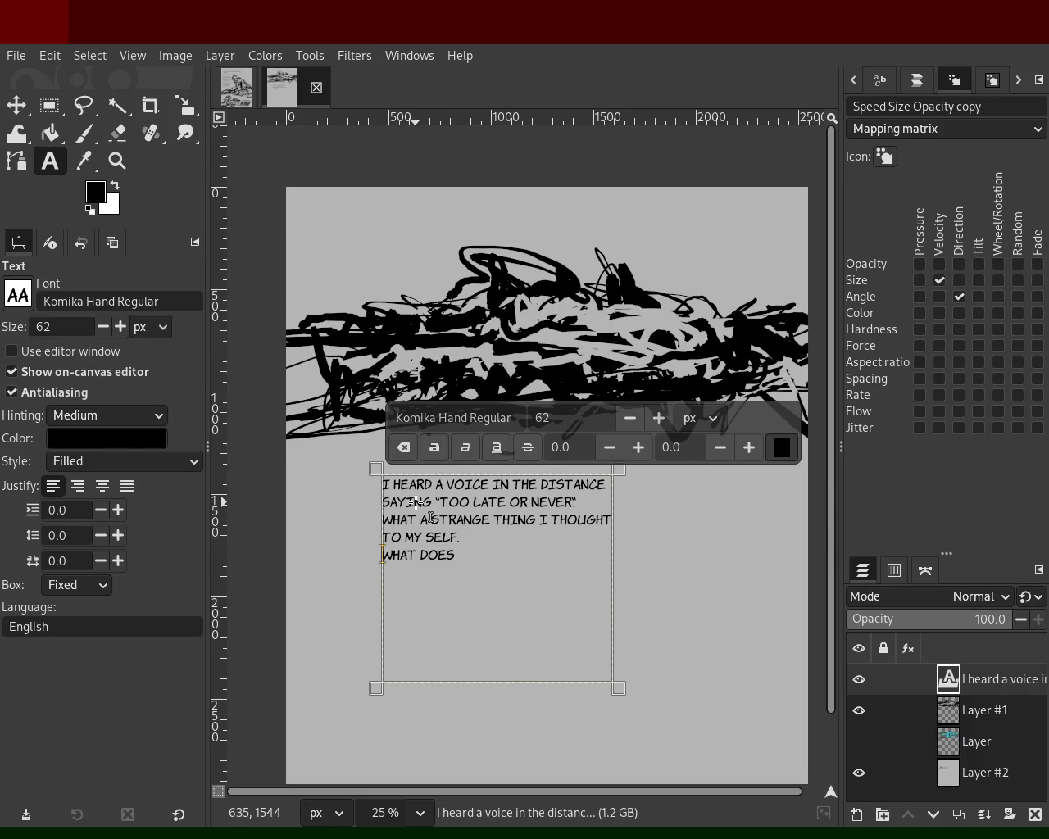
key(Right)
key(Right)
key(Right)
text(THAT EVEN M)
text(EAN)
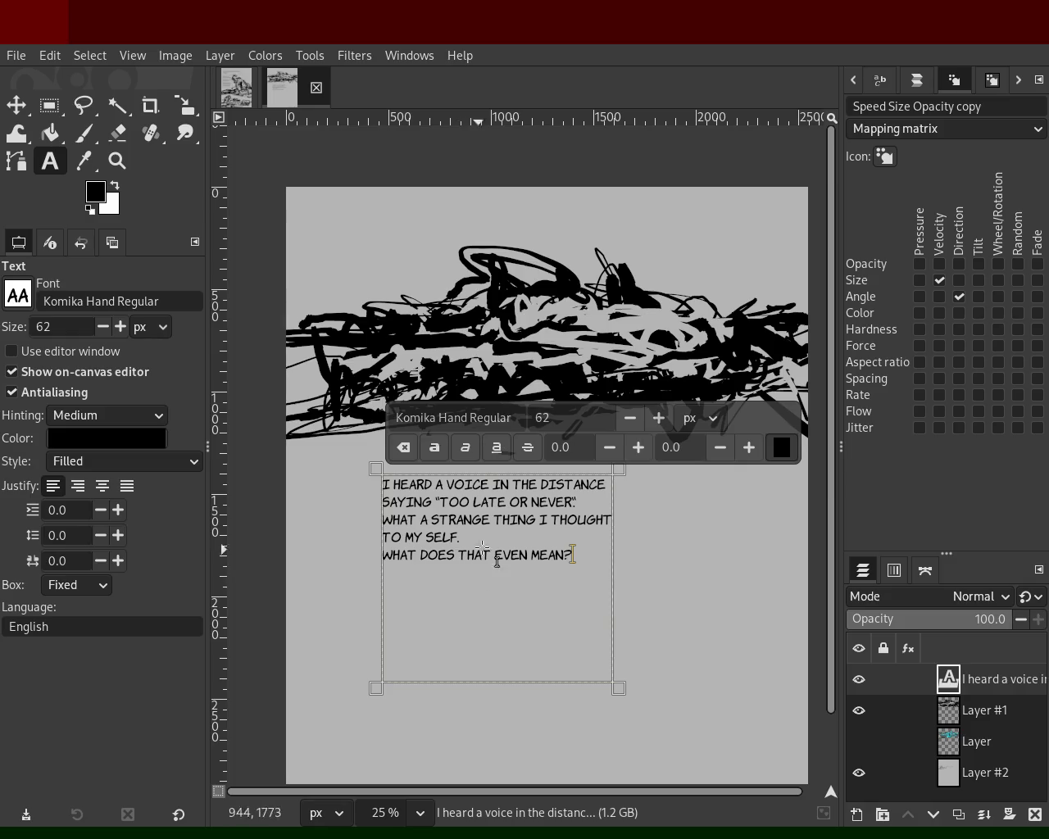
click(539, 523)
Retype THOUGHT and join MY and SELF into MYSELF.
double_click(401, 537)
text(THOU)
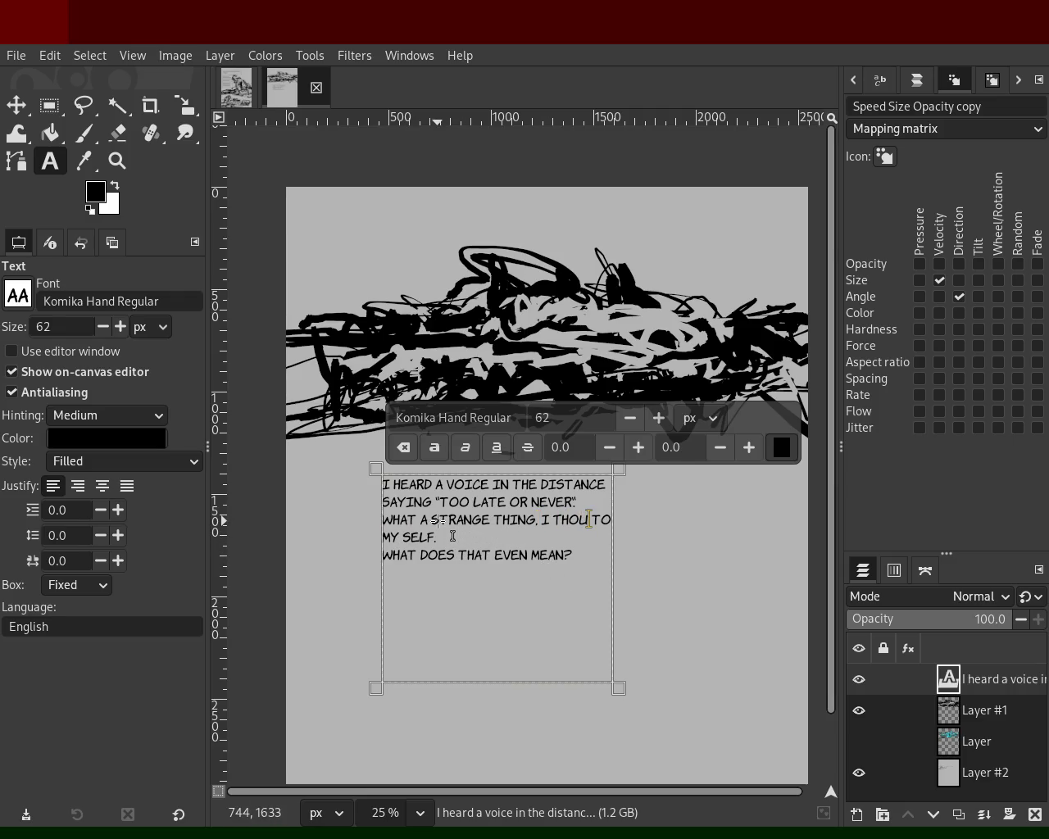
text(GHT TO MY SELF.)
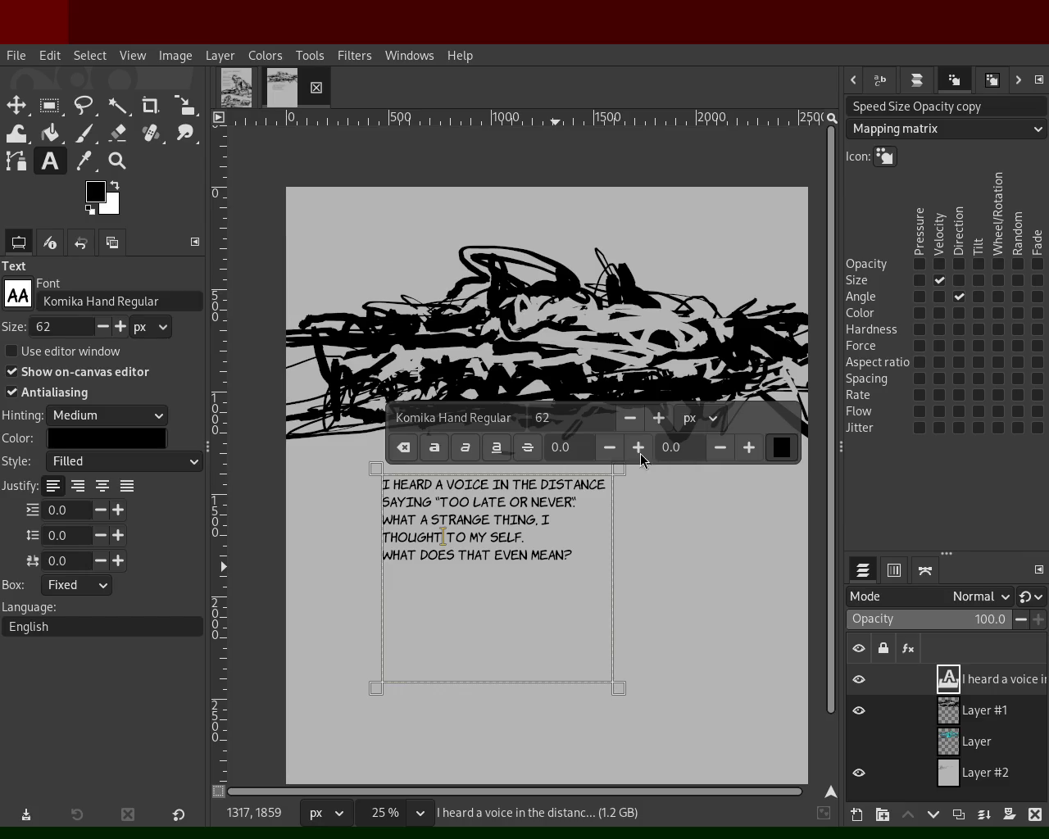
click(490, 538)
key(Delete)
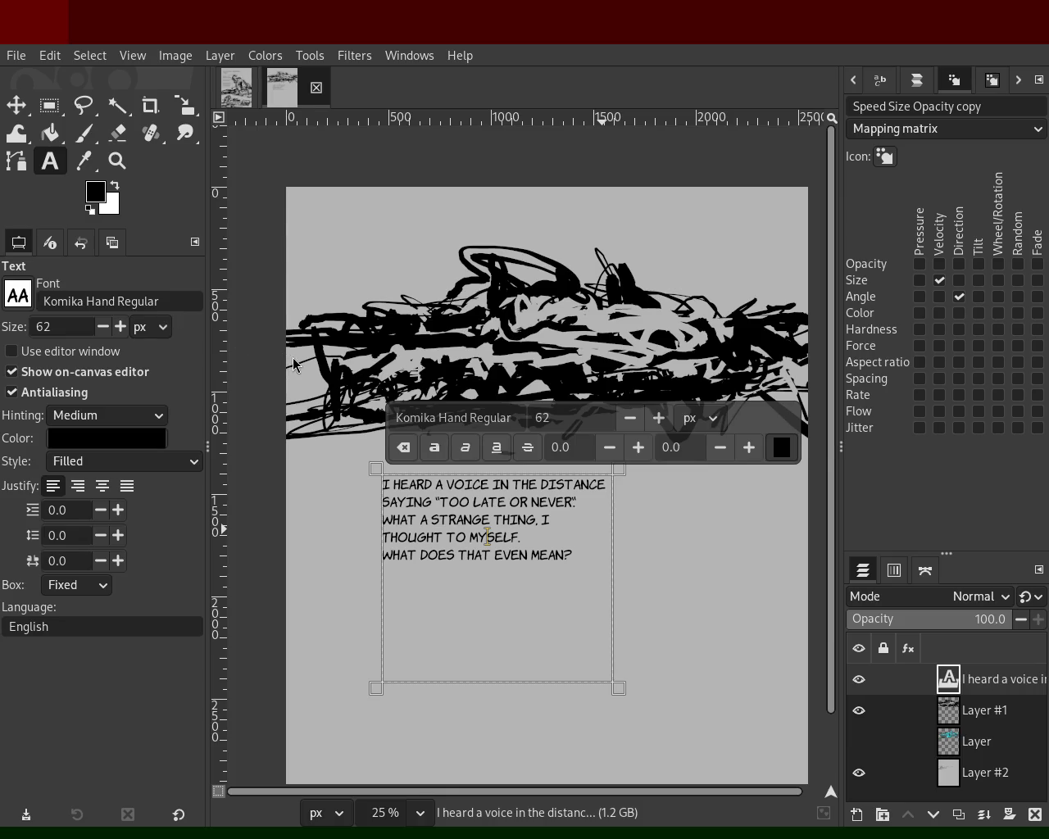
Delete 'I THOUGHT TO MYSELF' and join 'THING' and 'WHAT' with a period.
click(539, 519)
key(Delete)
key(BackSpace)
key(Delete)
key(Delete)
key(Delete)
key(Delete)
key(Delete)
key(Delete)
key(Delete)
key(Delete)
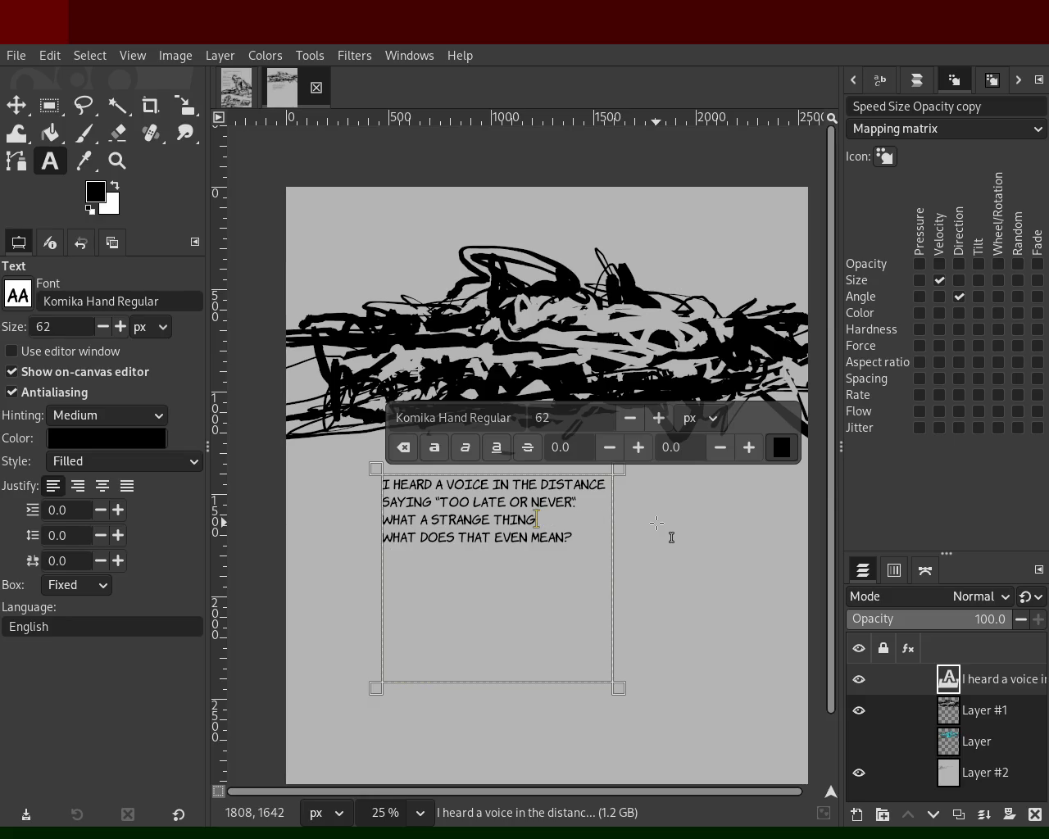
key(Delete)
text(. WHAT)
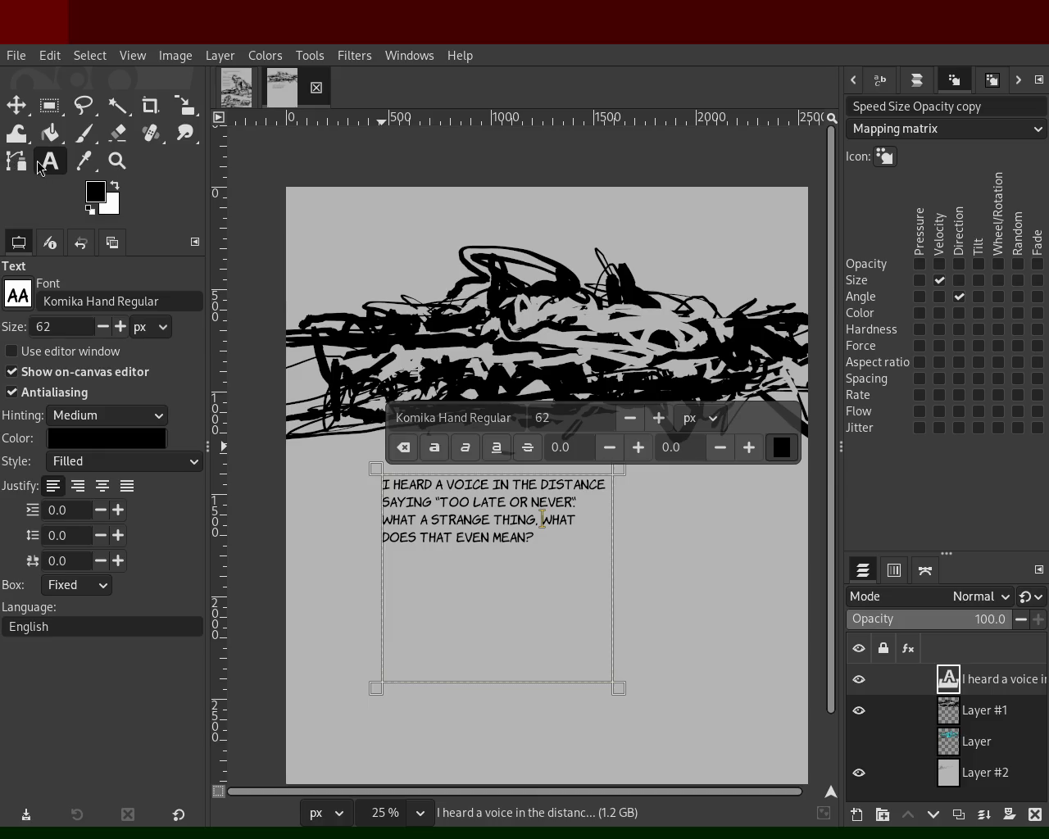
click(15, 105)
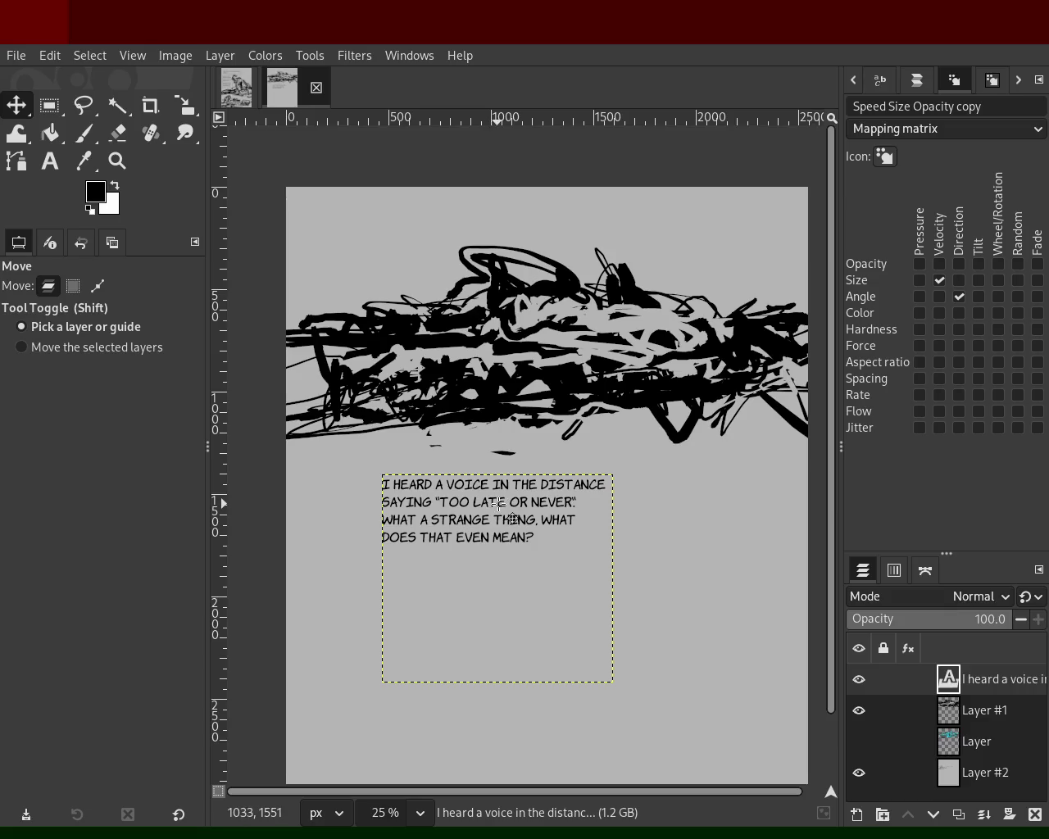
drag(489, 530, 490, 531)
key(ctrl+z)
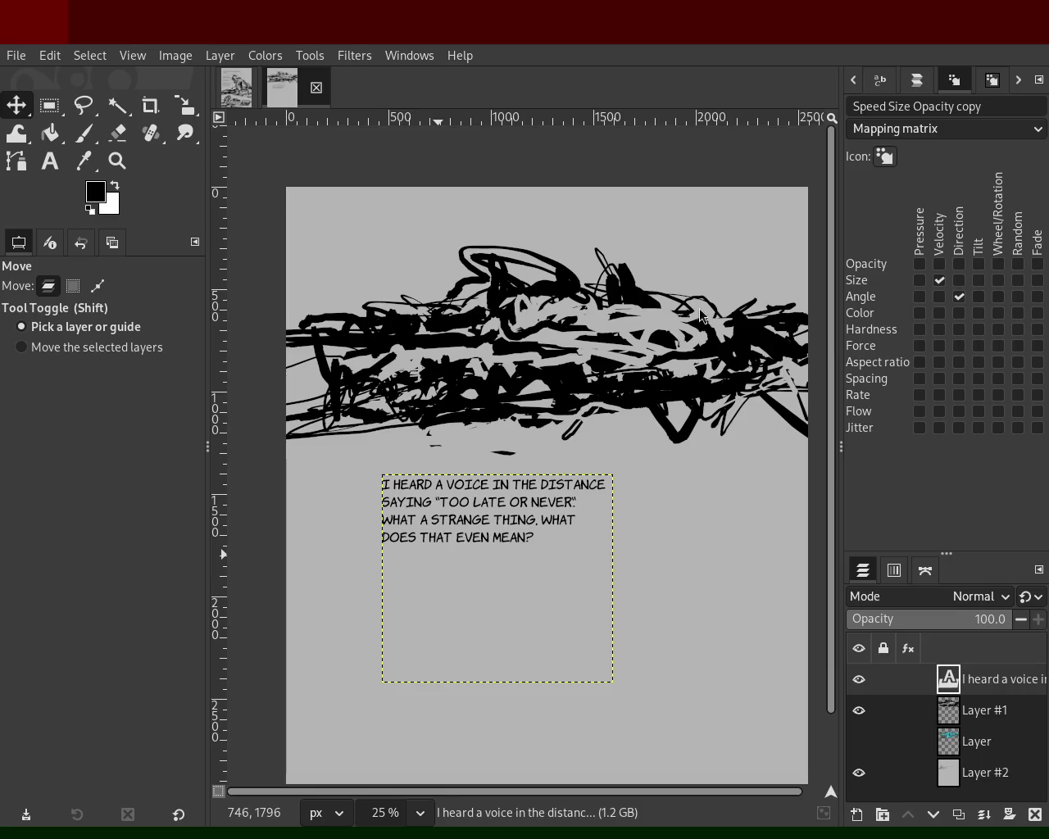
click(117, 161)
scroll(470, 335, down, 2)
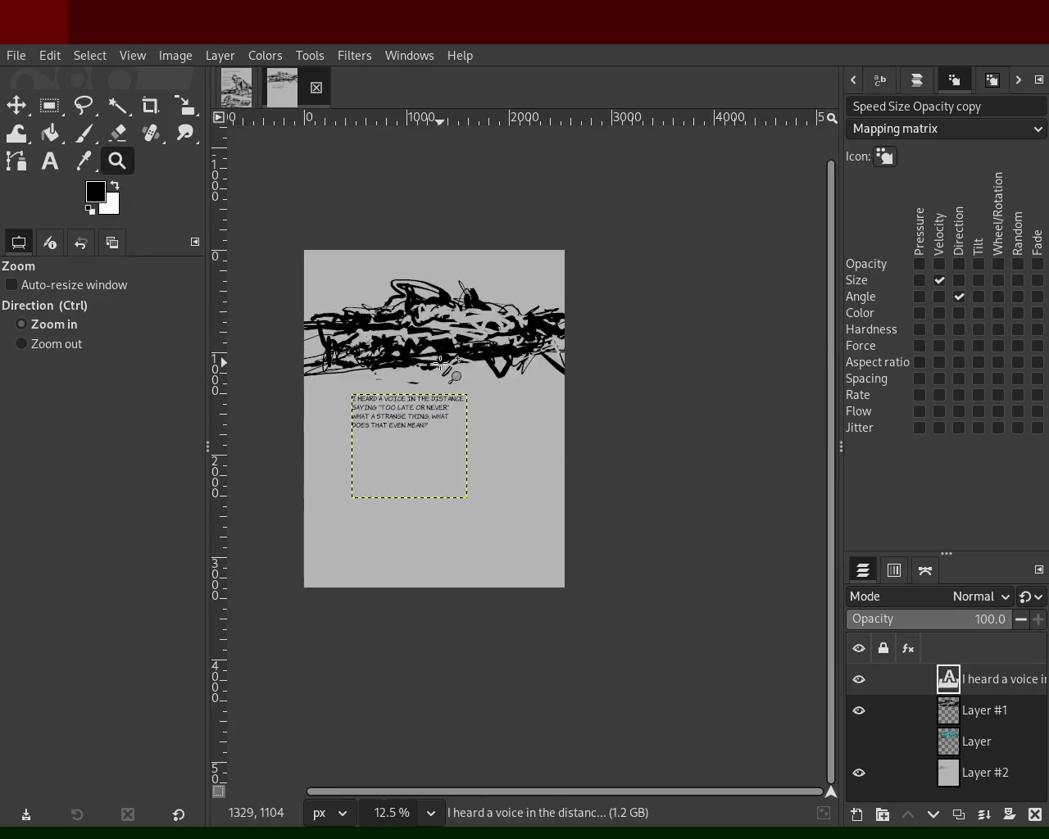
scroll(469, 335, up, 2)
scroll(470, 335, up, 1)
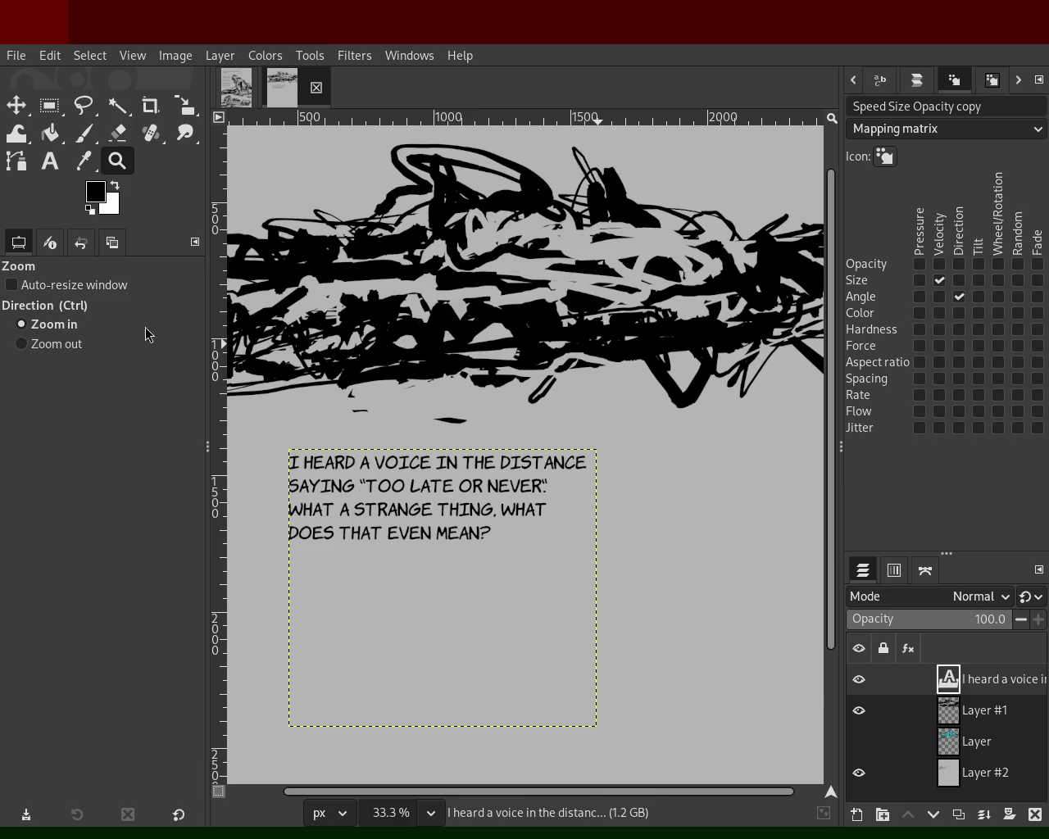
click(490, 501)
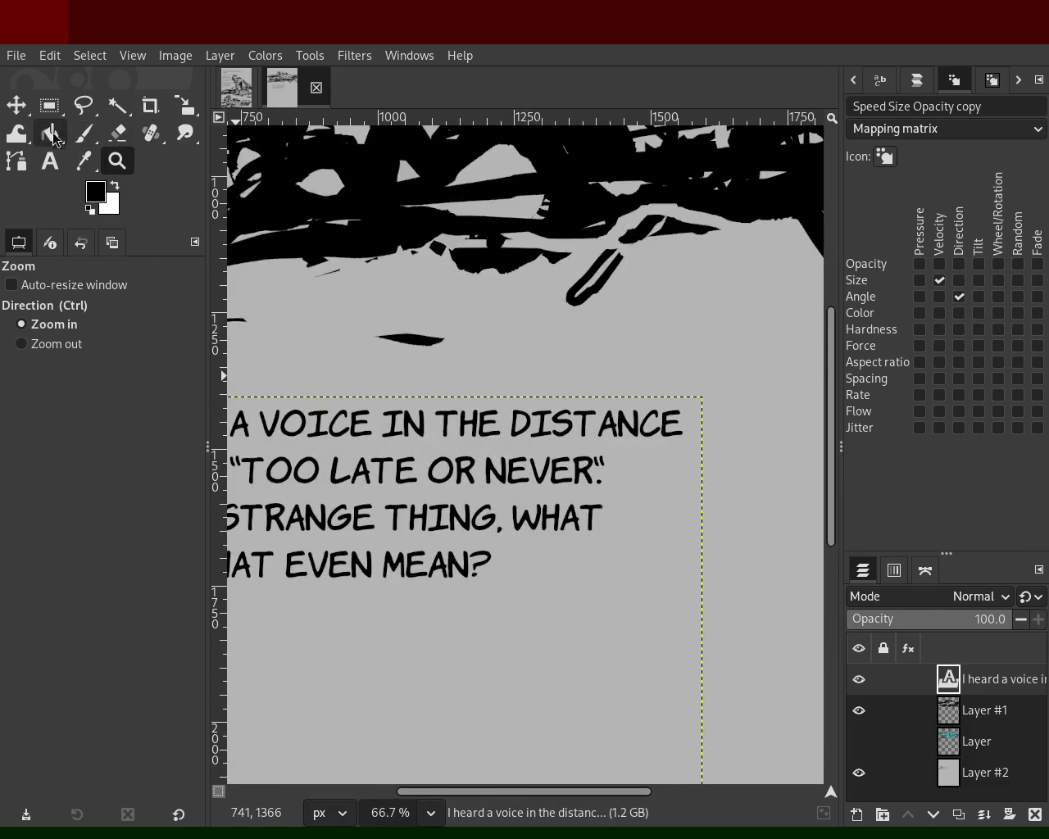
ctrl+click(462, 436)
ctrl+click(436, 476)
click(291, 358)
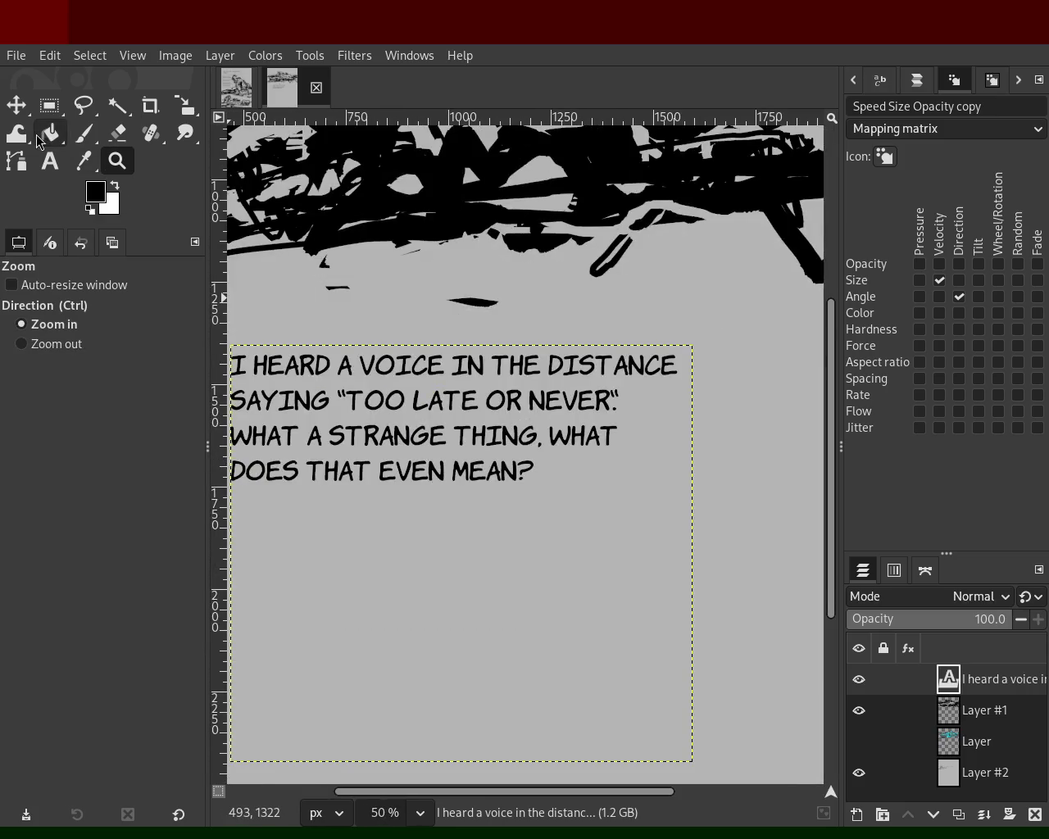
click(50, 161)
click(534, 475)
click(529, 430)
click(543, 434)
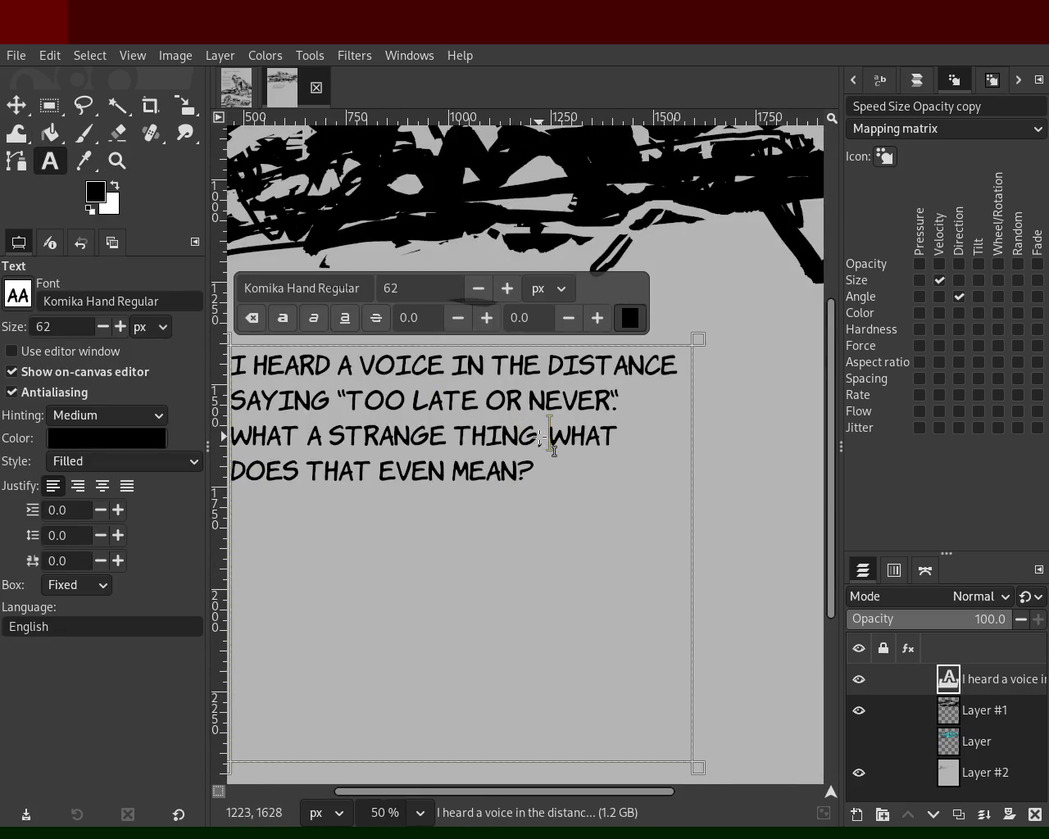
Finish 'TO SAY' and start a paragraph 'I BEGAN HEADING TOWARDS WHERE THE VOICE WAS COMING FROM'.
text(TO SAY)
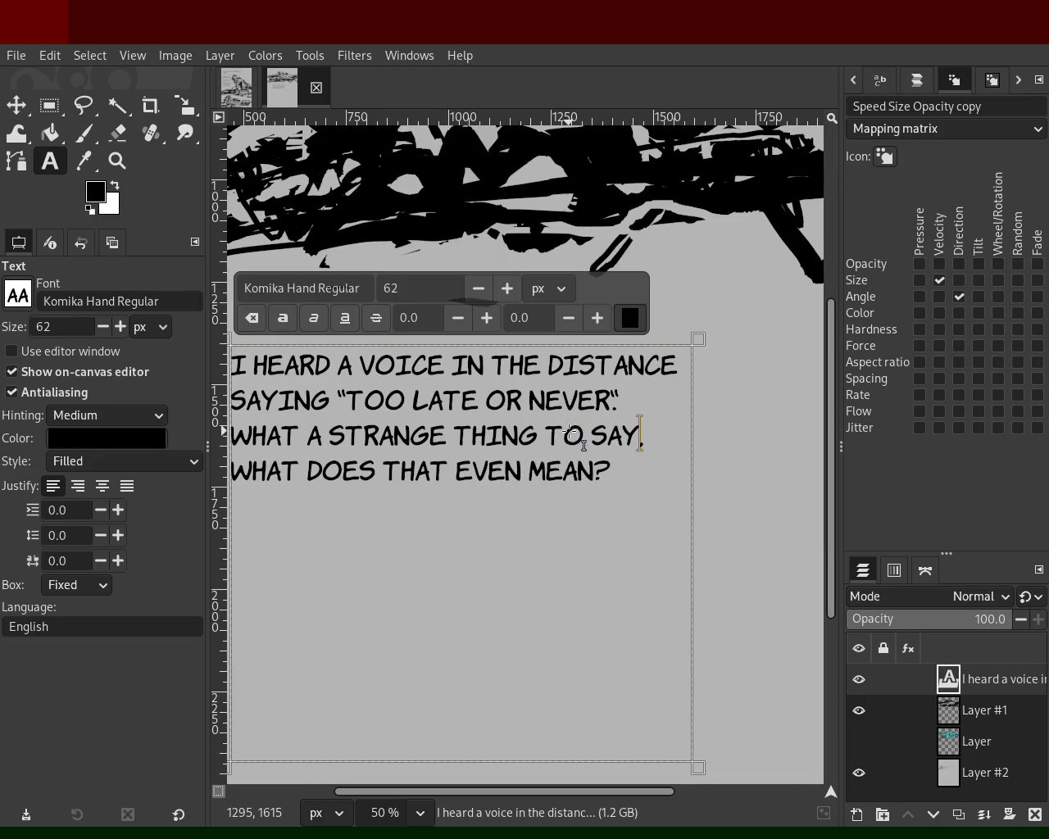
click(627, 497)
key(Return)
key(Return)
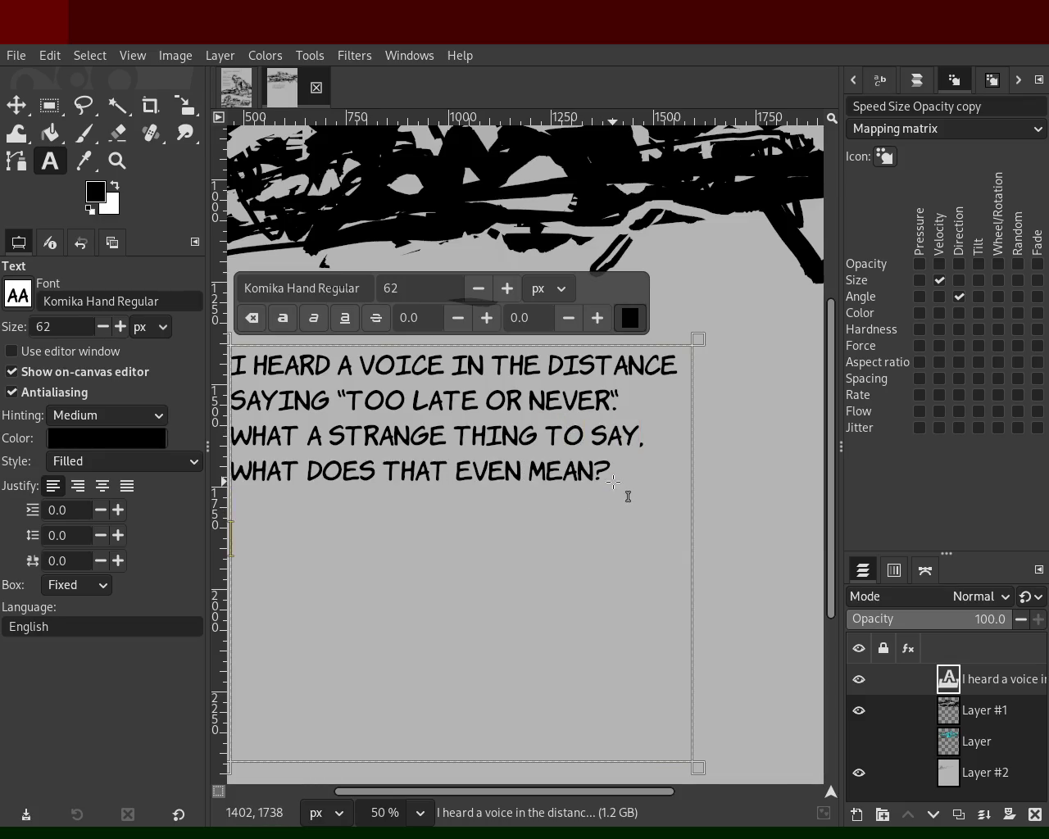
text(I BEGAN HEADING TOWAR)
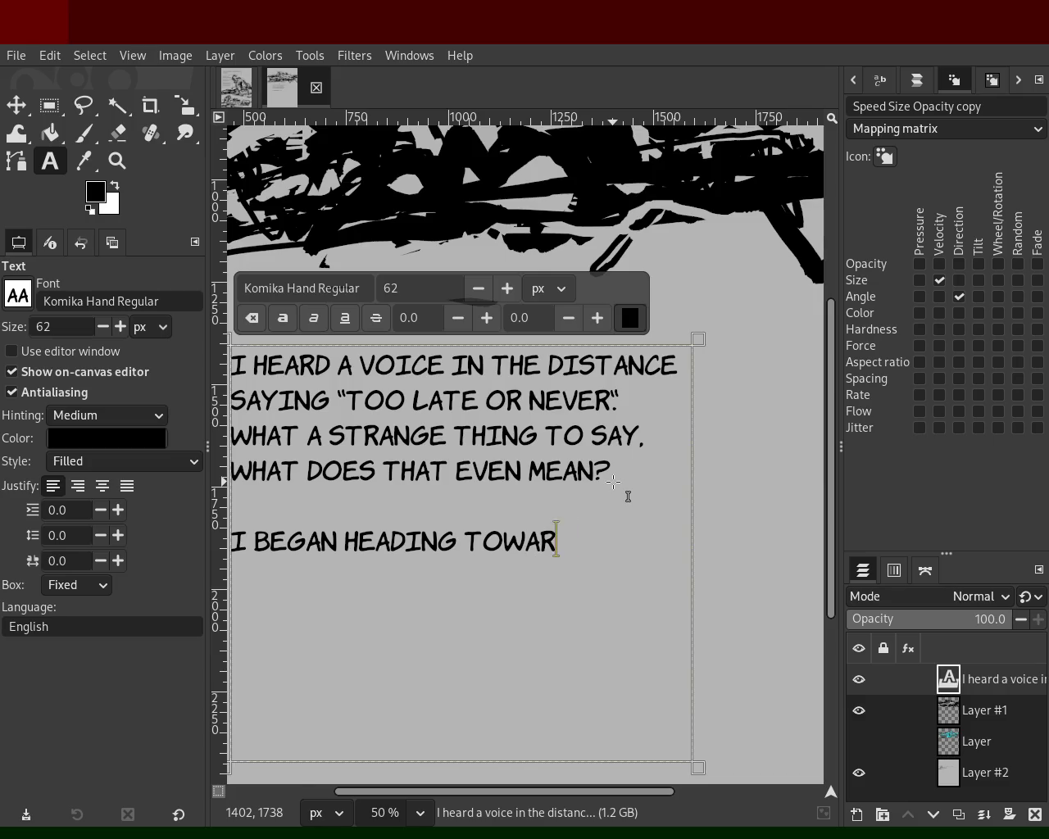
text(DS WHERE THE VOICE F)
key(BackSpace)
text(was coming from and found)
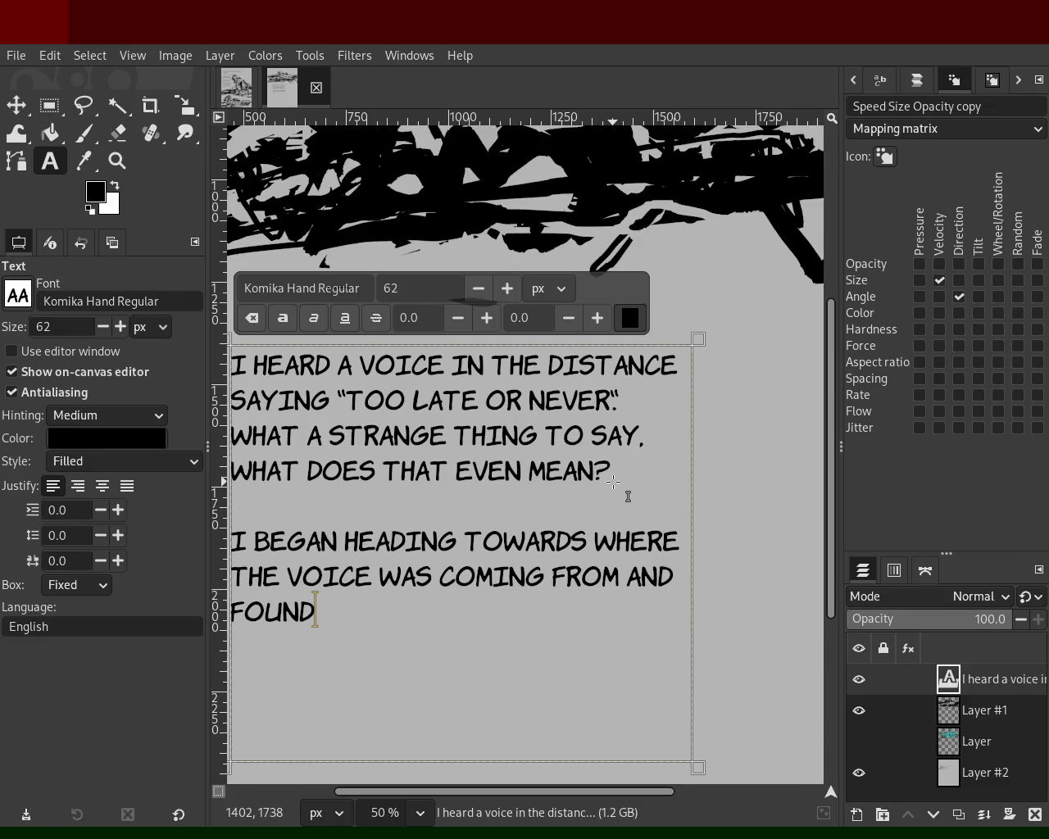
Replace FOUND with 'ENCOUNTERED A BUM IN A SHAPE THAT I'VE NEVER SEEN'.
key(BackSpace)
key(BackSpace)
key(BackSpace)
key(BackSpace)
key(BackSpace)
text(encountered t)
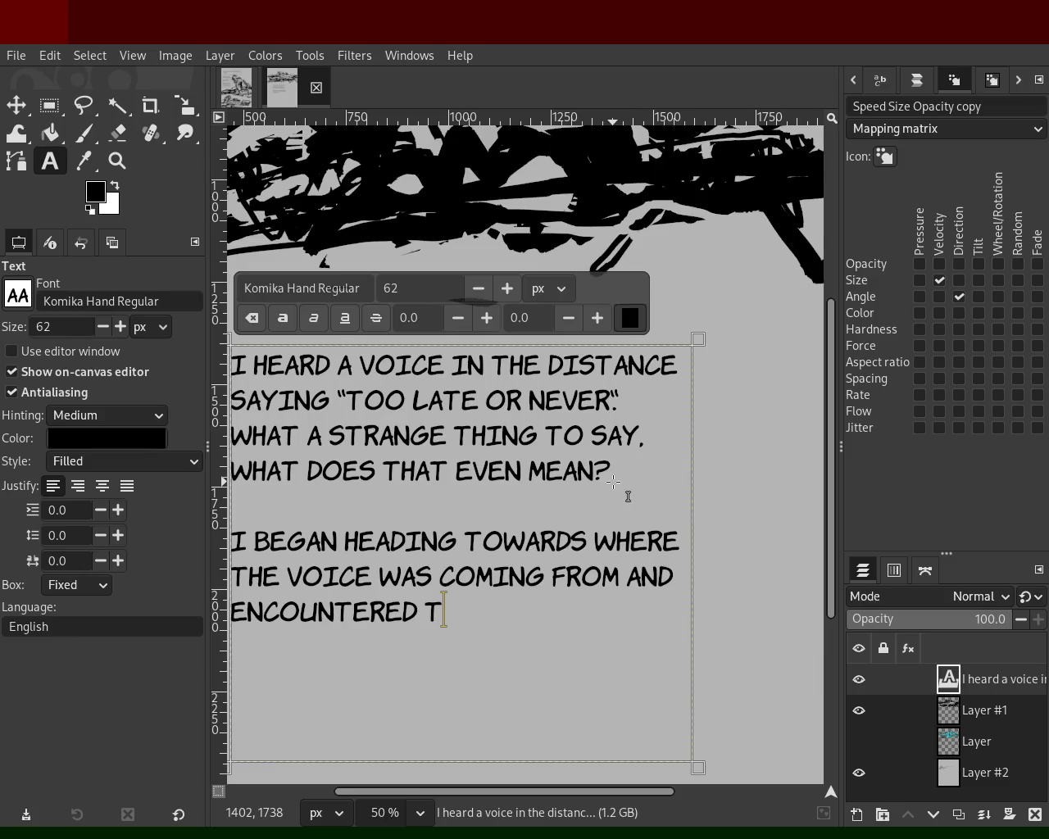
key(BackSpace)
text(a bum in a shape )
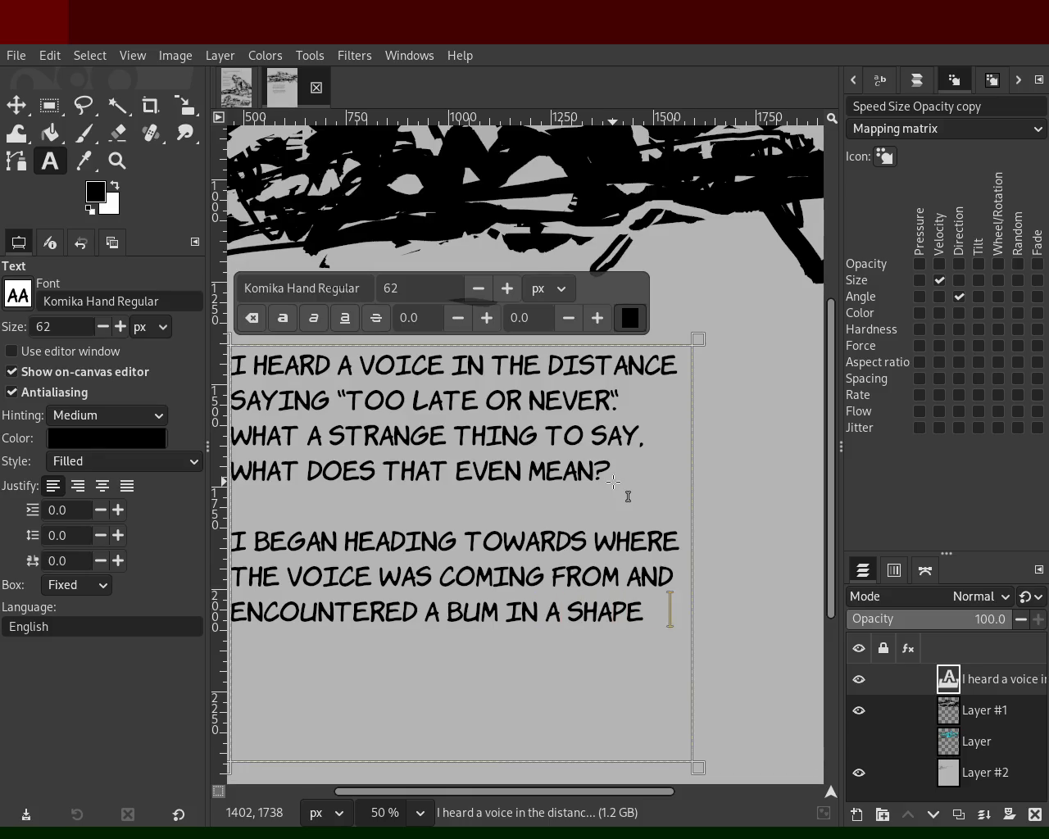
text(that i've never seen earli)
key(BackSpace)
key(BackSpace)
key(BackSpace)
Insert 'EXRREME WORNED OUT' before SHAPE.
key(Up)
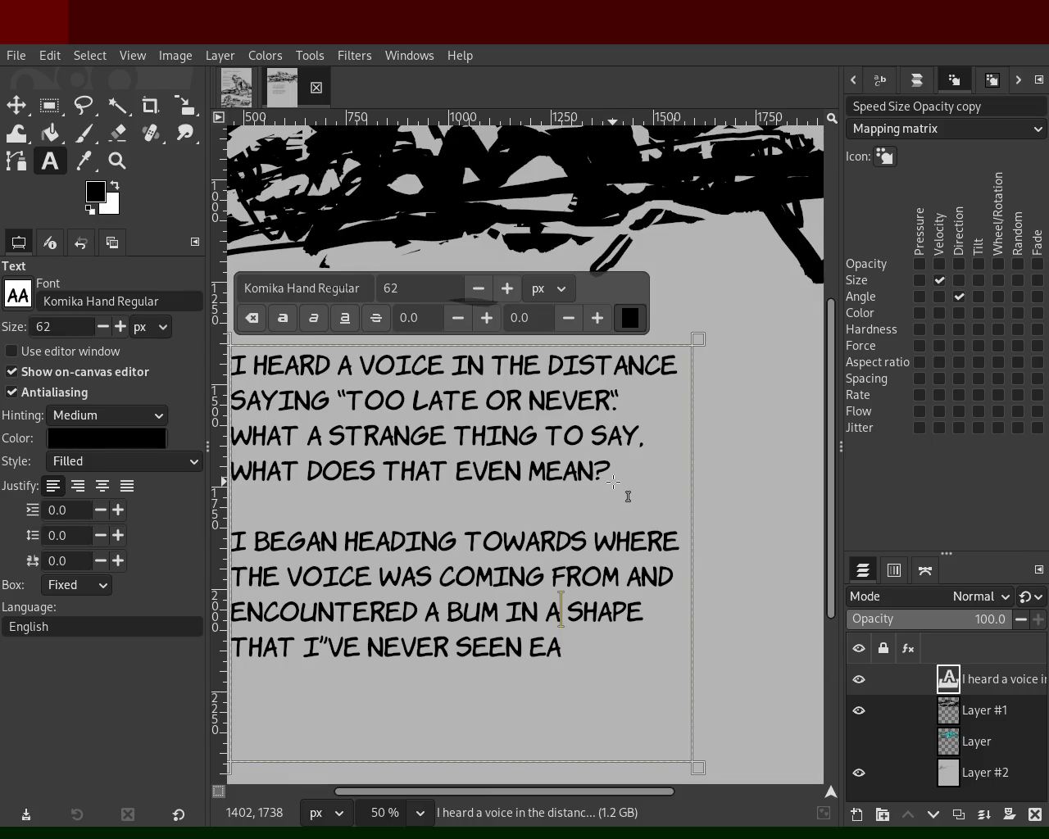
text(e)
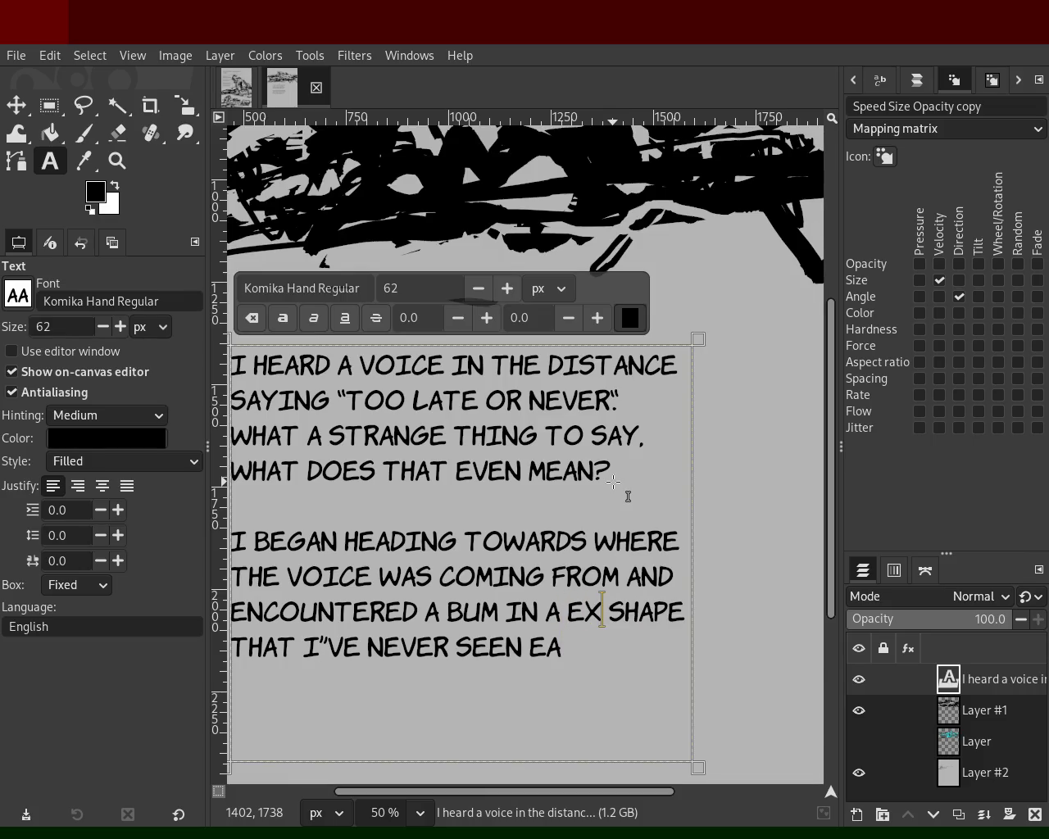
text(xrreme w)
key(BackSpace)
text(to)
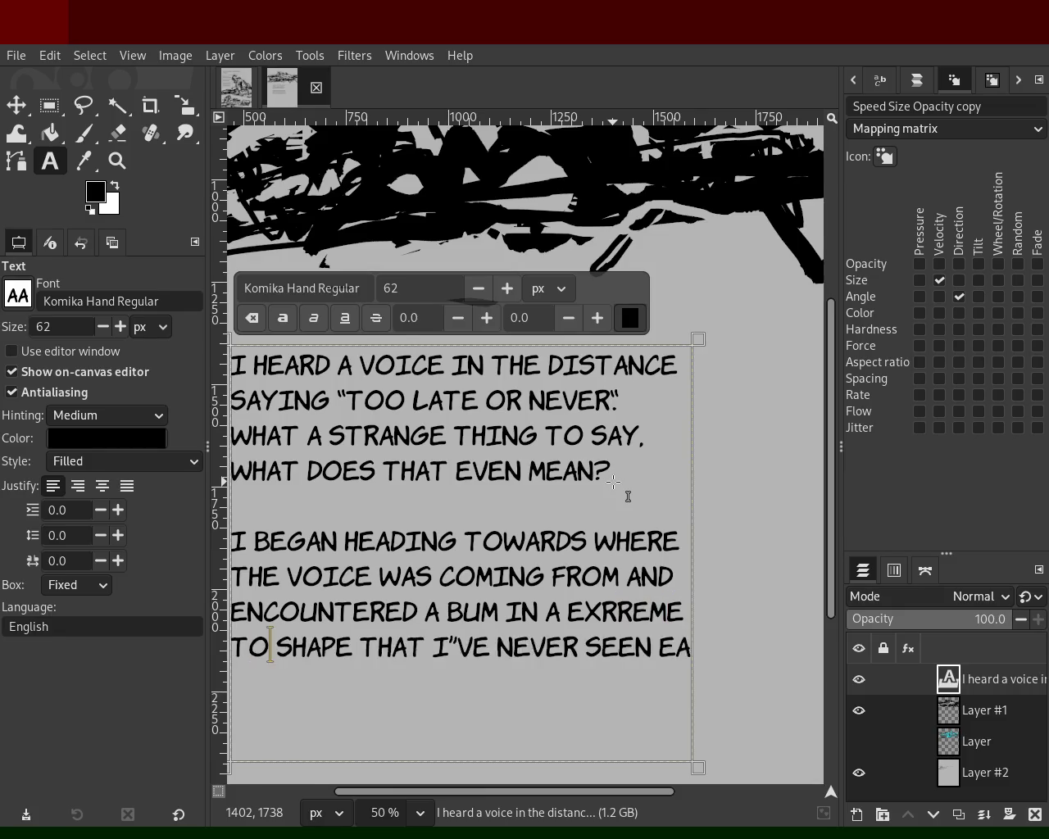
text(rne)
key(BackSpace)
key(BackSpace)
key(BackSpace)
key(BackSpace)
key(BackSpace)
text(worned out)
Add a period after SHAPE and replace 'SEEN EARLI' with 'WITNESS EARLIER'.
key(Right)
key(Right)
key(Right)
key(Right)
text(.)
key(Right)
key(Right)
key(Right)
key(Down)
key(Left)
key(Left)
key(Left)
key(Left)
key(Delete)
key(Delete)
key(Delete)
key(Delete)
text(WITNE)
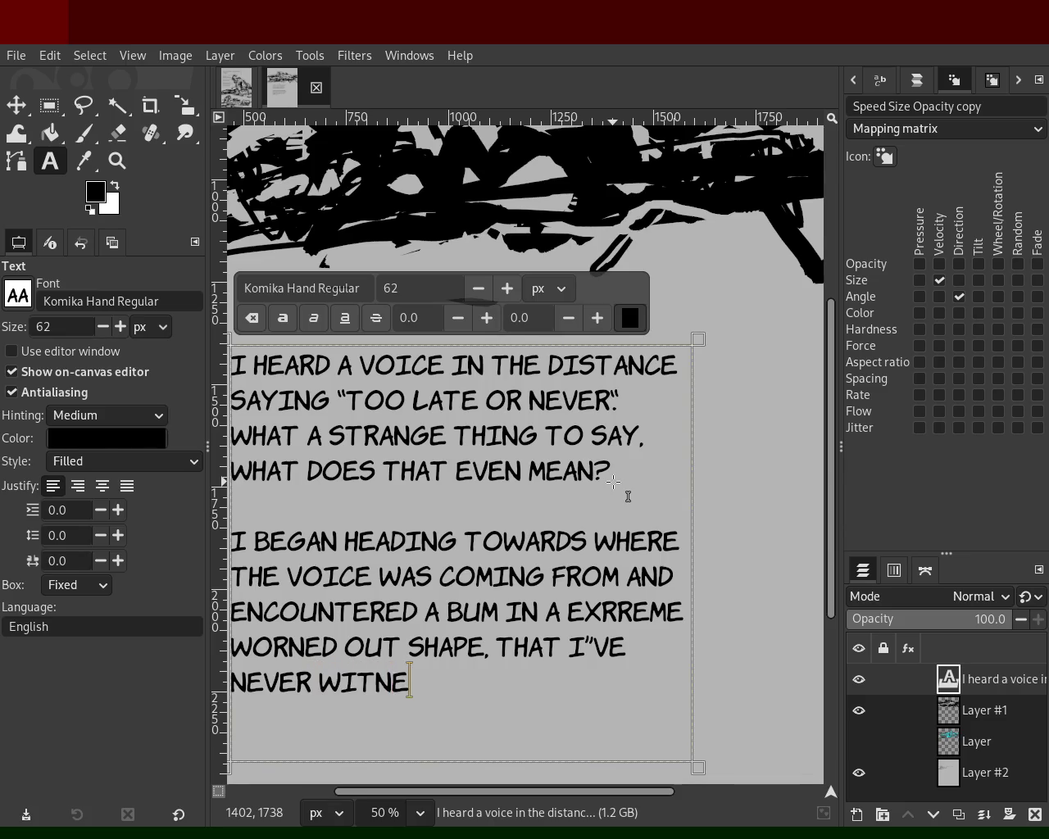
text(SS EARLIER)
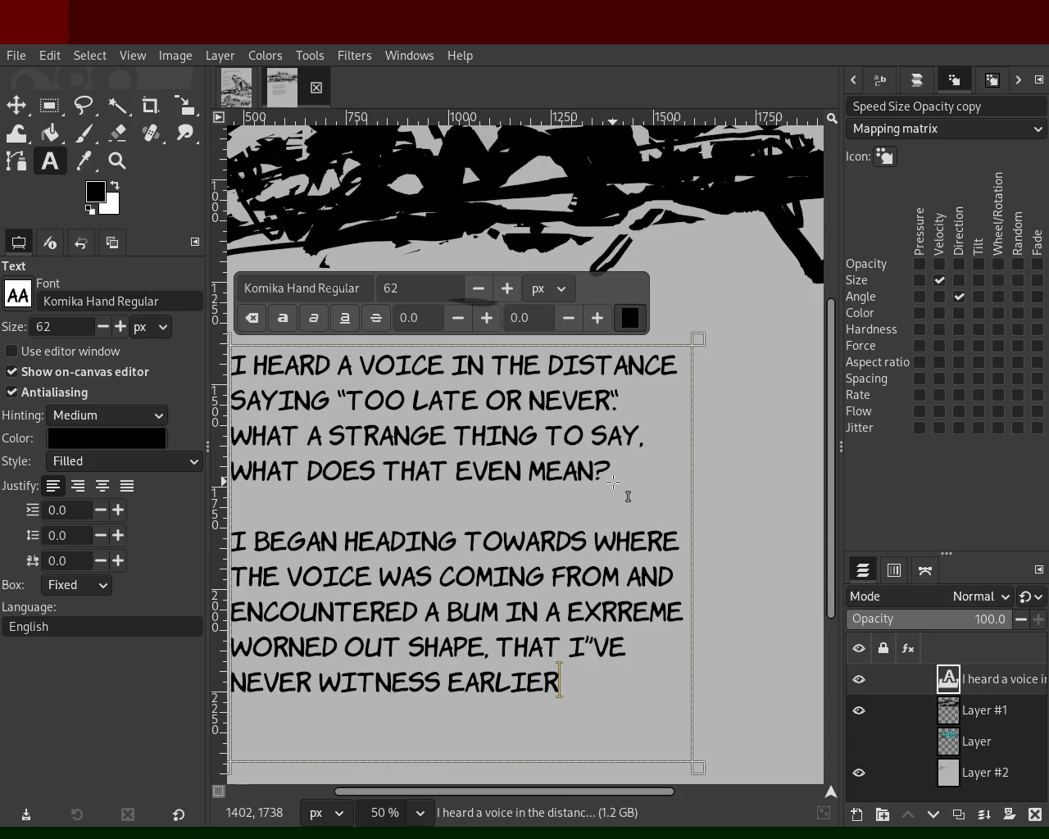
click(117, 161)
ctrl+click(427, 317)
click(428, 317)
click(434, 328)
ctrl+click(480, 298)
ctrl+click(480, 298)
click(570, 263)
ctrl+click(570, 264)
click(574, 263)
click(582, 262)
ctrl+click(573, 266)
click(535, 274)
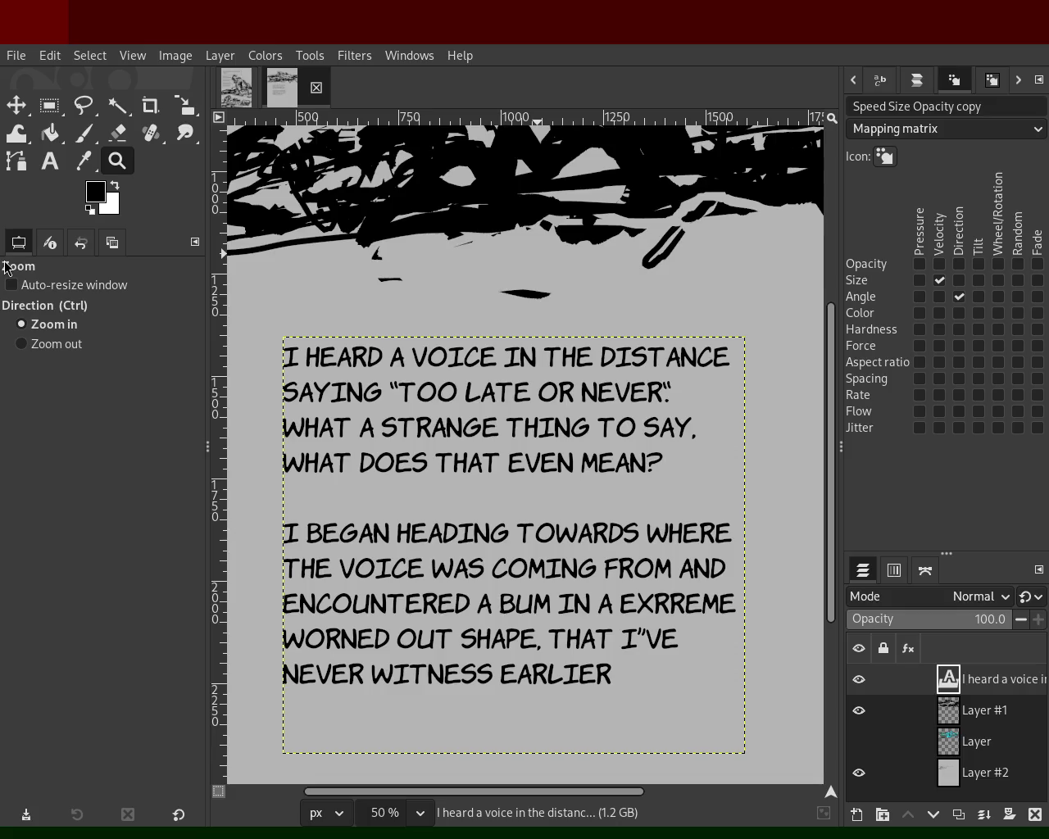
click(693, 430)
ctrl+click(648, 422)
ctrl+click(647, 422)
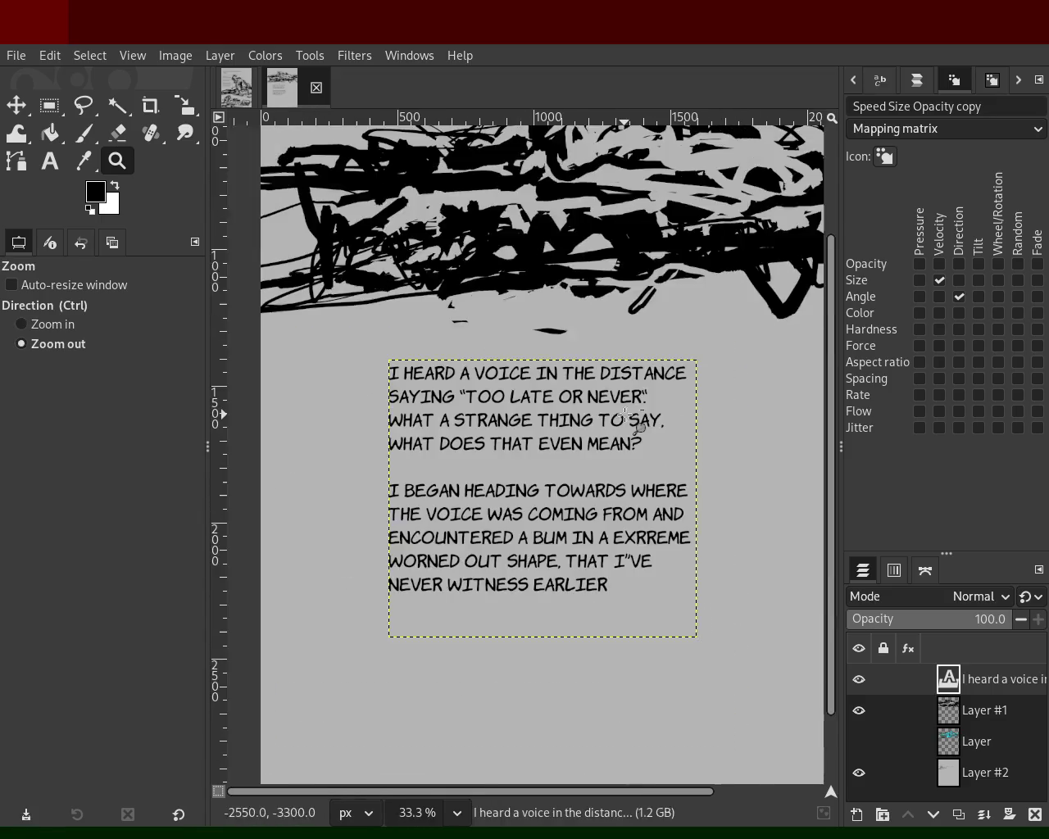
click(444, 361)
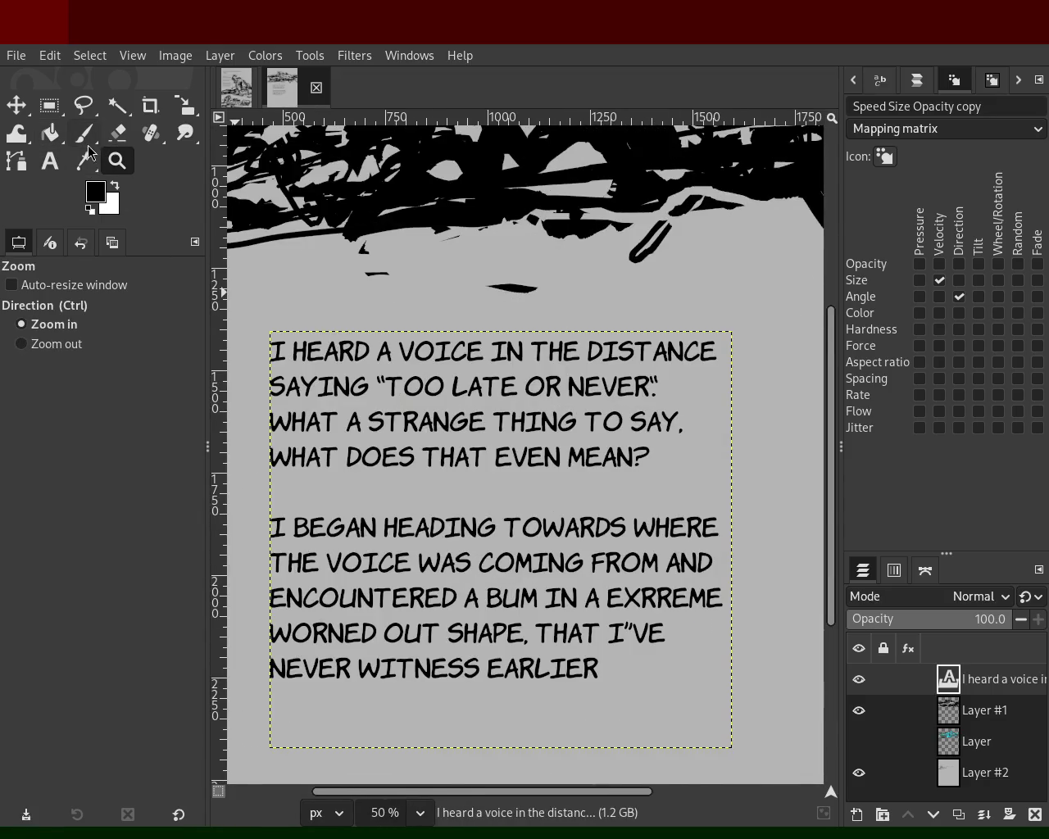
click(50, 161)
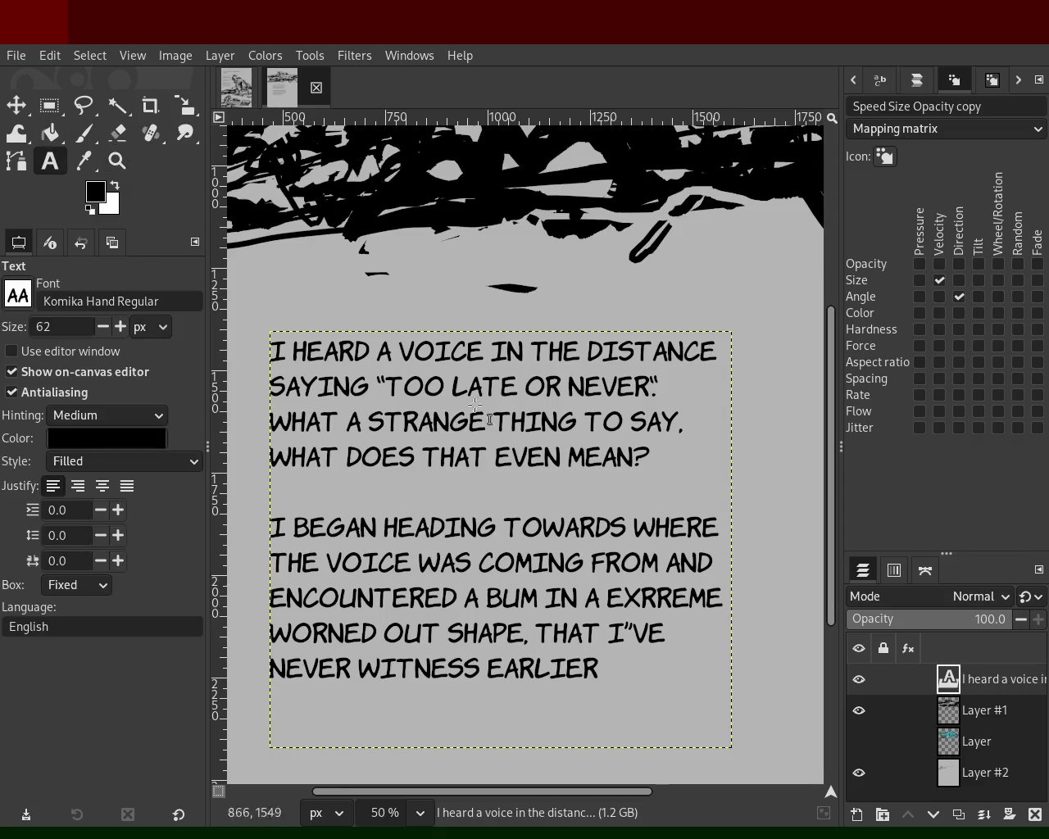
Reopen the story text and end 'COMING FROM' with a period.
click(591, 418)
click(699, 426)
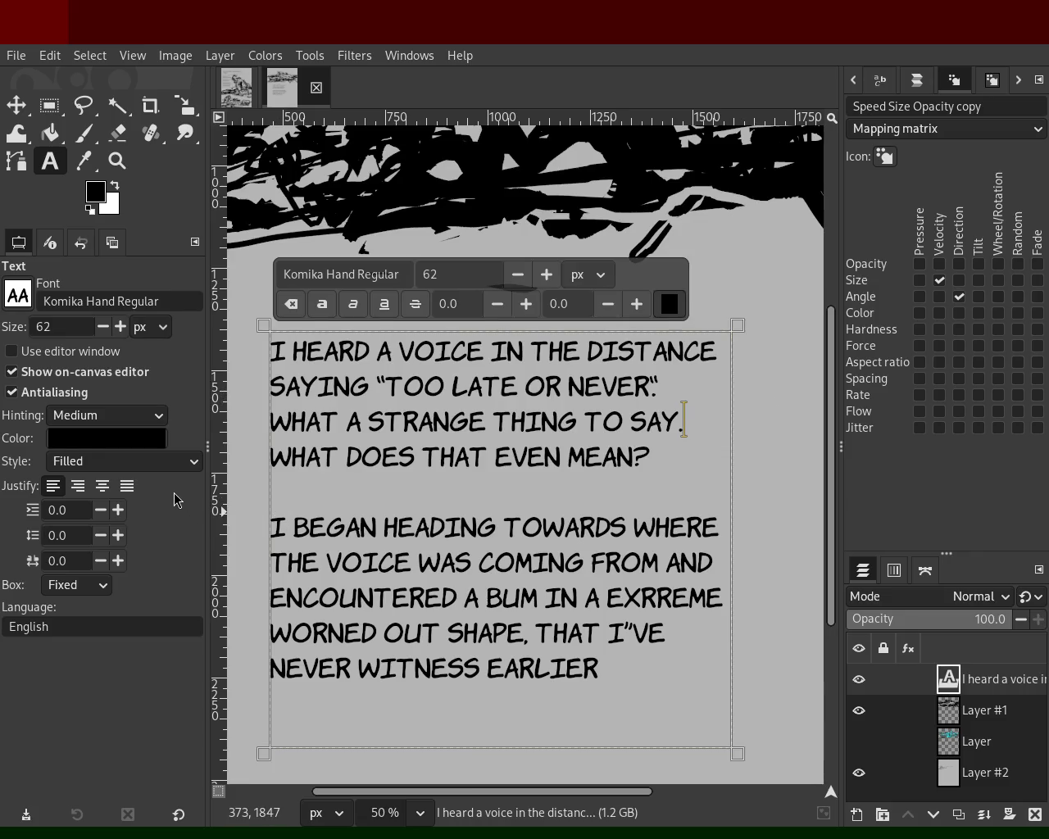
click(671, 529)
double_click(674, 530)
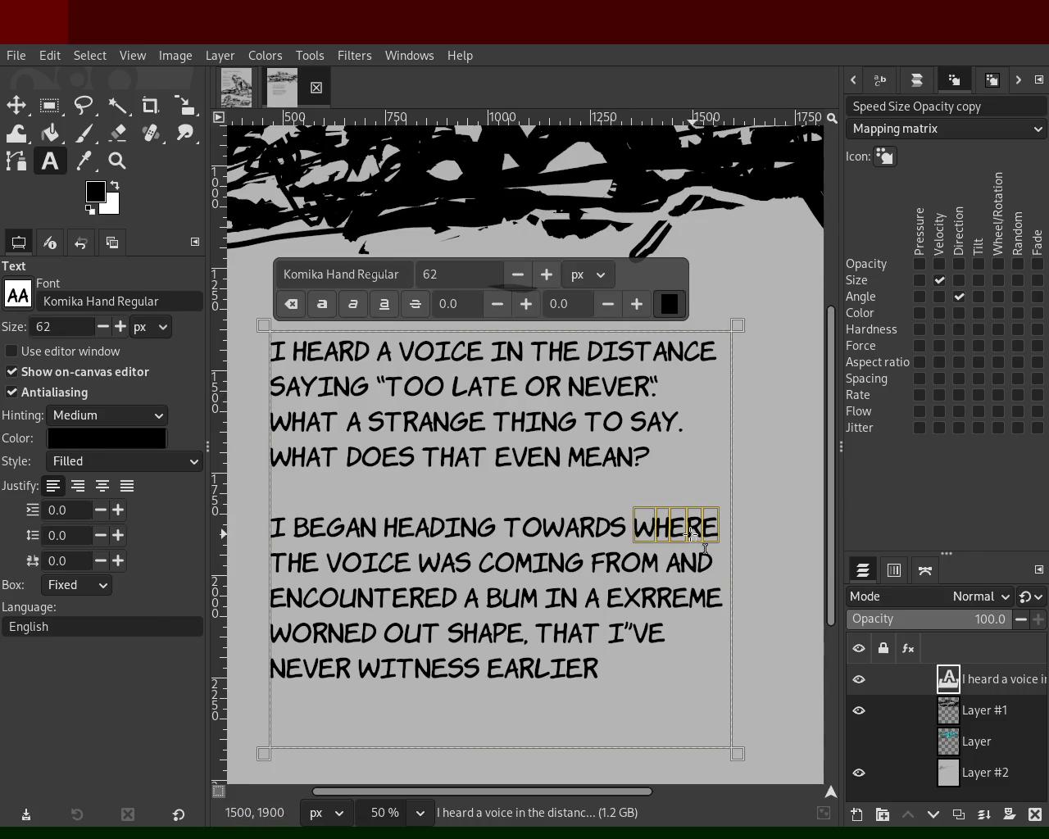
click(660, 562)
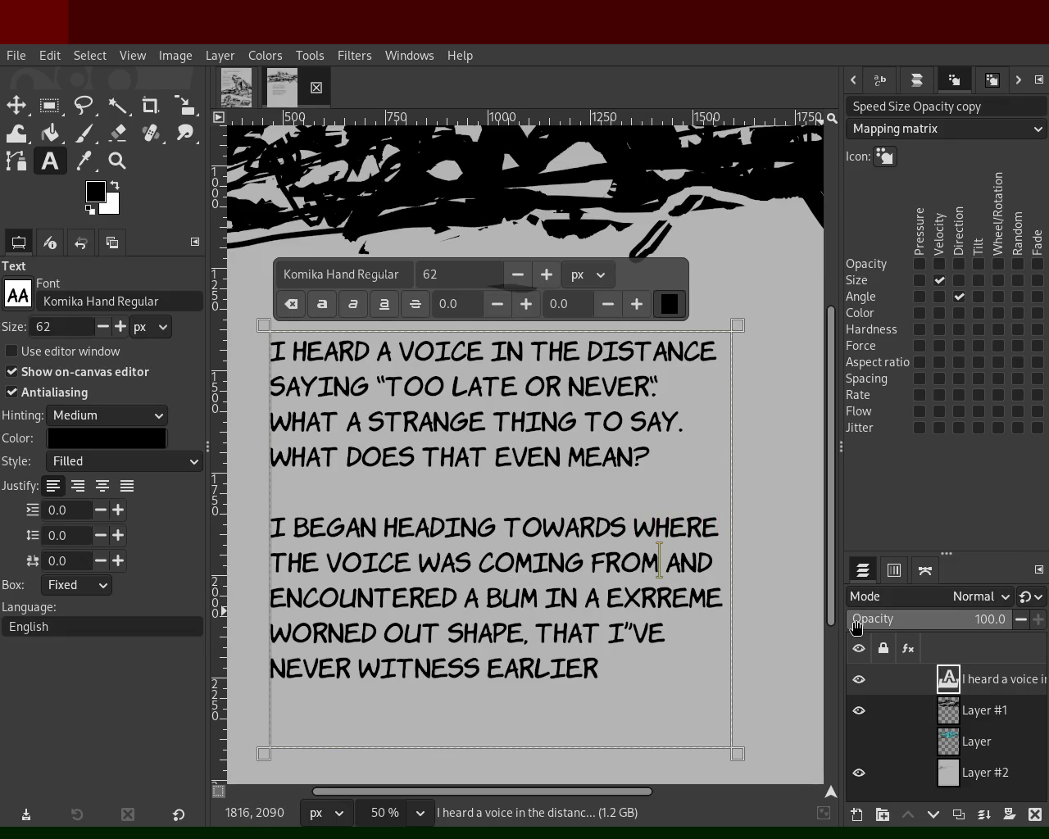
text(.)
key(Delete)
key(Delete)
key(Delete)
key(Delete)
key(Delete)
key(Delete)
text(n)
key(BackSpace)
text(ad)
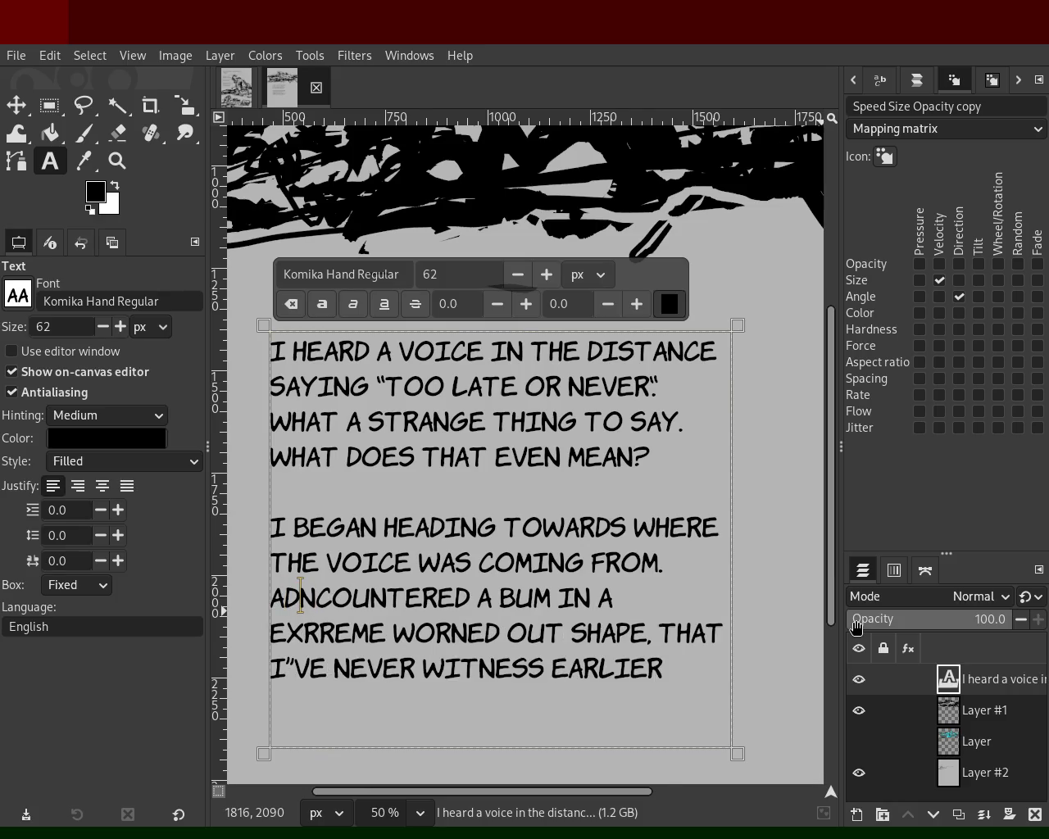
key(BackSpace)
Insert 'AND SURPRISINGLY' after 'FROM.' and fix the spelling of ENCOUNTERED.
key(Left)
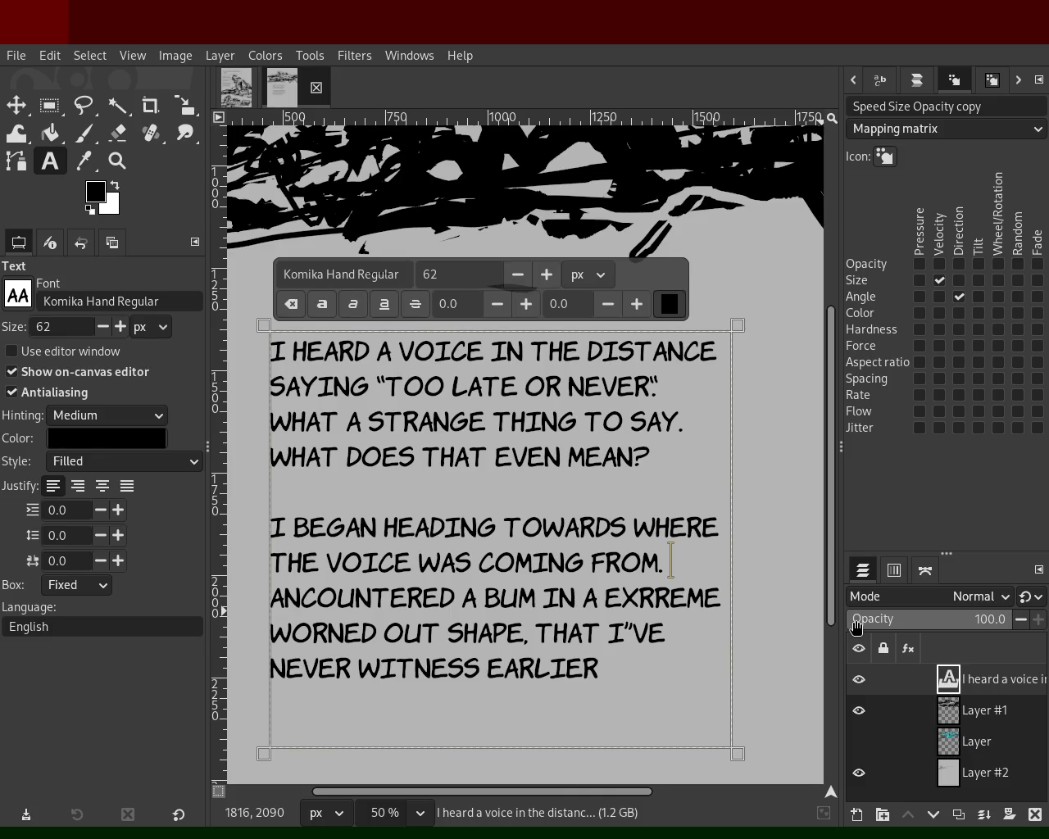
text(and)
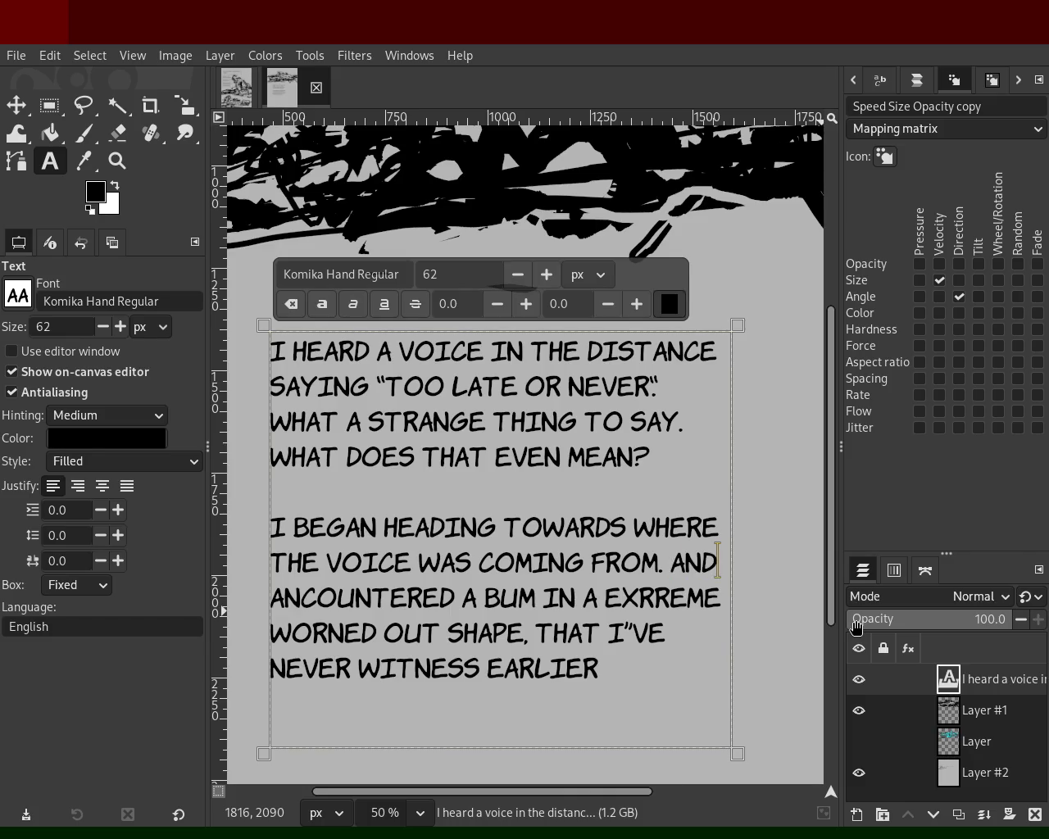
text( surpir)
key(BackSpace)
key(BackSpace)
text(rising)
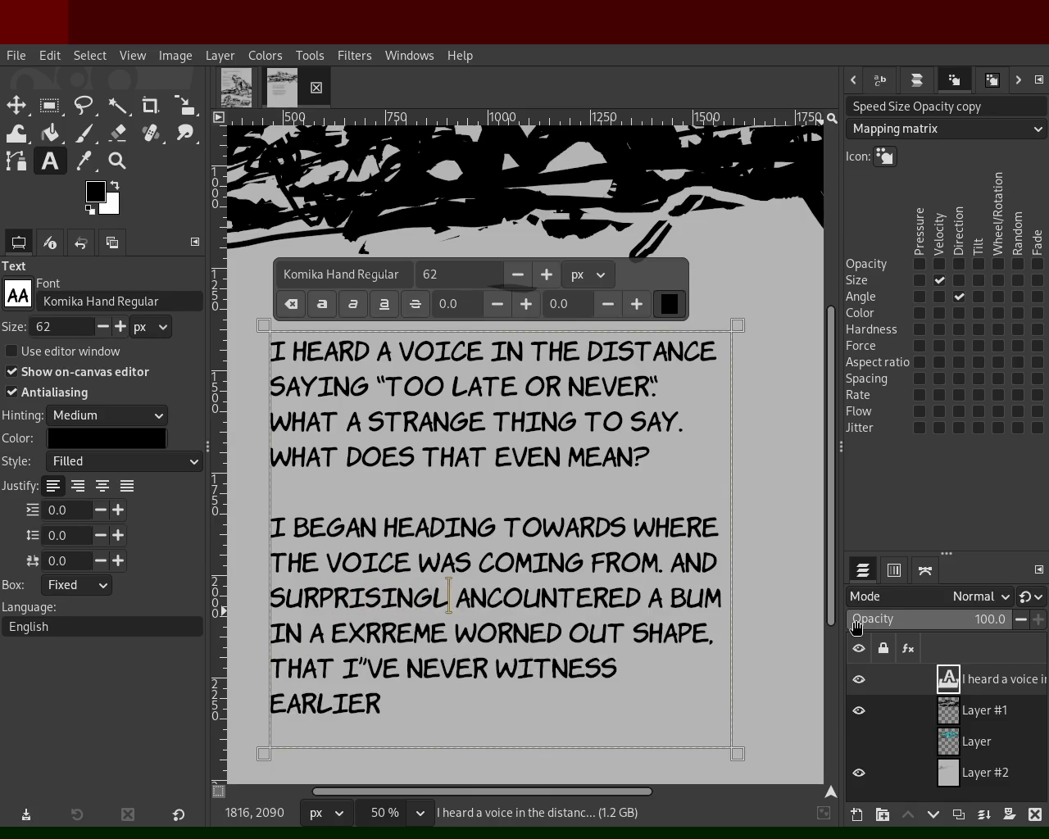
text(ly)
key(Right)
text(e)
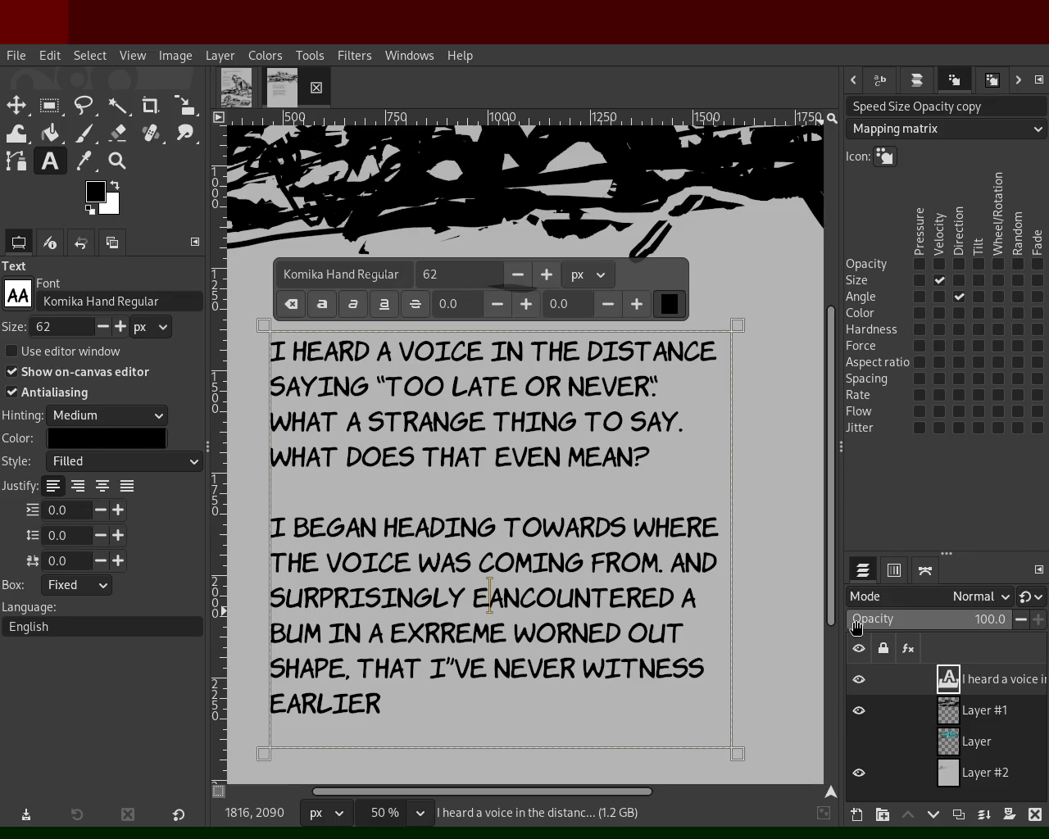
key(Delete)
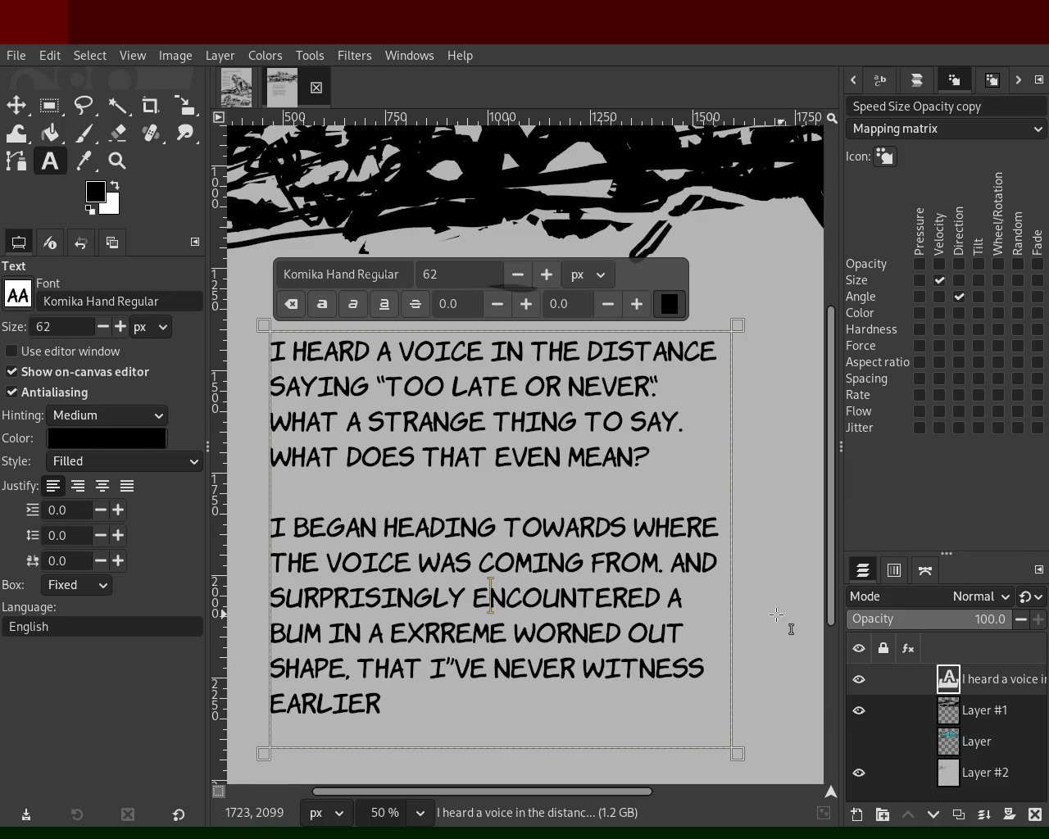
Replace SHAPE with CONDITION and end the paragraph with a period after EARLIER.
click(329, 625)
text(,)
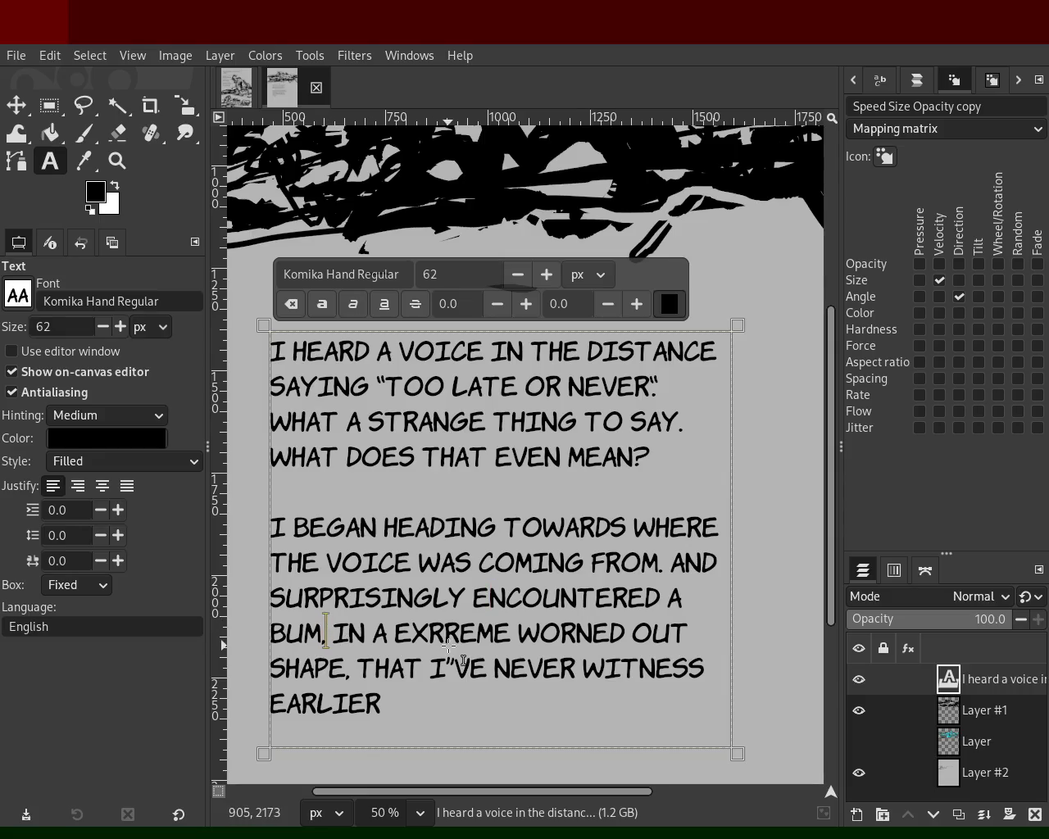
double_click(309, 670)
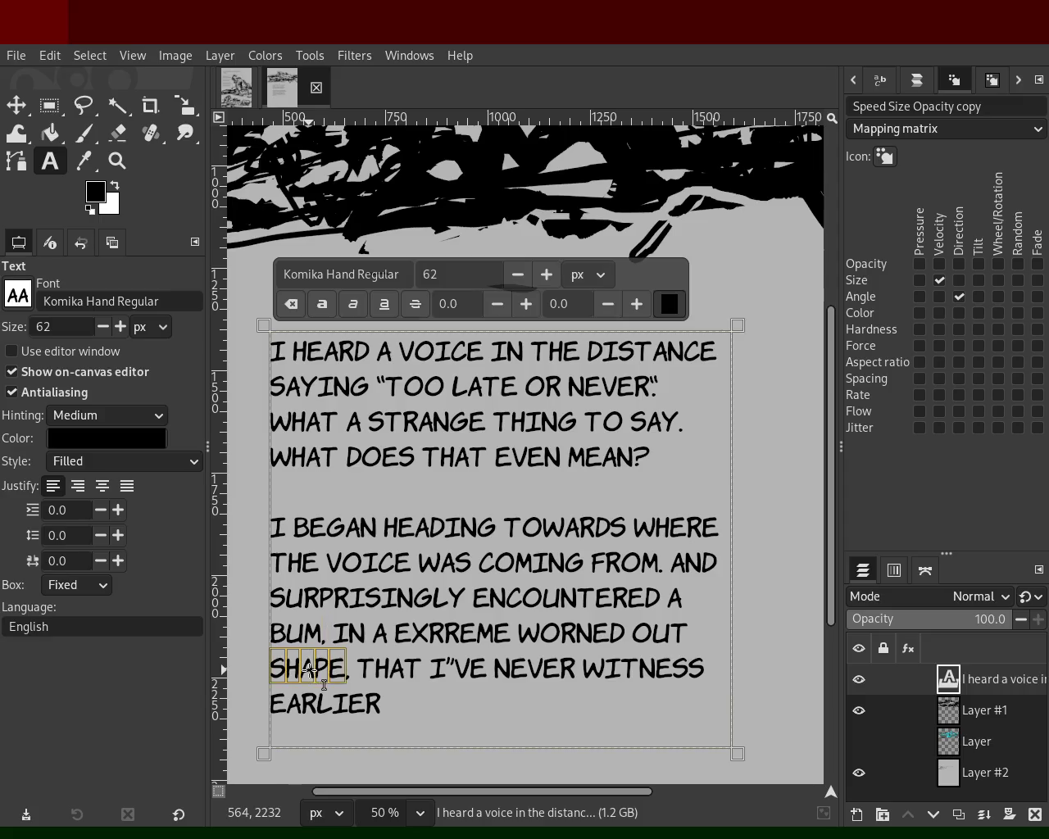
text(CONDI)
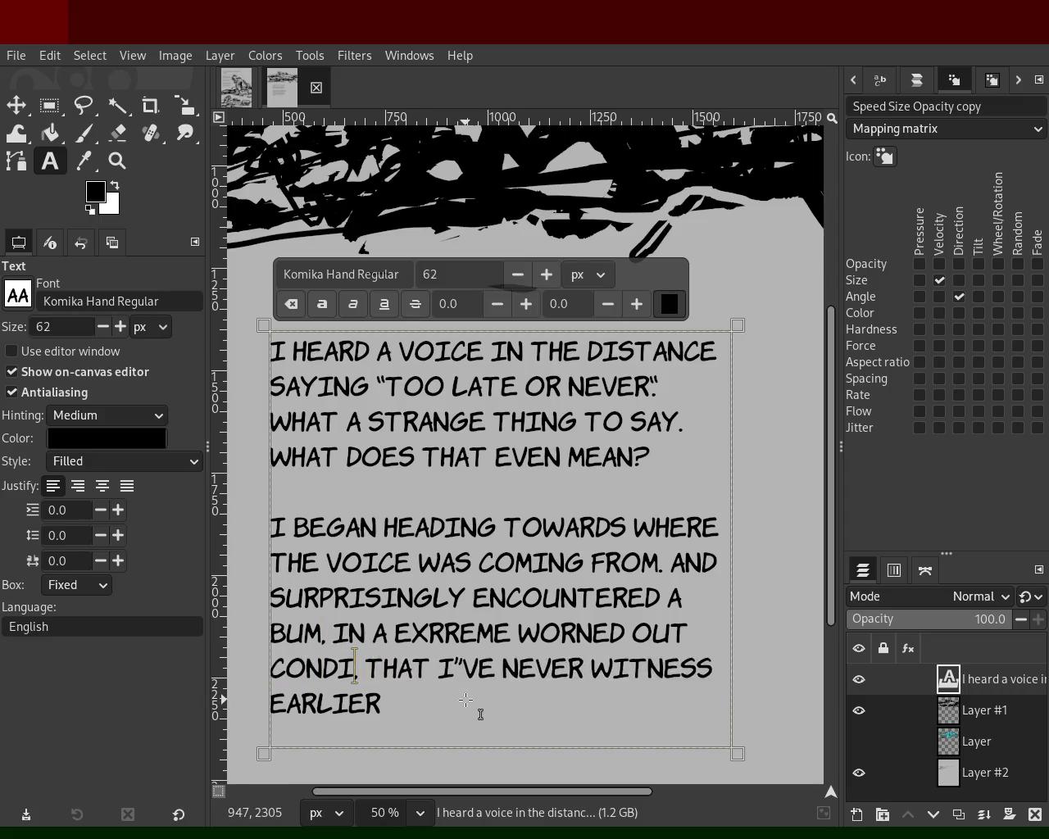
text(TION)
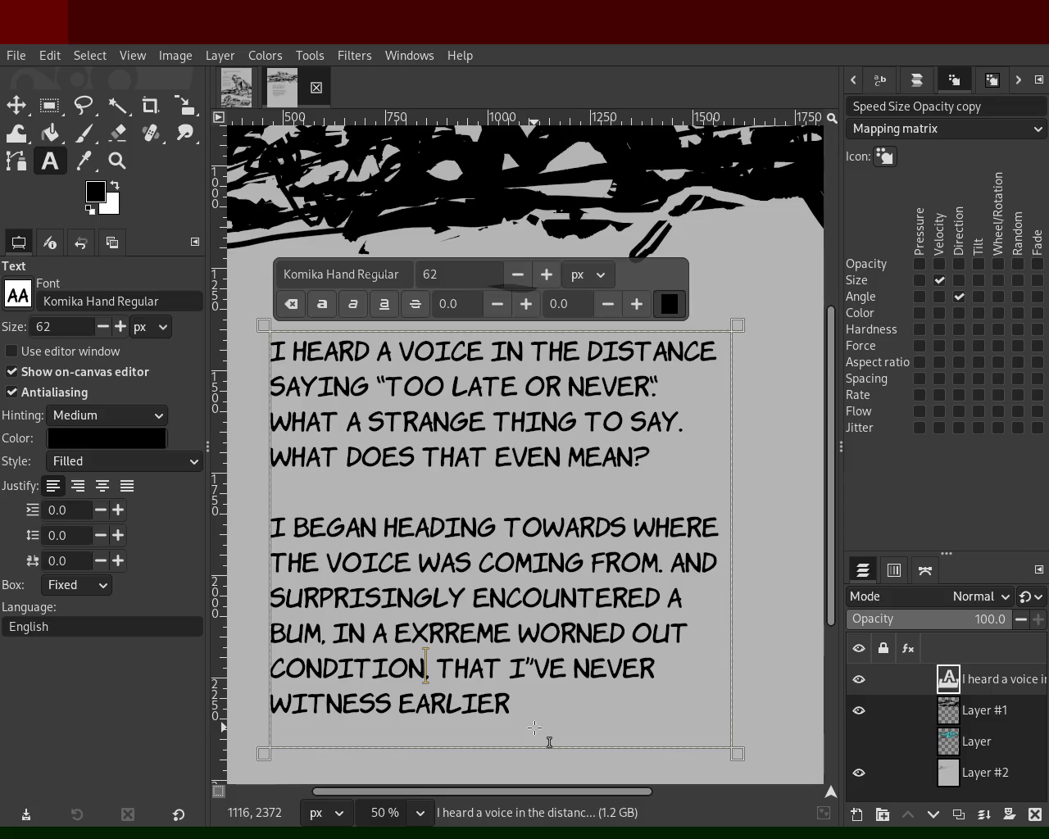
key(Delete)
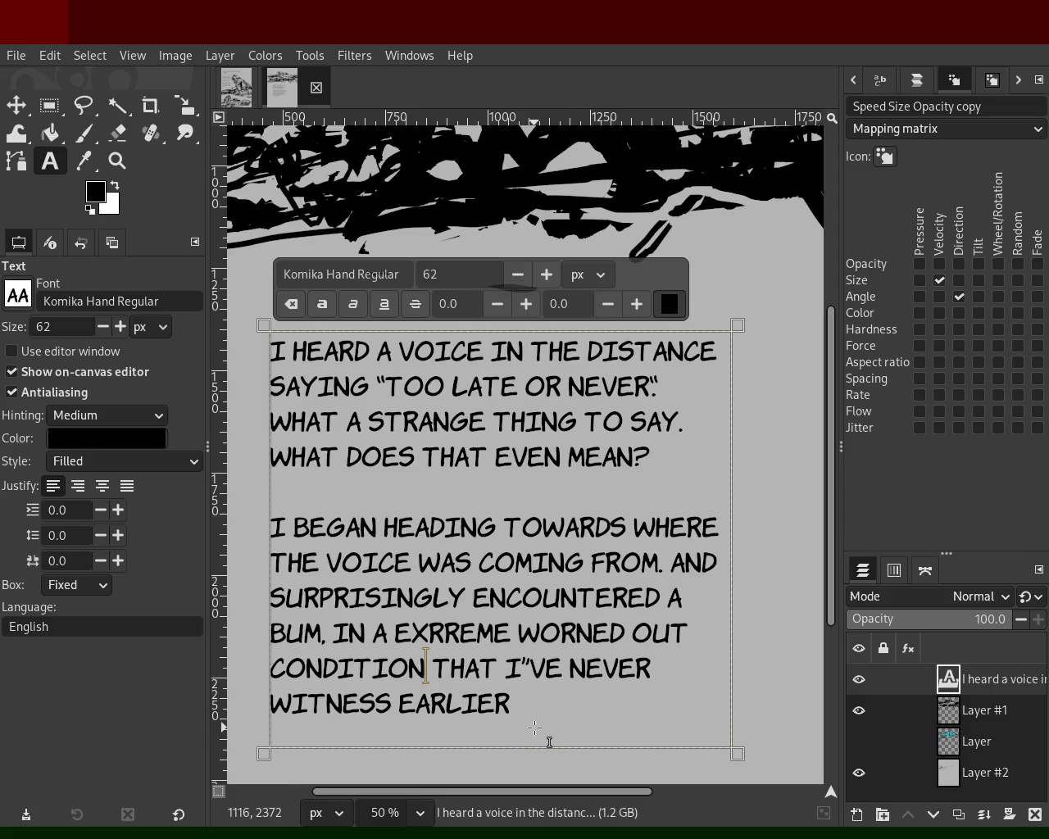
click(524, 702)
text(.)
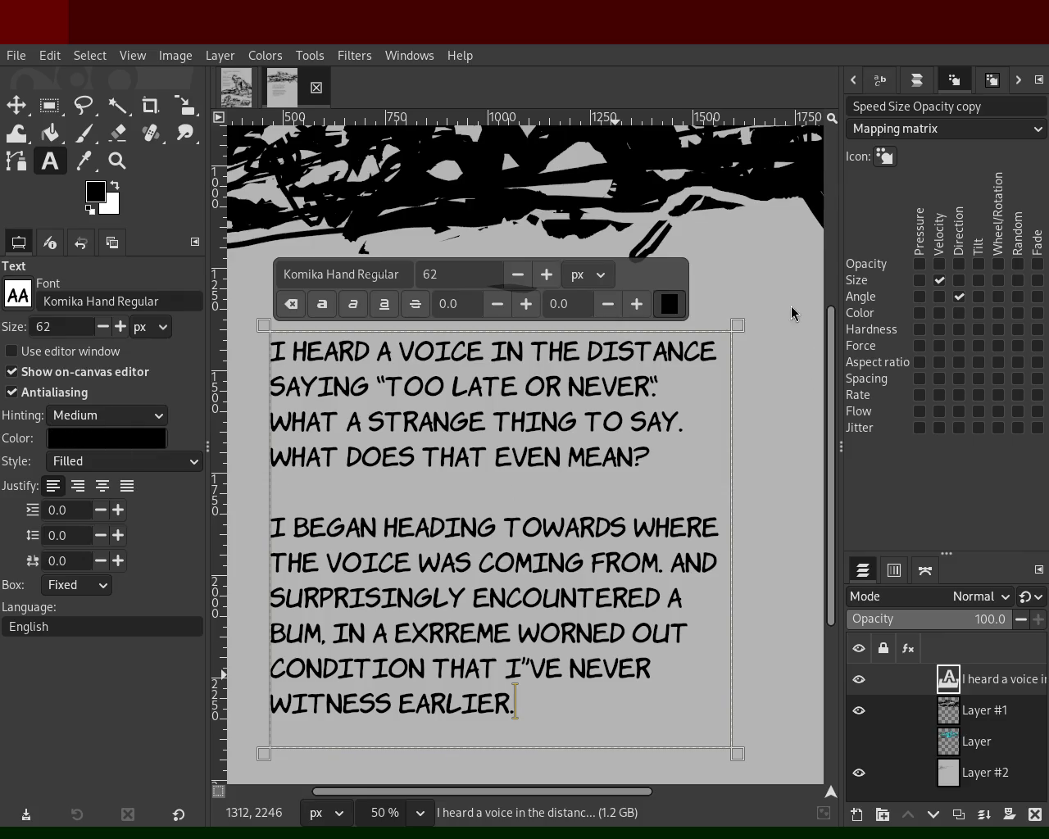
Replace ENCOUNTERED with SAW and begin a new word before BUM.
double_click(563, 597)
text(SAW)
key(Right)
key(Right)
text(HOME)
key(BackSpace)
key(BackSpace)
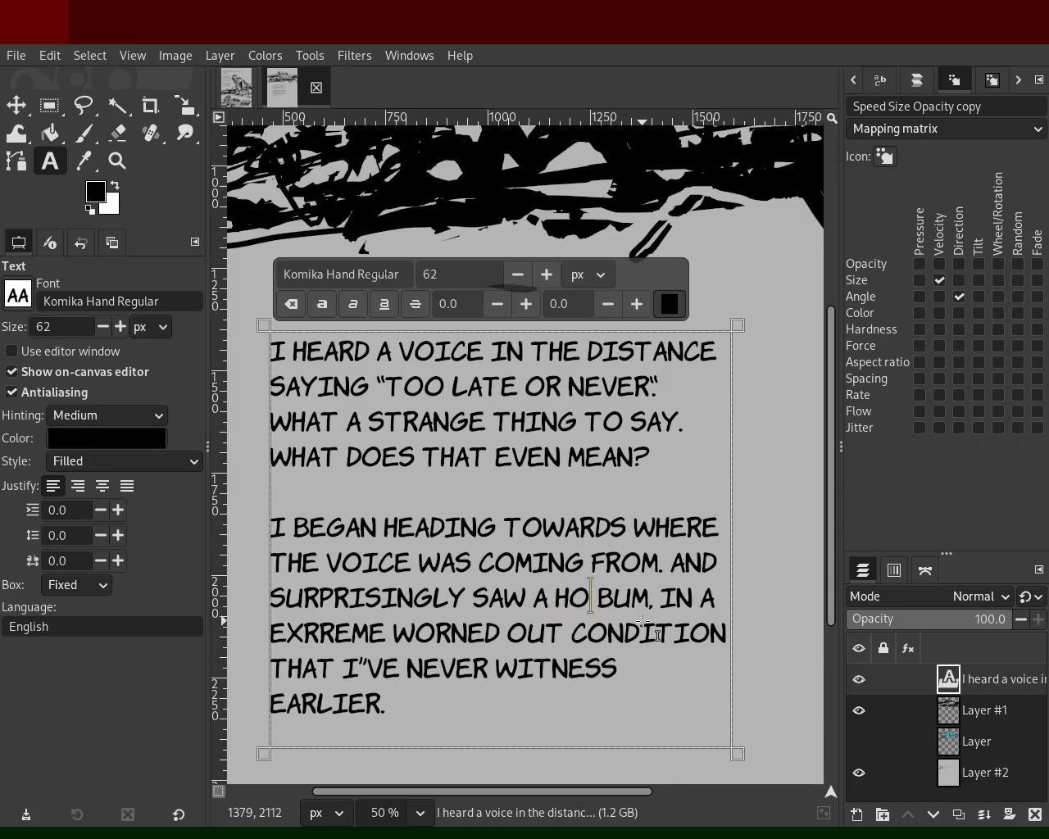
key(BackSpace)
key(BackSpace)
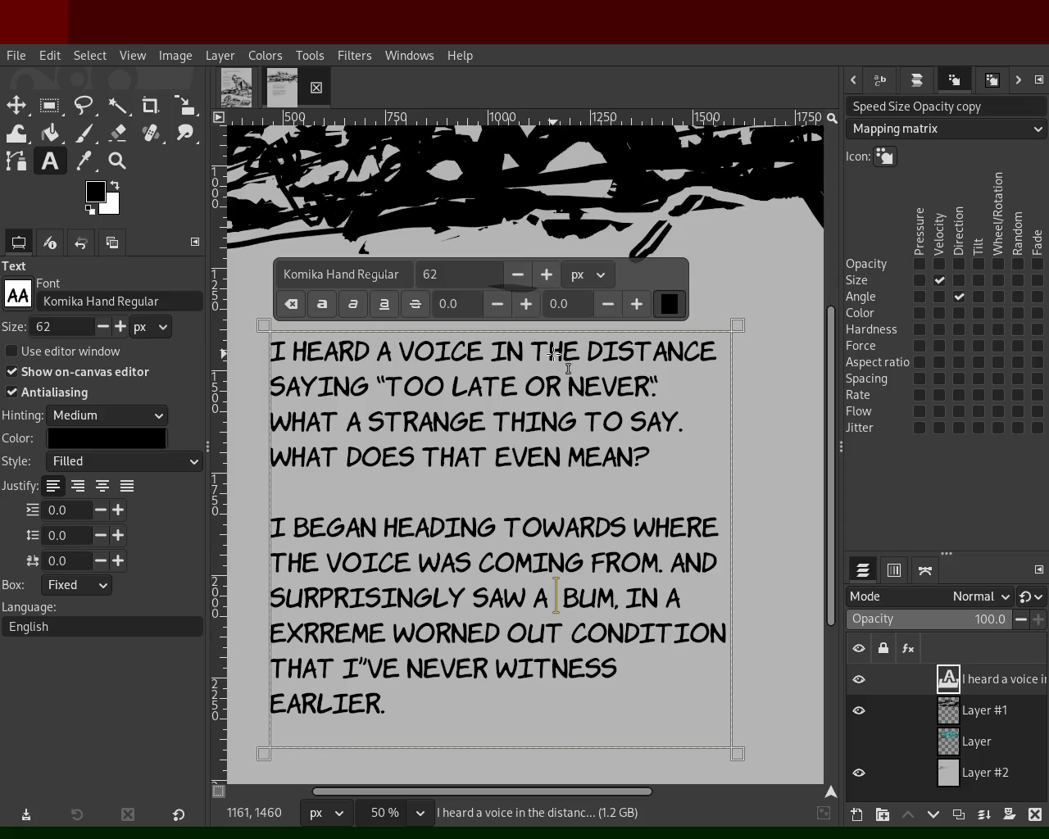
Correct the word to 'HOMELESS' and replace 'AND SURPRISINGLY SAW' with 'WHAT APPEARED TO BE'.
text(hmo)
key(BackSpace)
key(BackSpace)
text(omeless)
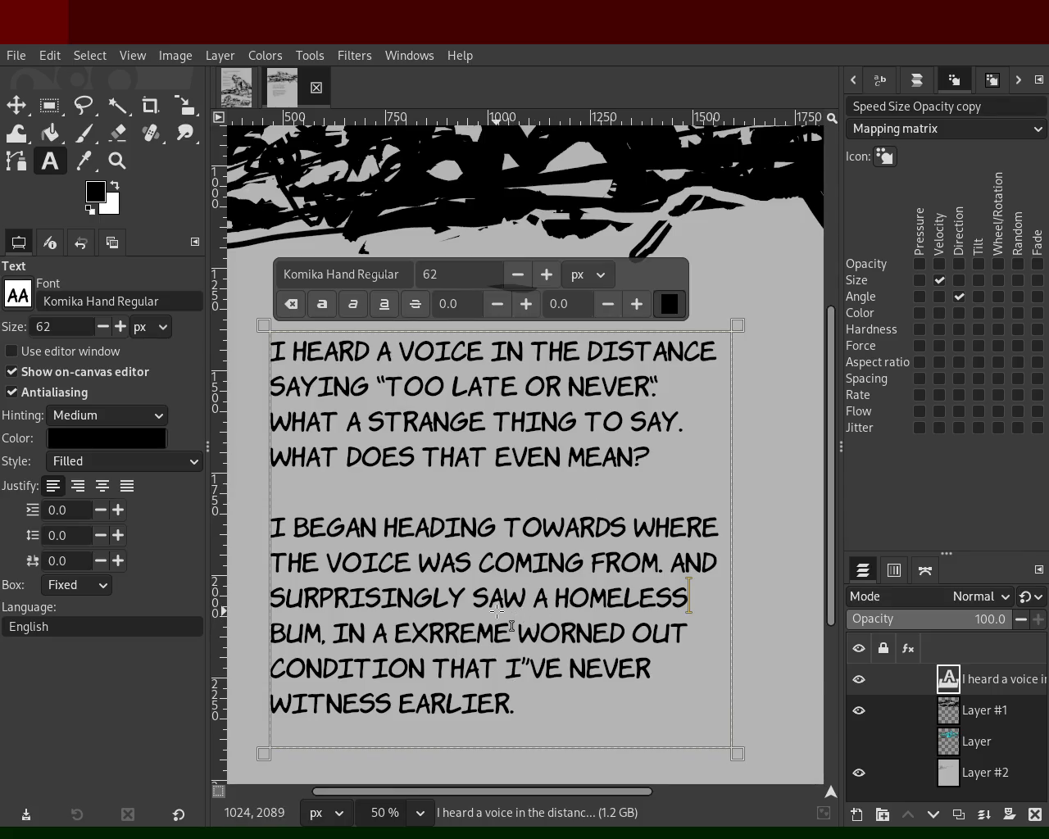
double_click(371, 595)
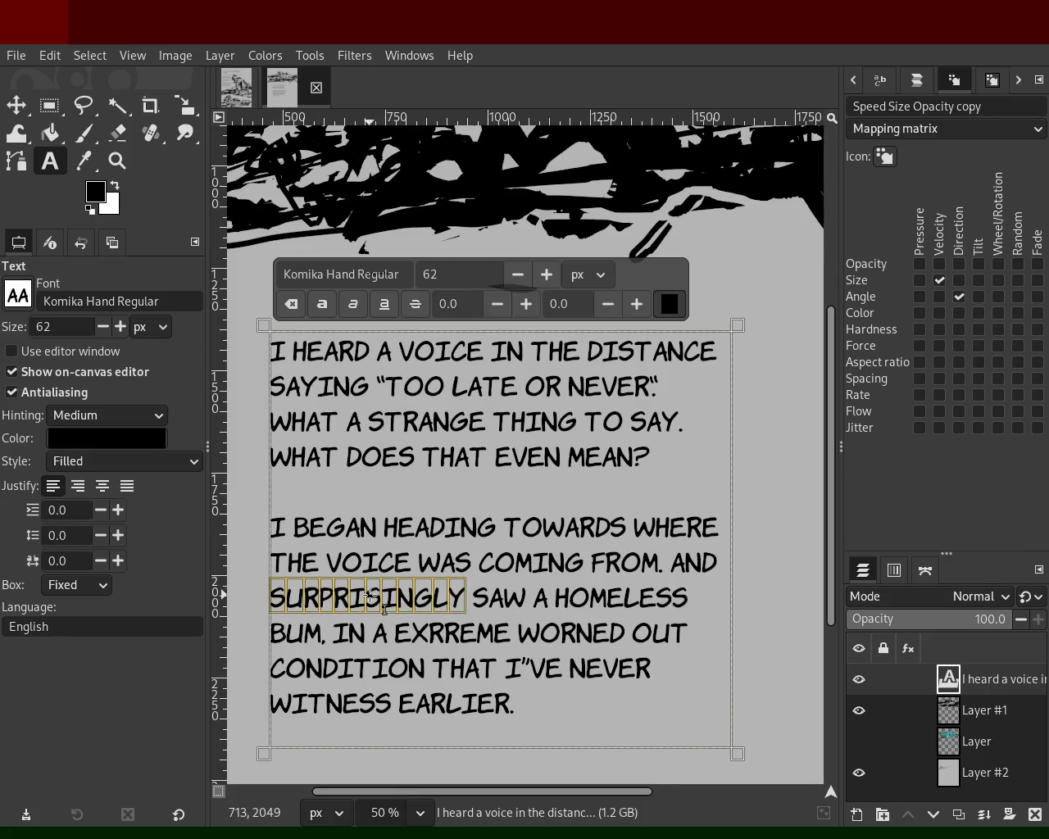
key(BackSpace)
key(BackSpace)
key(BackSpace)
key(BackSpace)
key(BackSpace)
text(WHAT APPEARED TO BE)
key(Delete)
key(Delete)
key(Delete)
key(Delete)
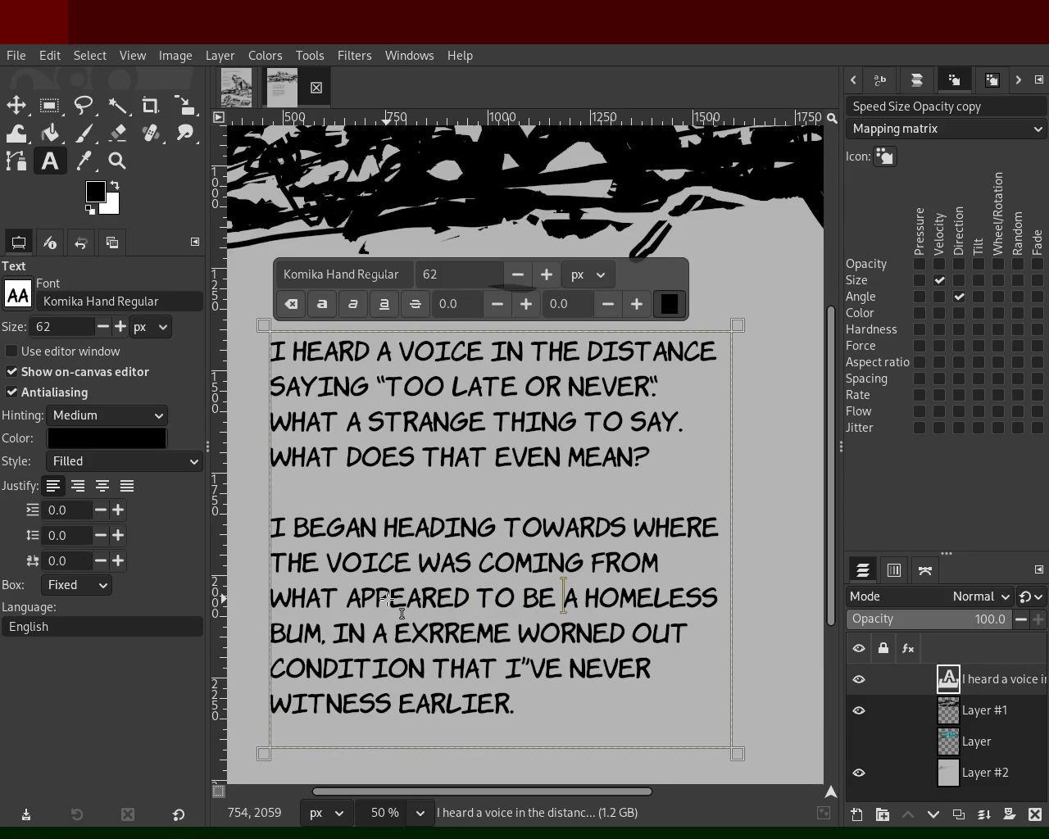
Replace the comma after 'BUM' with '. THE PERSON WAS' and make the text box taller.
click(320, 634)
key(Right)
key(BackSpace)
text(. THE PERSON WAS)
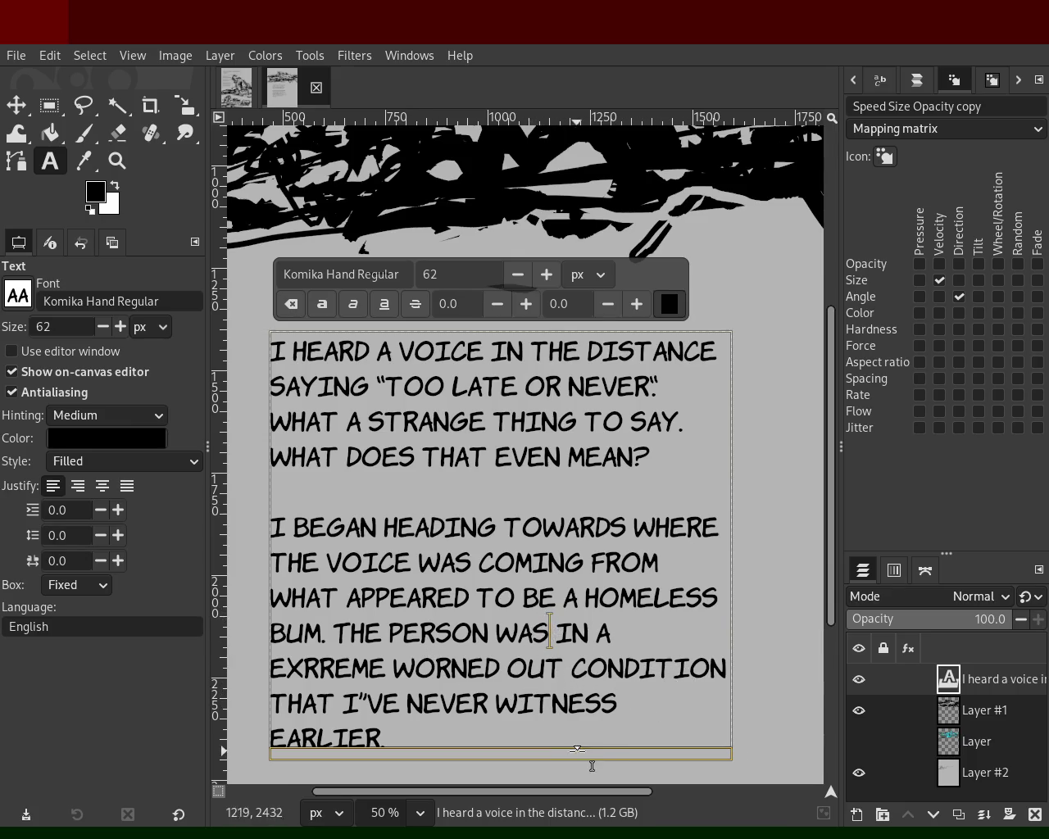
drag(605, 746, 600, 762)
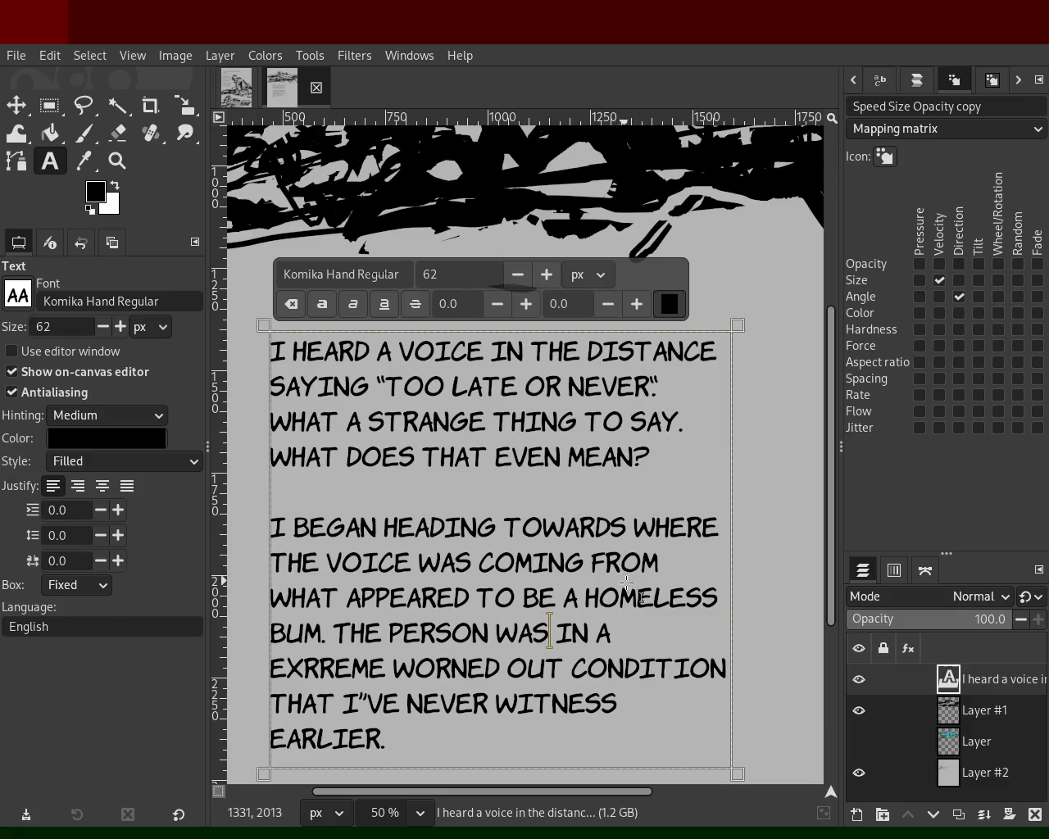
click(685, 565)
Insert 'AND SAW' after 'COMING FROM' and change 'WITNESS' to 'WITNESSED'.
text(A)
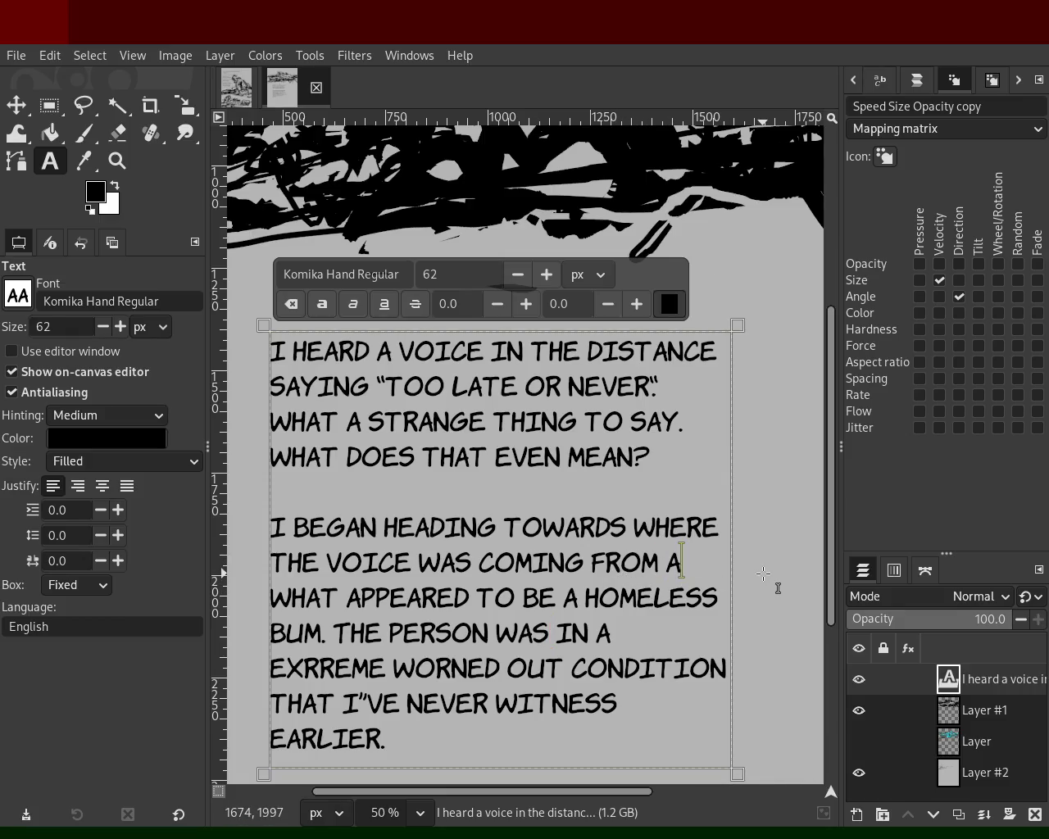
text(ND SAW)
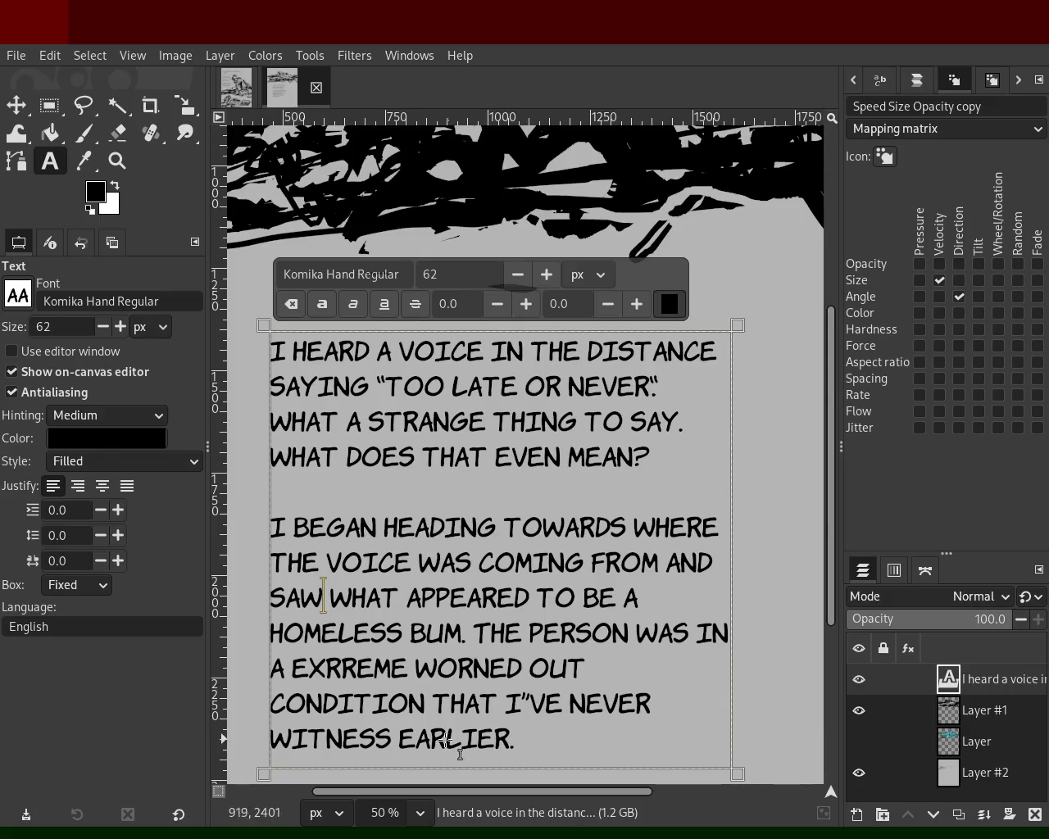
click(393, 740)
text(ed)
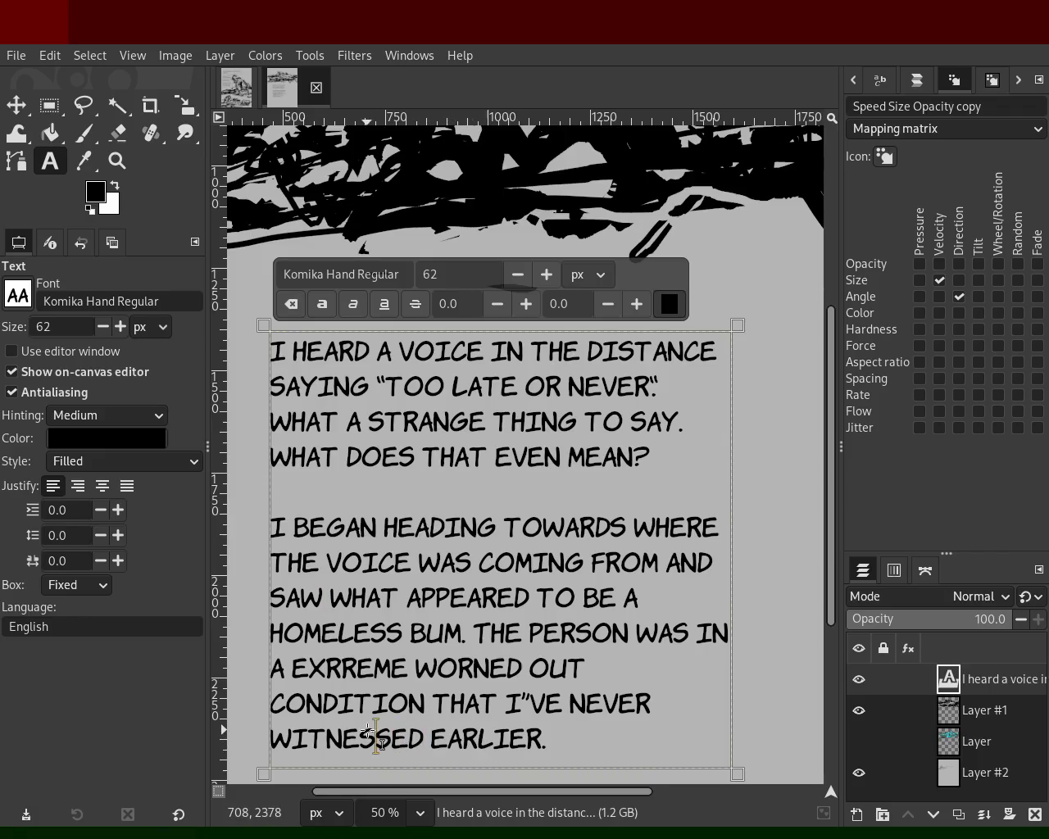
double_click(376, 738)
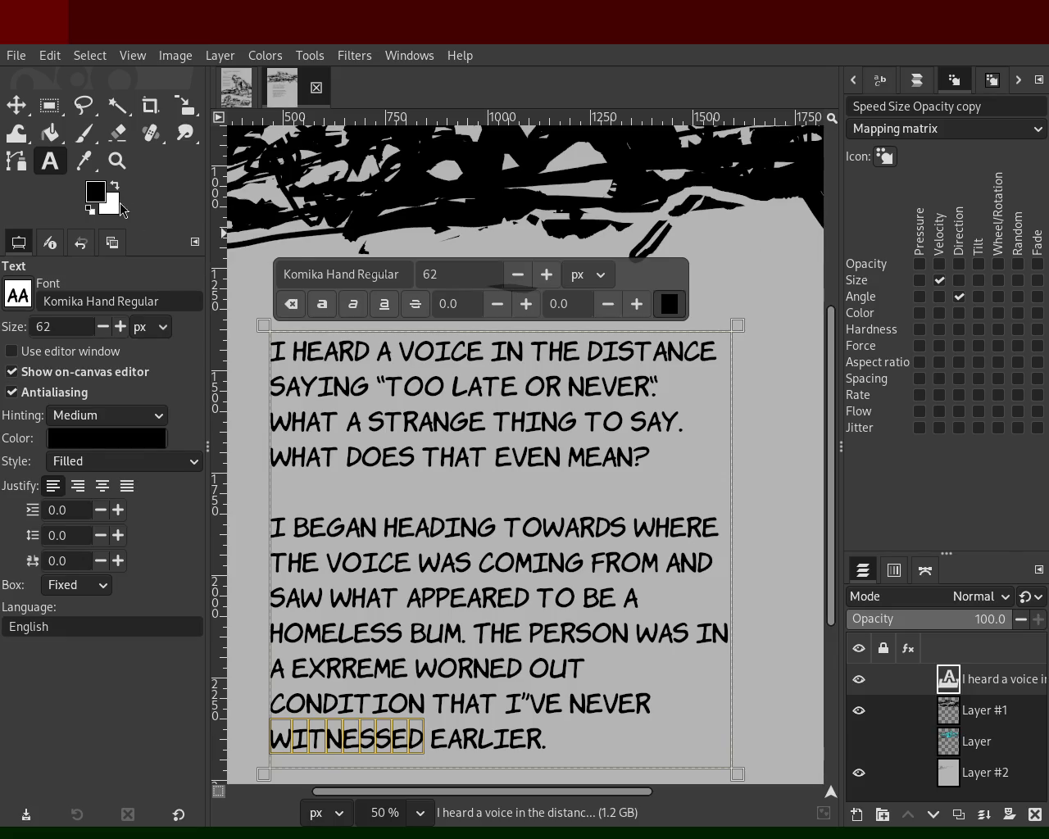
click(117, 162)
scroll(437, 346, down, 1)
scroll(471, 368, down, 2)
scroll(480, 394, up, 2)
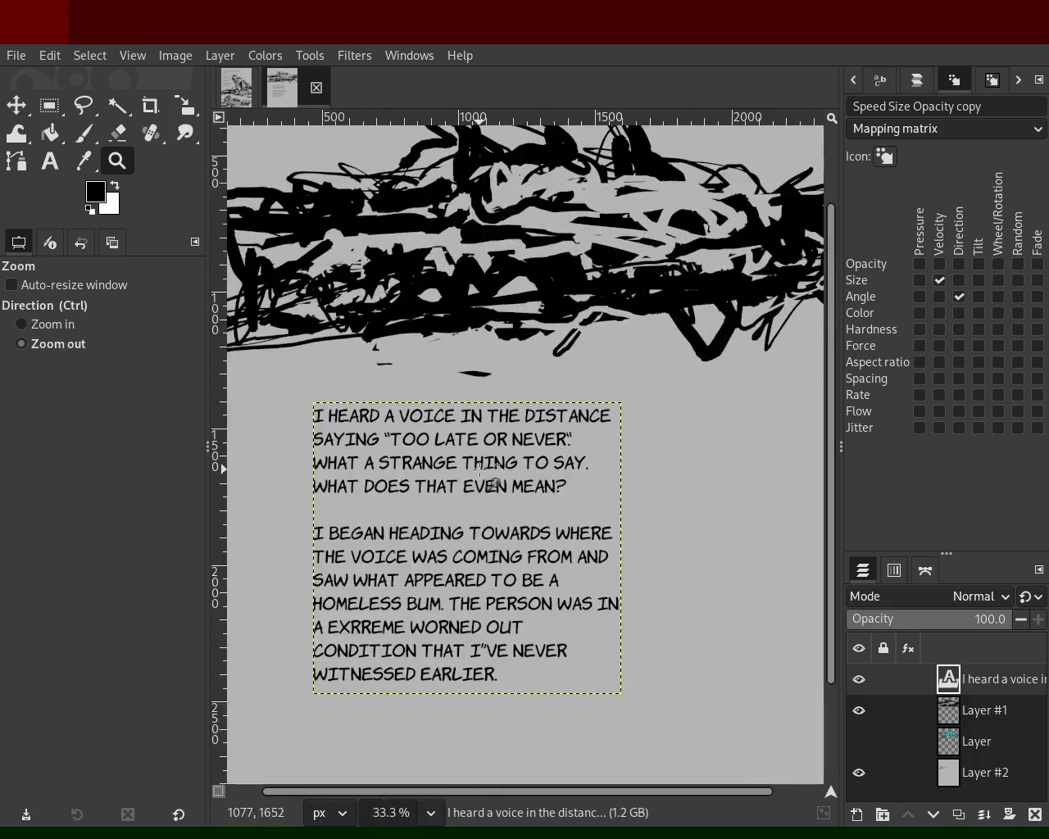
scroll(484, 415, down, 2)
scroll(484, 416, up, 1)
scroll(486, 420, down, 2)
scroll(488, 426, up, 3)
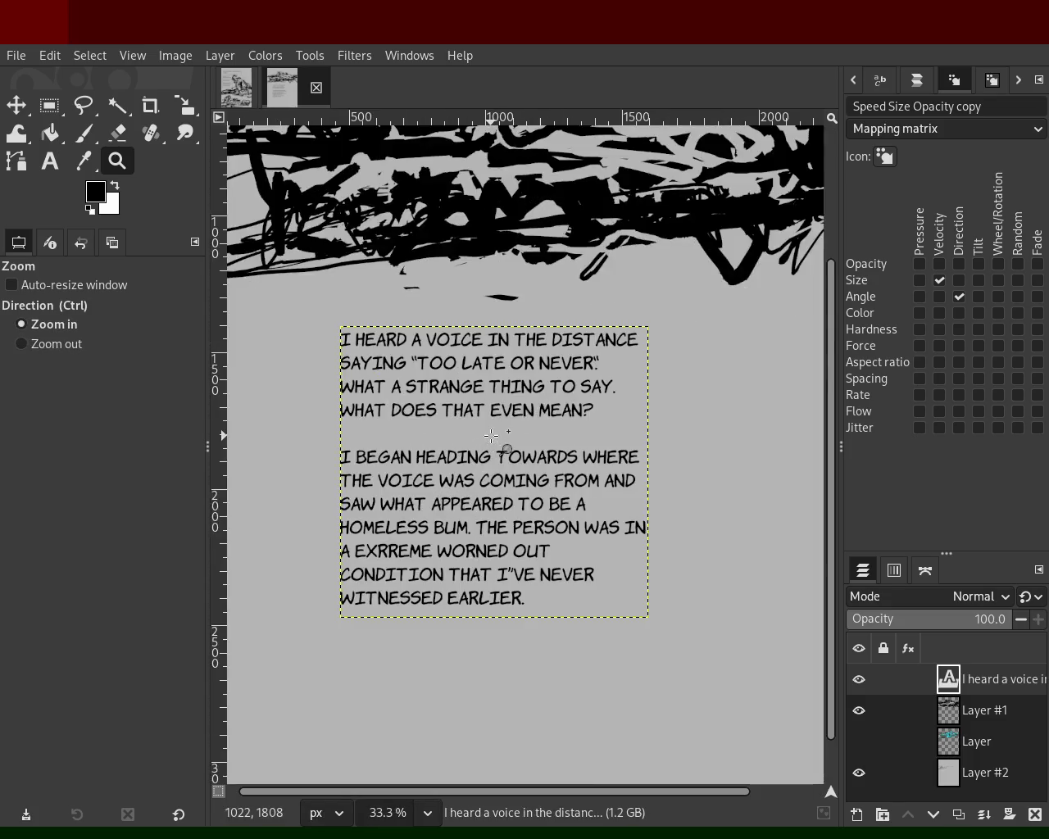
scroll(490, 436, down, 1)
double_click(490, 436)
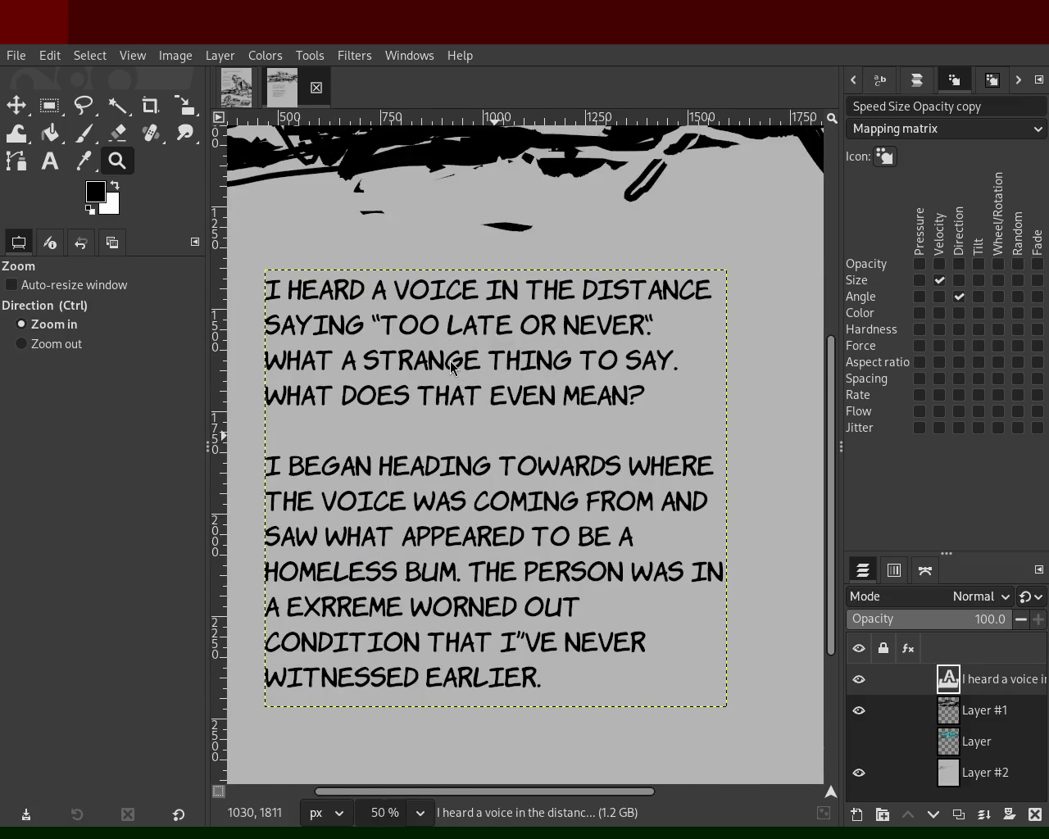
scroll(609, 370, down, 2)
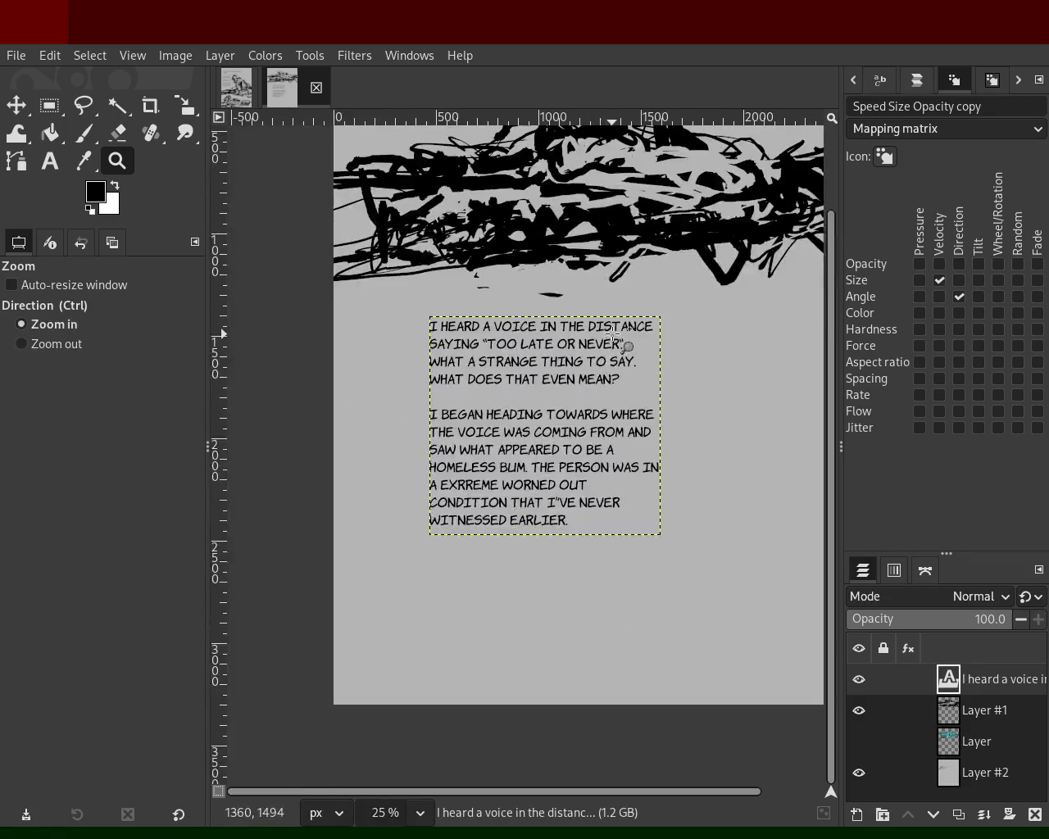
scroll(427, 469, up, 1)
scroll(510, 402, down, 1)
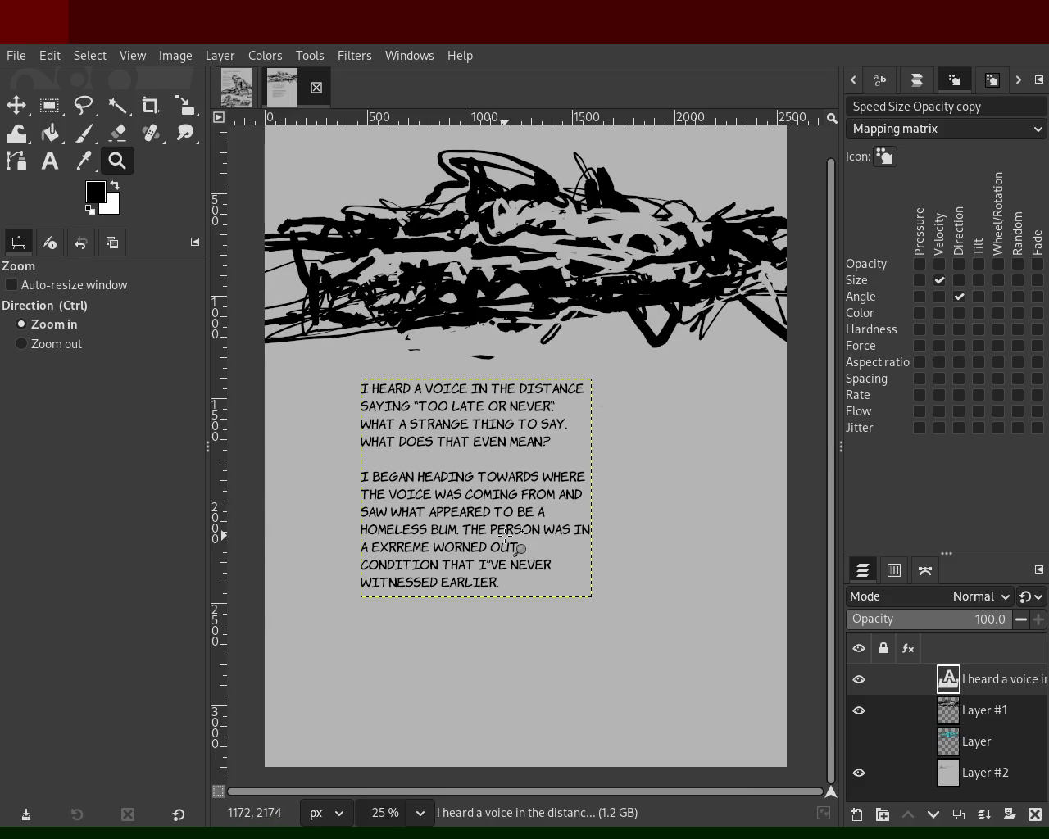
click(481, 534)
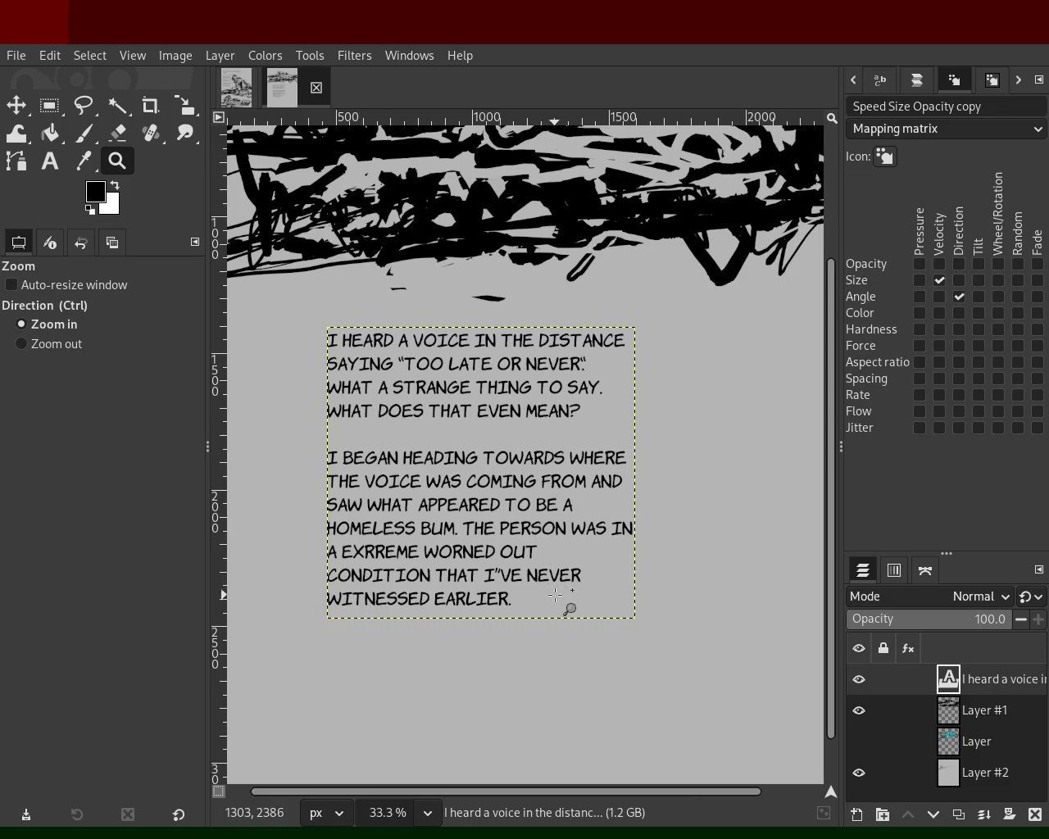
click(50, 161)
Change 'A' to 'AN', start 'THE PERSON' as a new paragraph, and enlarge the text box.
click(569, 539)
click(337, 551)
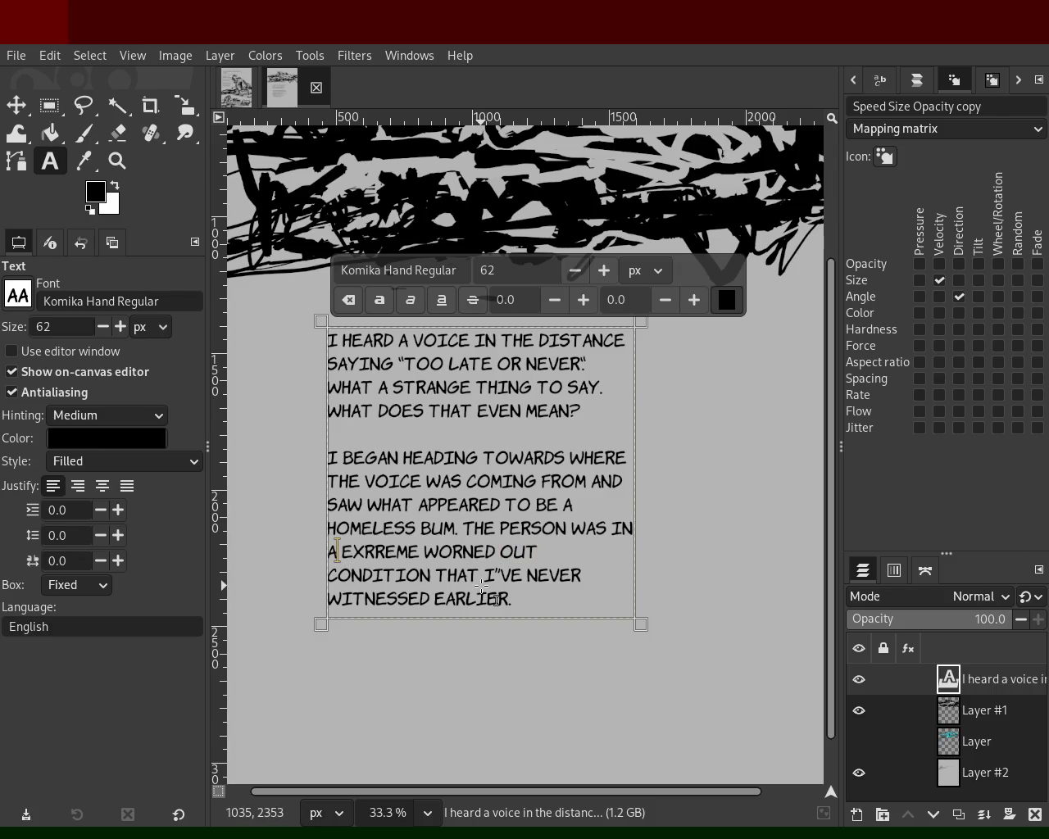
text(n)
click(461, 528)
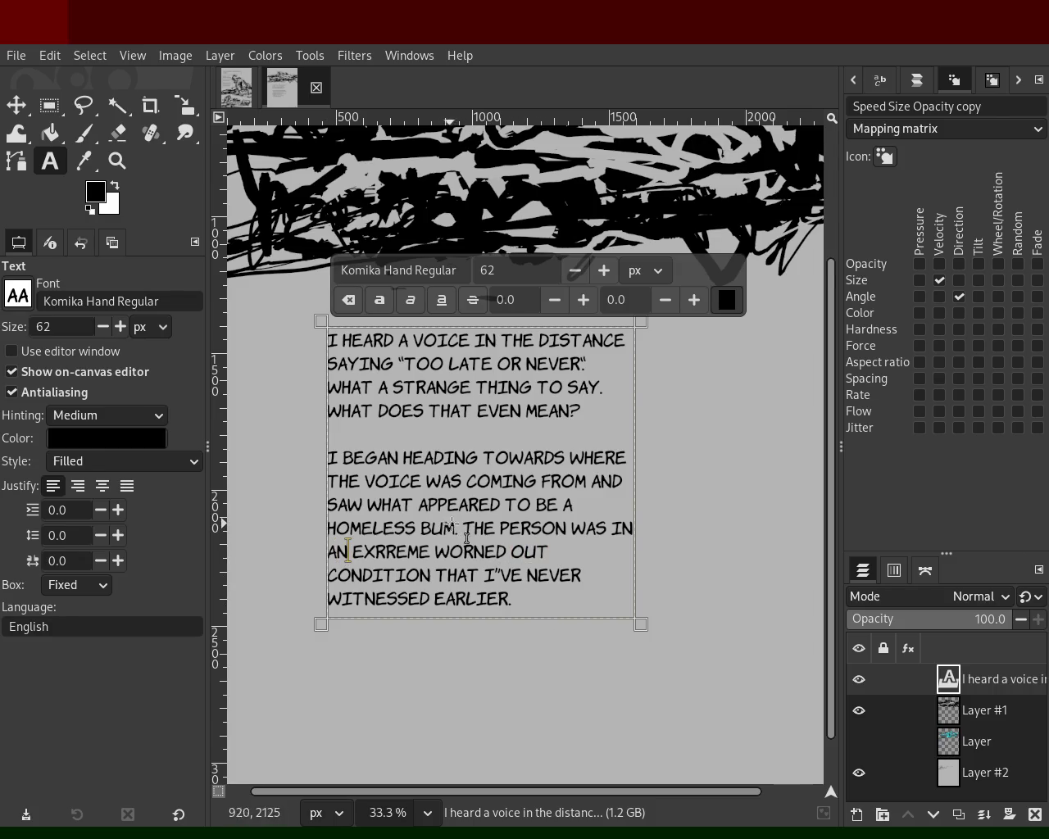
key(Return)
key(Return)
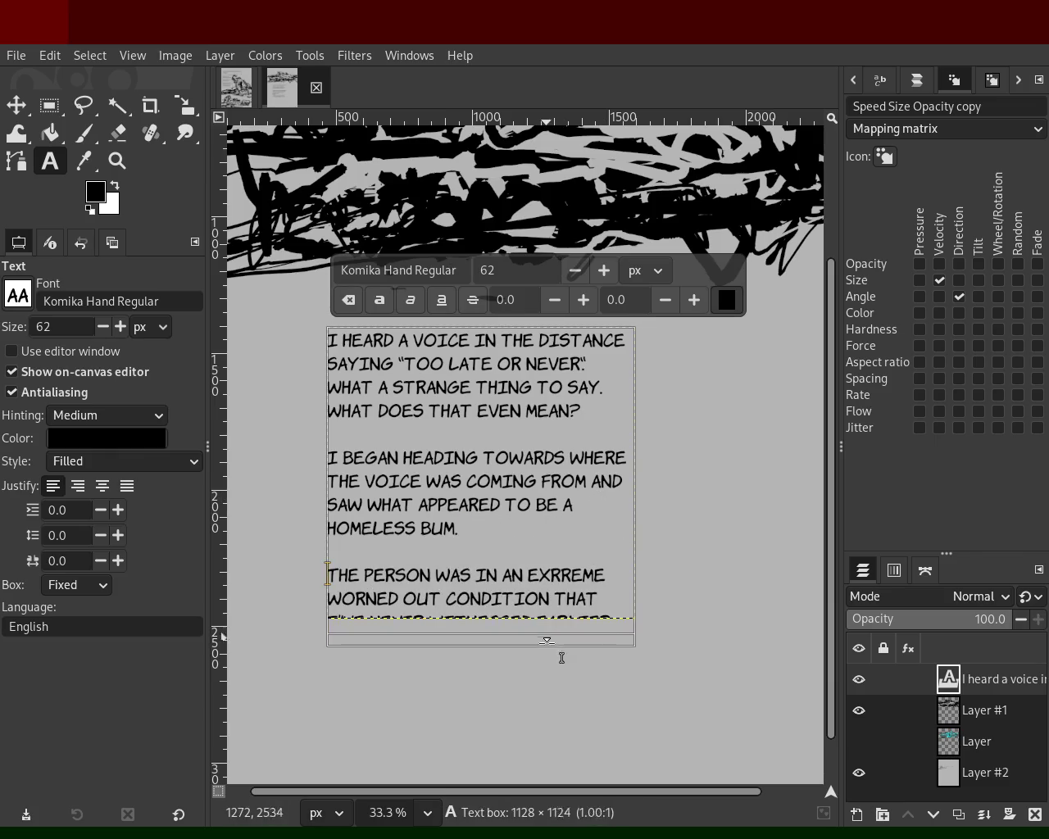
drag(560, 637, 558, 685)
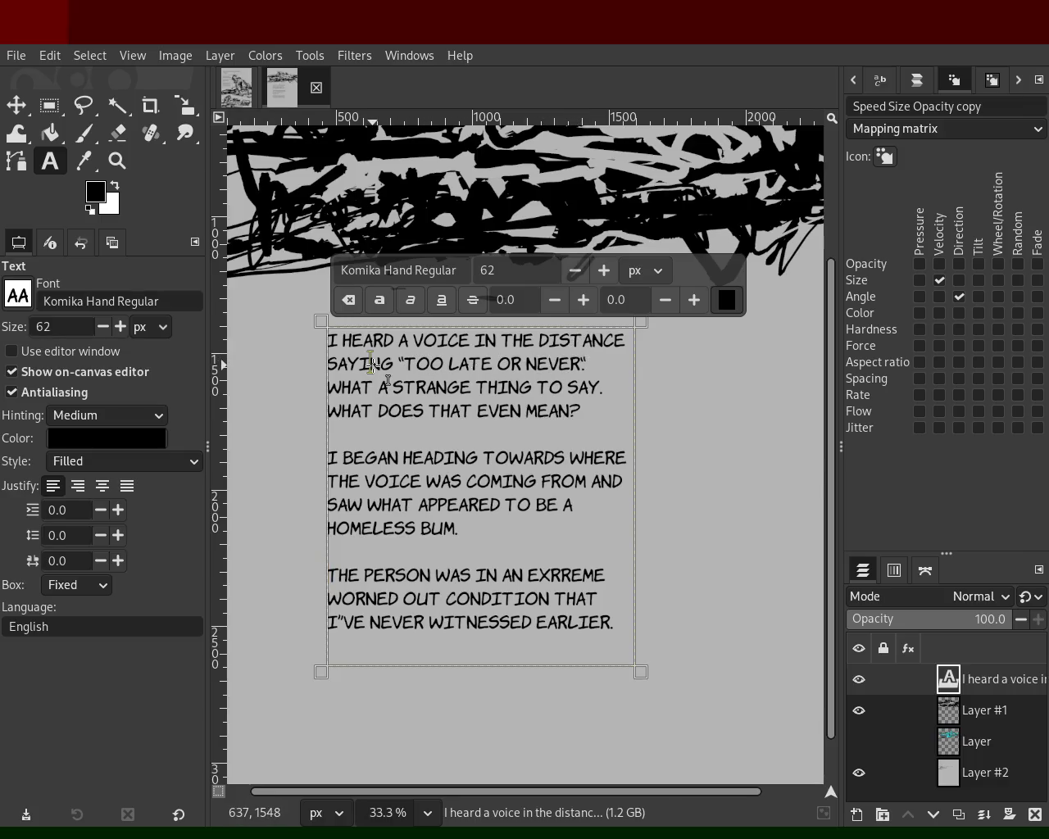
Insert 'THAT KEPT' before 'SAYING' and add a hyphen after 'SAY'.
double_click(628, 352)
click(629, 351)
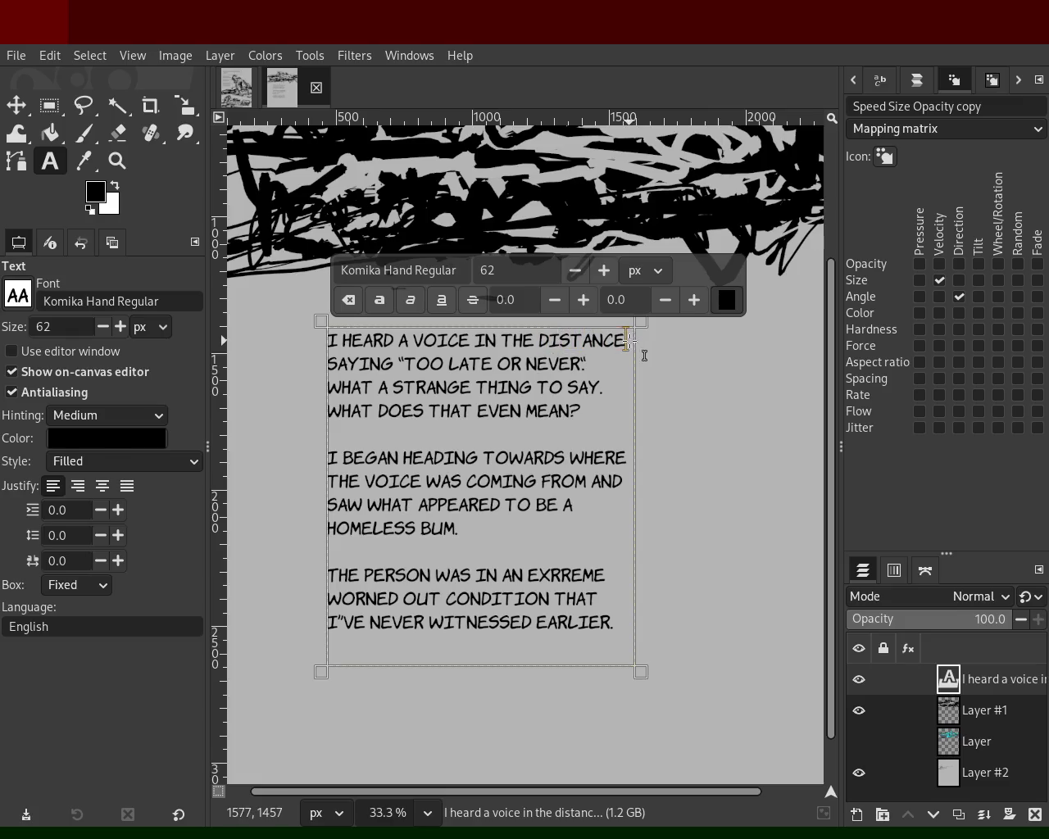
text(THA)
key(BackSpace)
text(A )
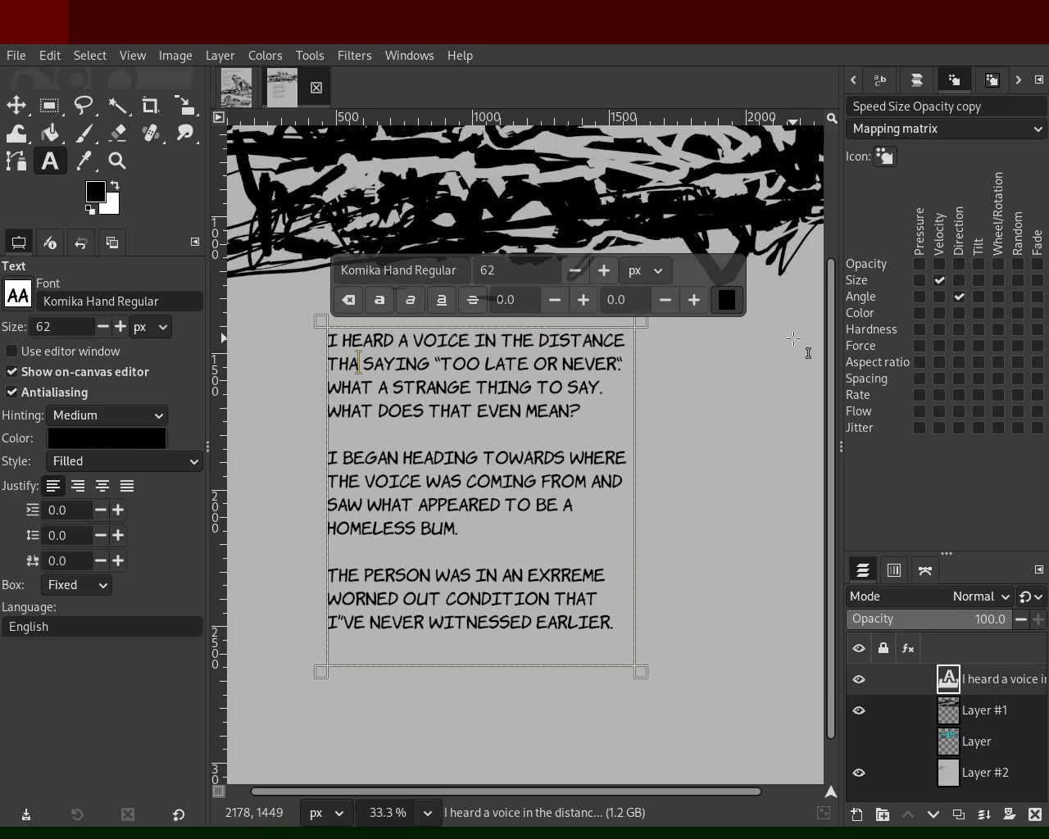
text(T KEPT)
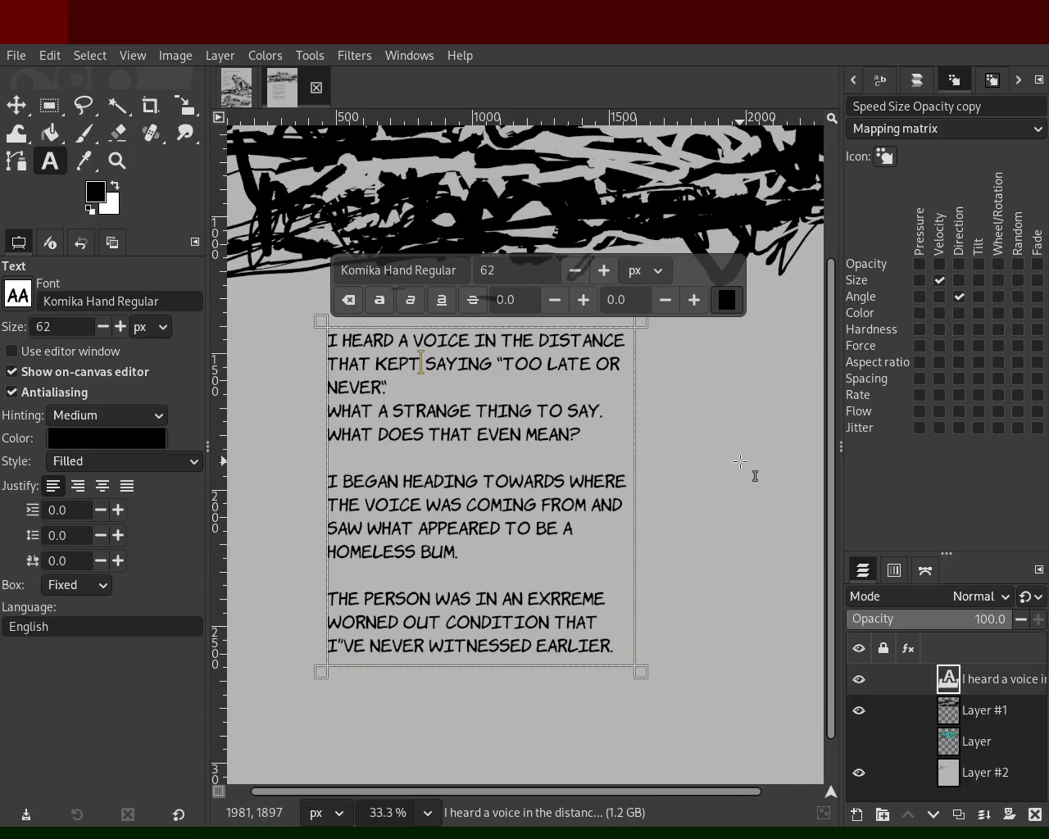
click(599, 410)
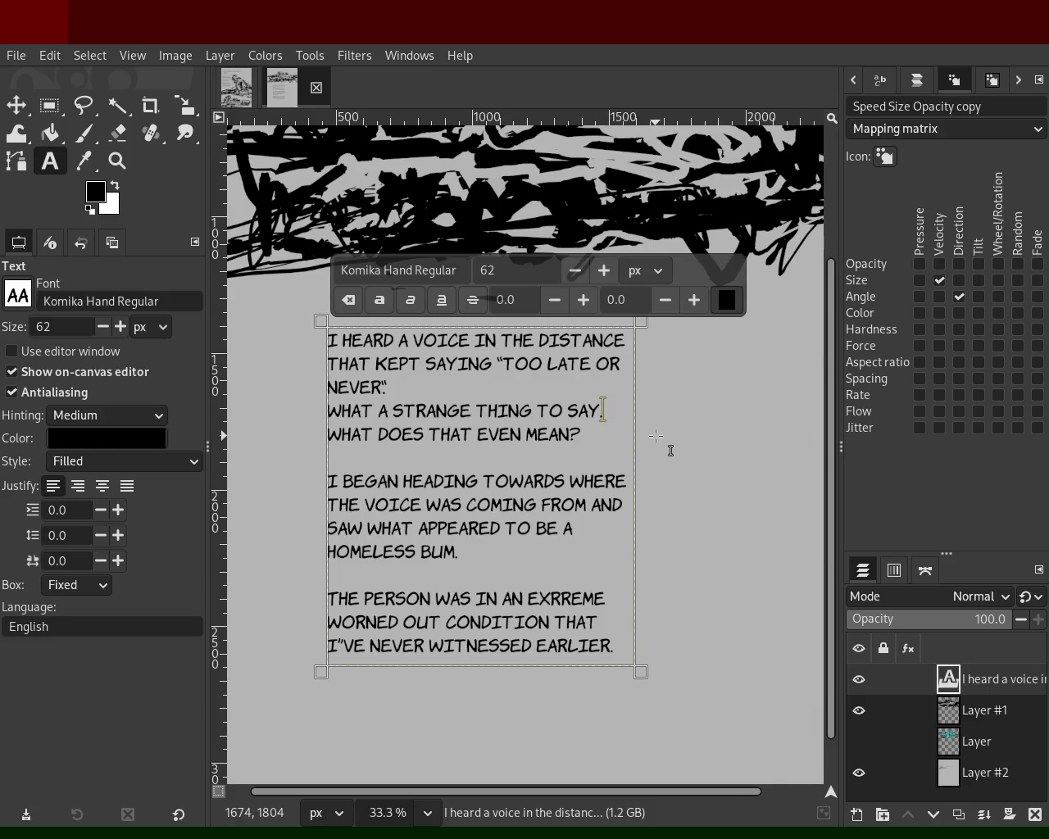
text(-)
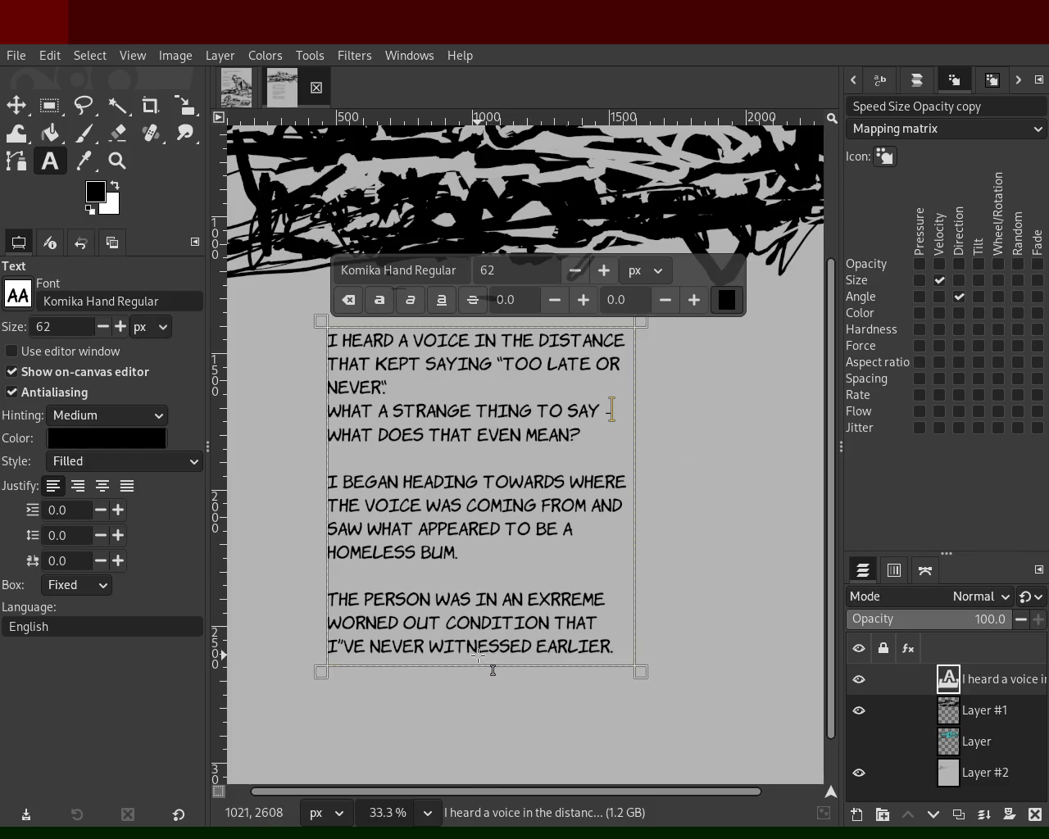
click(518, 600)
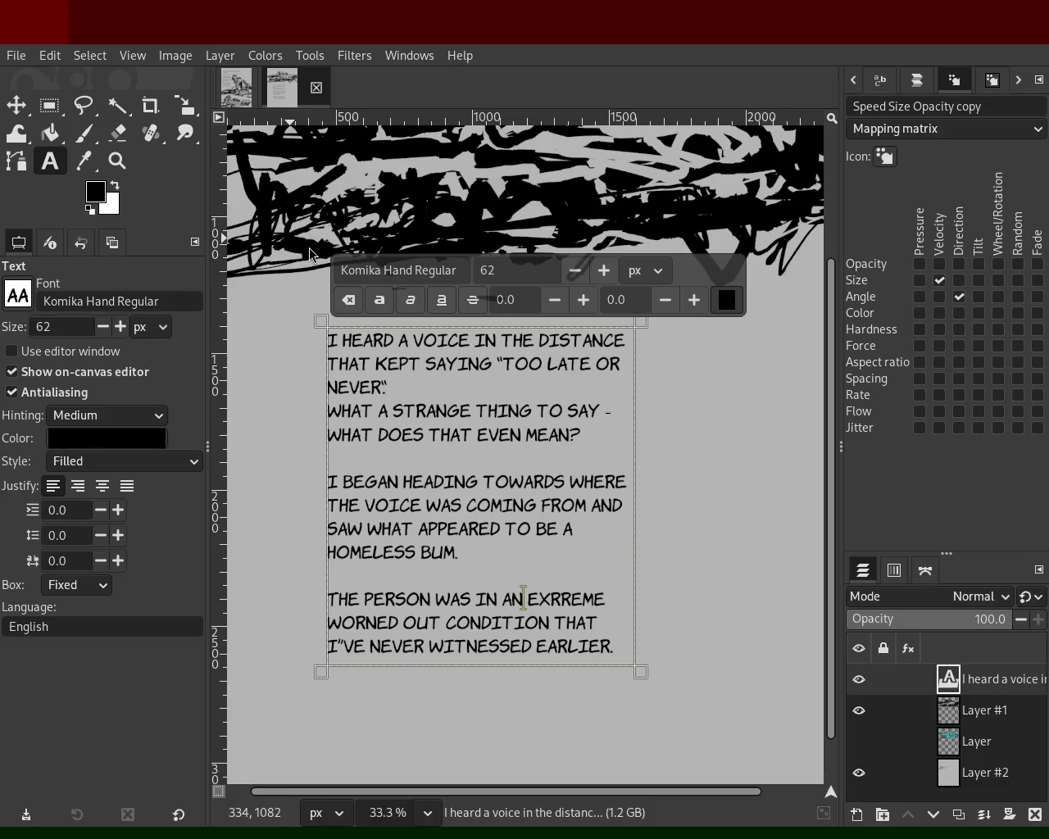
Save the comic page as 66.xcf and create a new blank white image.
key(ctrl+s)
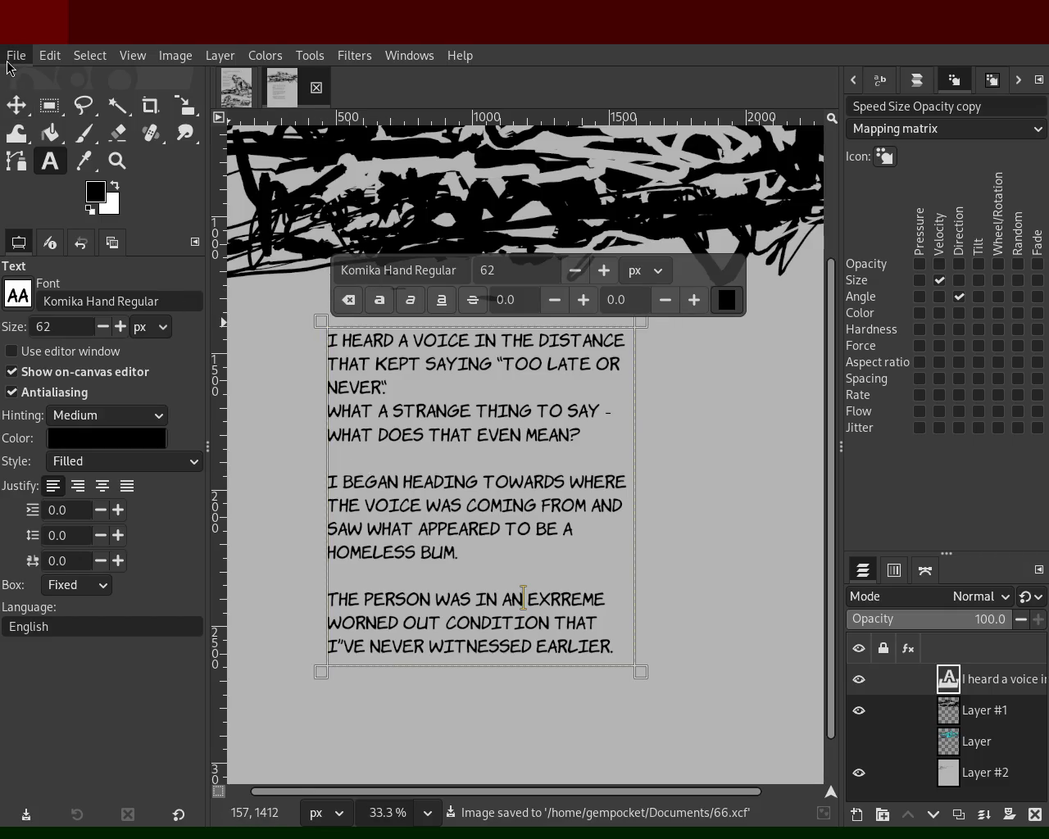
key(ctrl+n)
key(Return)
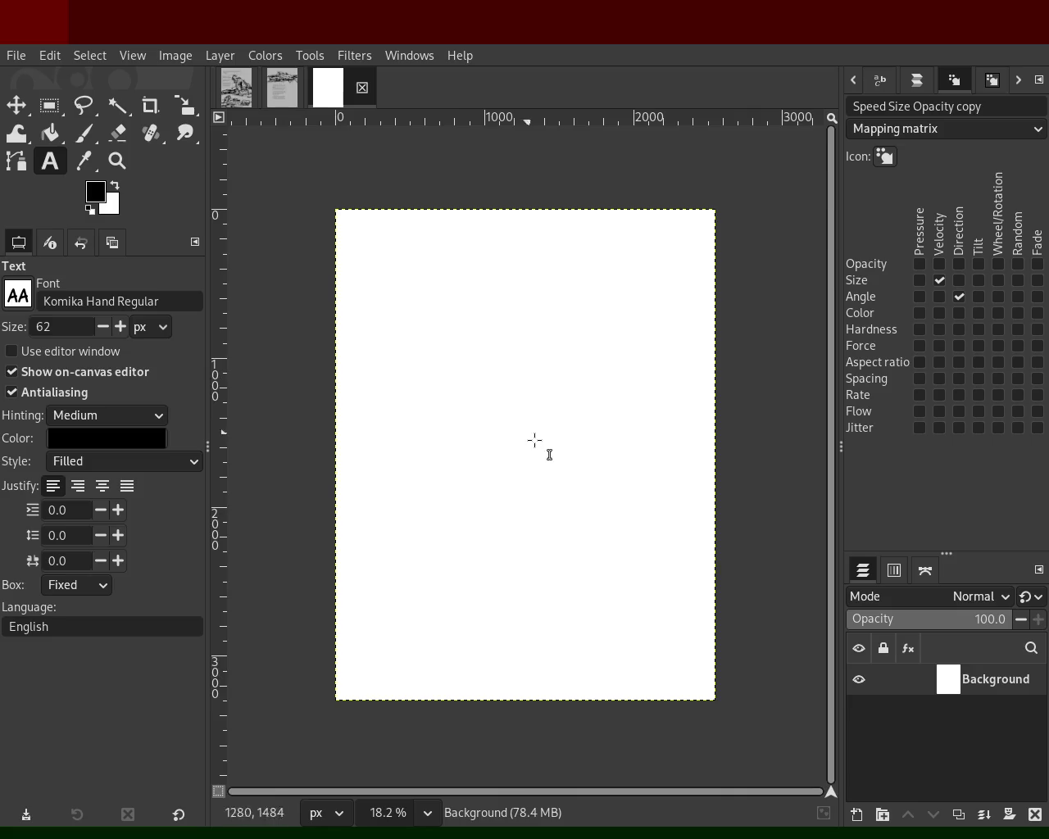
Sketch a face outline with nose, looped mouth, ears and eye marks in black strokes.
click(83, 133)
mouse_move(459, 277)
mouse_down()
mouse_move(445, 501)
mouse_move(580, 537)
mouse_move(534, 306)
mouse_move(484, 304)
mouse_up()
drag(503, 497, 511, 412)
key(ctrl+z)
mouse_move(502, 348)
mouse_down()
mouse_move(501, 394)
mouse_move(497, 358)
mouse_move(468, 402)
mouse_move(457, 356)
mouse_up()
mouse_move(472, 452)
mouse_down()
mouse_move(487, 533)
mouse_move(525, 528)
mouse_up()
key(ctrl+z)
mouse_move(457, 427)
mouse_down()
mouse_move(480, 457)
mouse_move(480, 426)
mouse_up()
mouse_move(528, 517)
mouse_down()
mouse_move(545, 524)
mouse_move(508, 484)
mouse_move(519, 562)
mouse_up()
mouse_move(587, 496)
mouse_down()
mouse_move(604, 456)
mouse_move(598, 406)
mouse_up()
key(ctrl+z)
drag(572, 306, 581, 400)
mouse_move(447, 247)
mouse_down()
mouse_move(413, 281)
mouse_move(501, 305)
mouse_move(529, 365)
mouse_up()
drag(513, 274, 531, 289)
drag(461, 315, 459, 327)
Add shoulder, body and side strokes around the face to complete the screaming figure.
drag(394, 341, 406, 459)
key(ctrl+z)
drag(415, 383, 414, 447)
drag(431, 518, 353, 646)
key(ctrl+z)
drag(437, 546, 358, 631)
mouse_move(419, 608)
mouse_down()
mouse_move(433, 679)
mouse_move(455, 678)
mouse_up()
mouse_move(467, 658)
mouse_down()
mouse_move(547, 674)
mouse_move(642, 644)
mouse_up()
drag(617, 586, 684, 620)
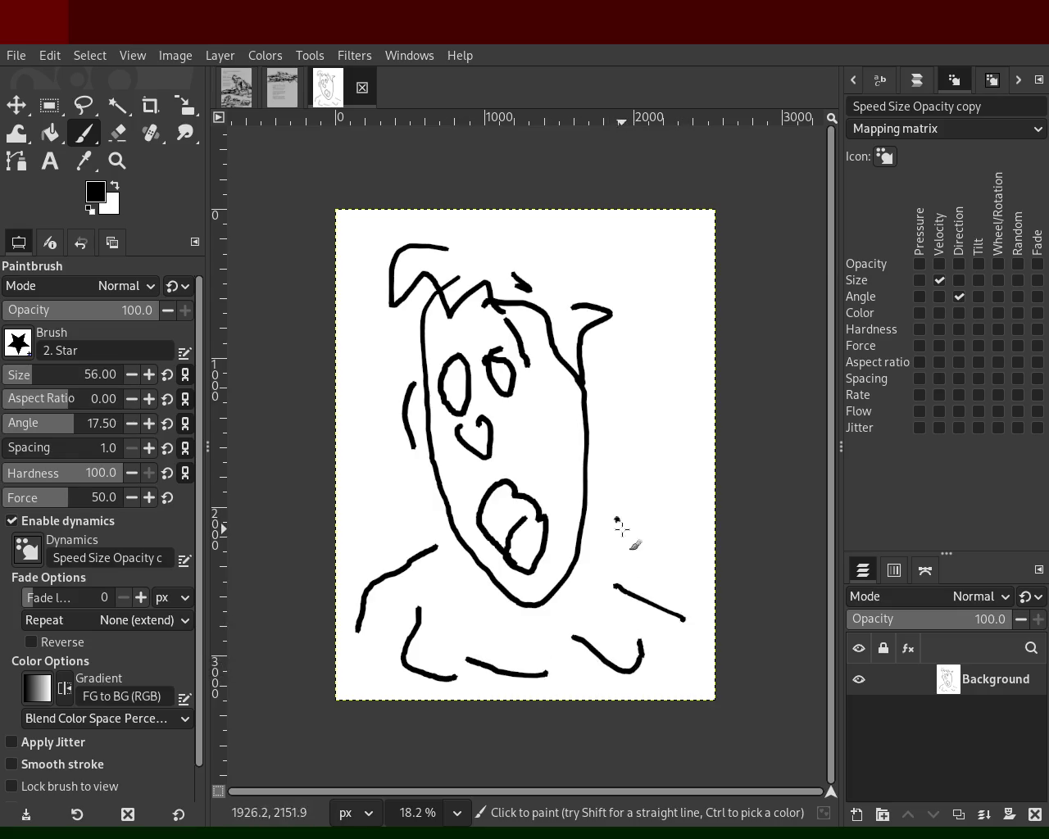
mouse_move(588, 474)
mouse_down()
mouse_move(660, 293)
mouse_move(660, 259)
mouse_up()
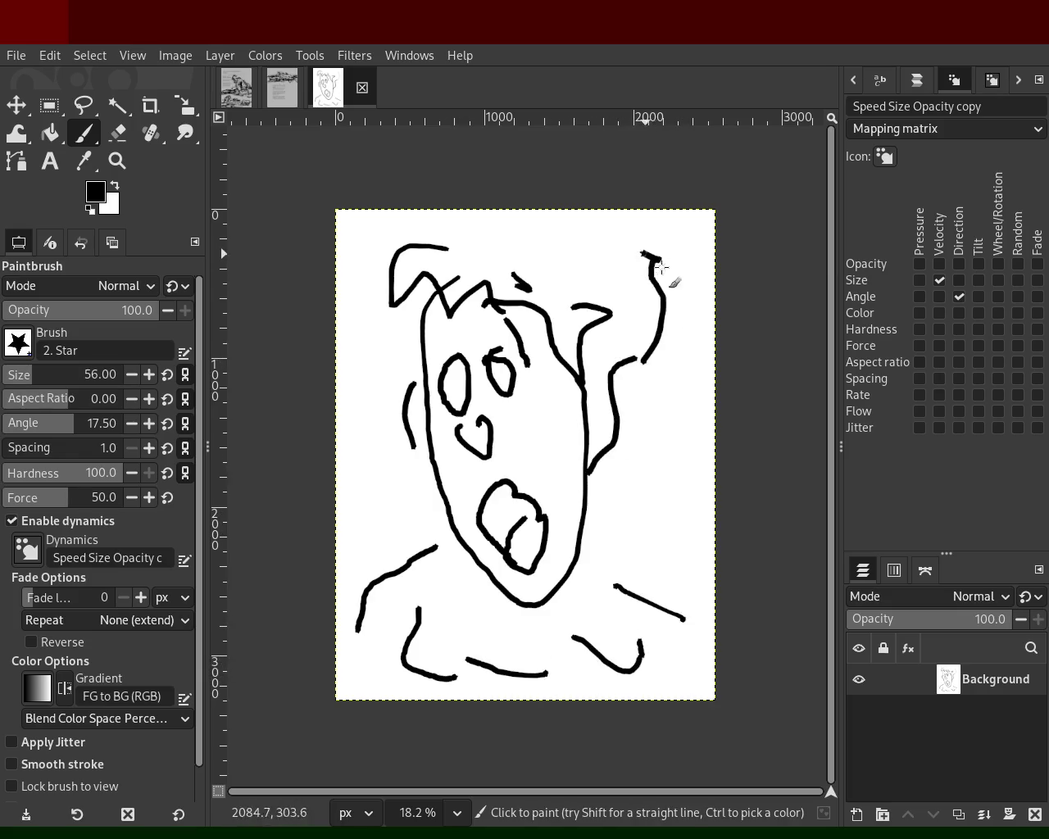
drag(672, 332, 668, 379)
drag(620, 504, 559, 448)
key(ctrl+z)
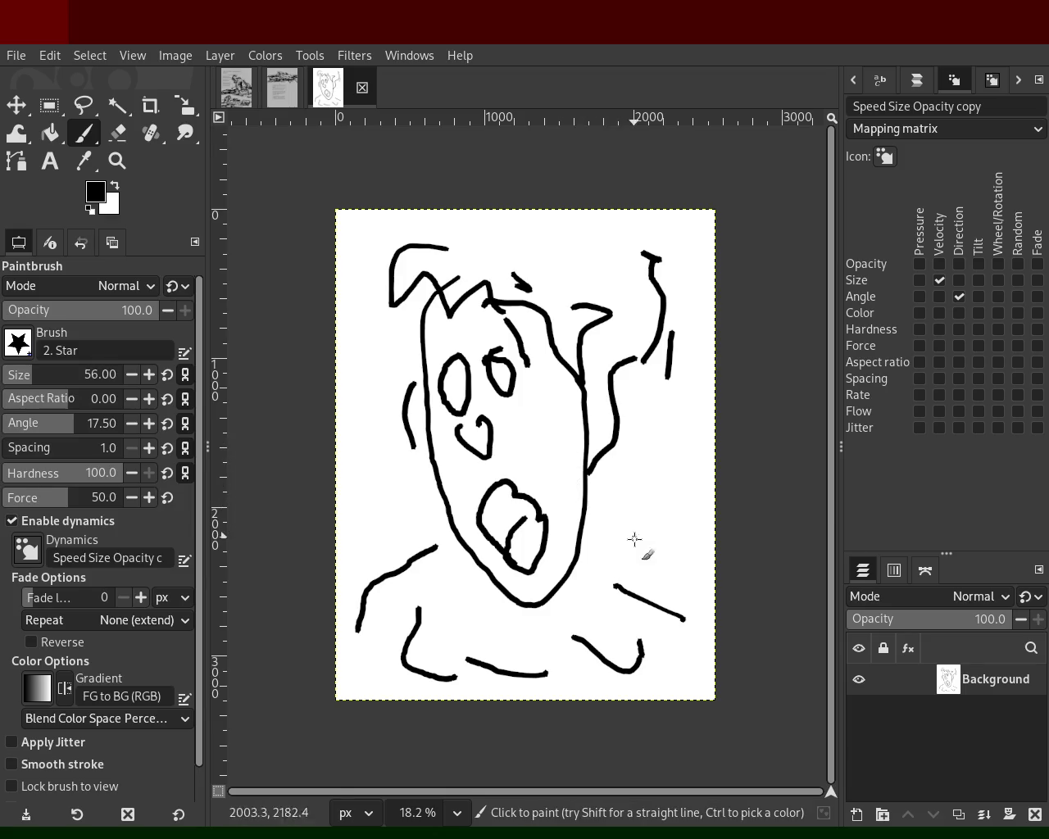
mouse_move(603, 567)
mouse_down()
mouse_move(574, 452)
mouse_move(616, 524)
mouse_move(626, 442)
mouse_move(663, 496)
mouse_move(654, 438)
mouse_move(686, 457)
mouse_move(680, 495)
mouse_up()
mouse_move(700, 516)
mouse_down()
mouse_move(691, 534)
mouse_move(709, 595)
mouse_up()
mouse_move(406, 570)
mouse_down()
mouse_move(369, 502)
mouse_move(341, 495)
mouse_up()
key(ctrl+z)
mouse_move(410, 546)
mouse_down()
mouse_move(351, 581)
mouse_move(340, 610)
mouse_up()
mouse_move(336, 660)
mouse_down()
mouse_move(399, 613)
mouse_move(402, 680)
mouse_move(414, 584)
mouse_up()
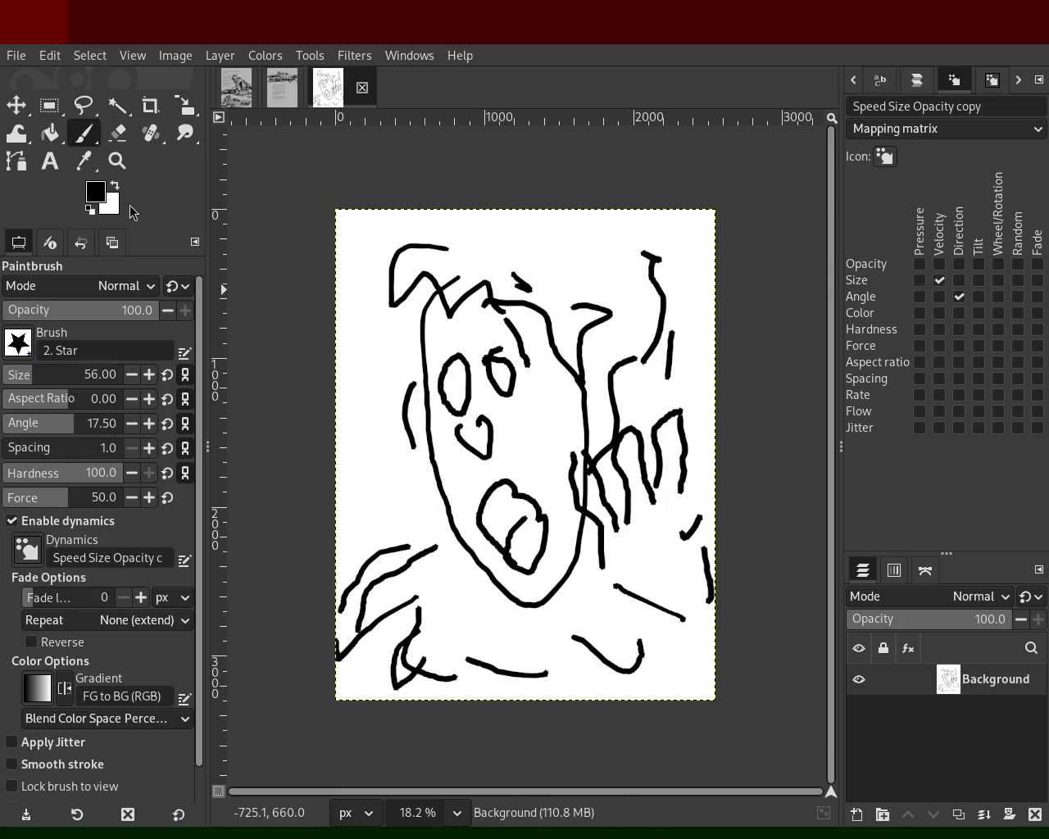
Select, cut and paste the whole drawing, then undo both to restore the single layer.
click(49, 105)
click(315, 213)
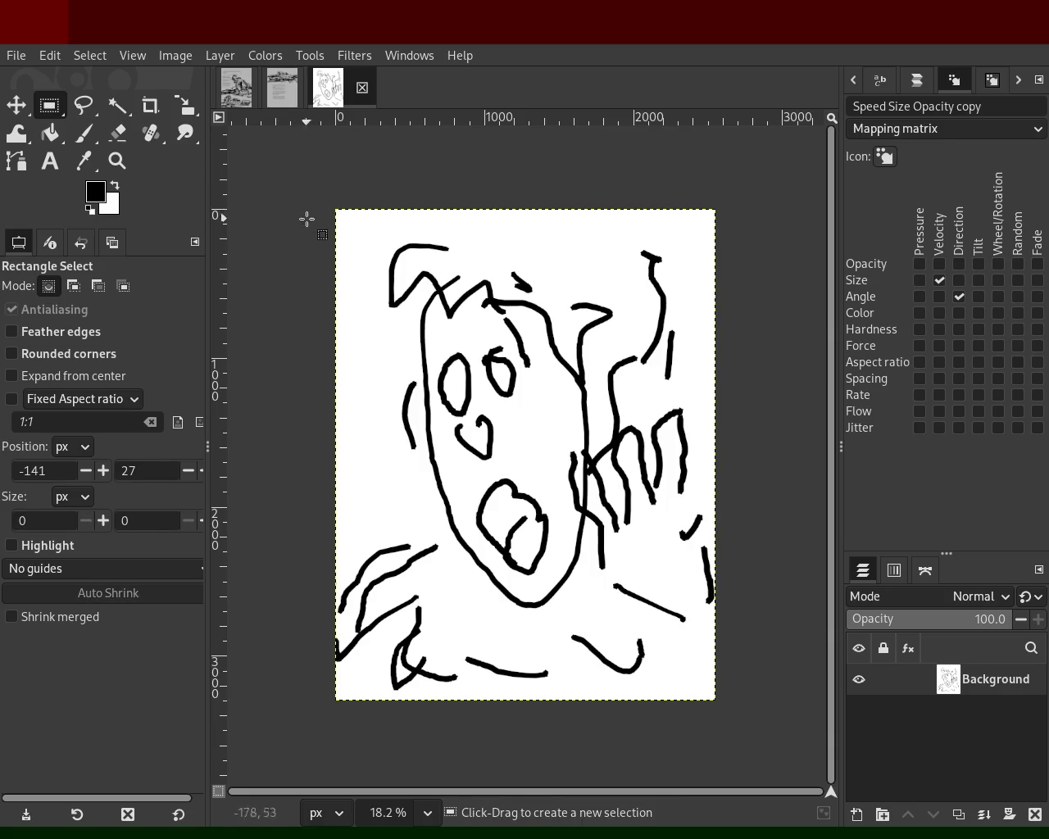
mouse_move(292, 218)
mouse_down()
mouse_move(637, 609)
mouse_move(742, 704)
mouse_up()
key(ctrl+x)
key(ctrl+v)
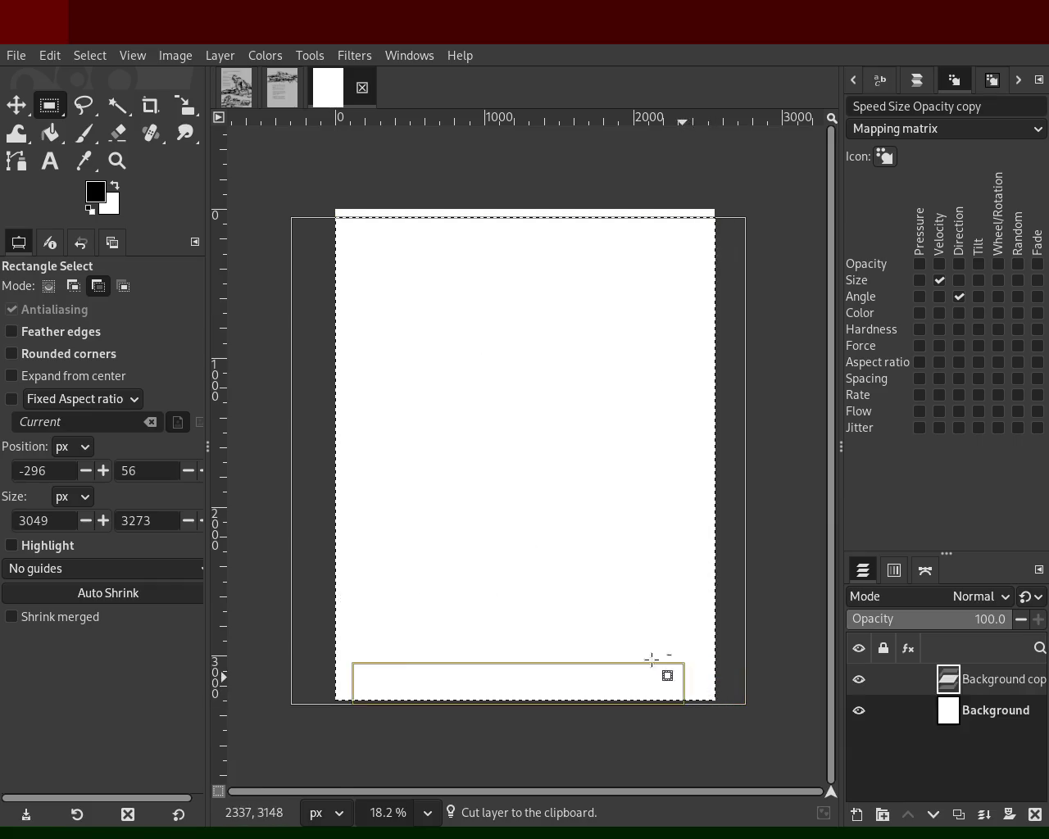
drag(294, 684, 424, 521)
click(479, 568)
key(ctrl+z)
key(ctrl+z)
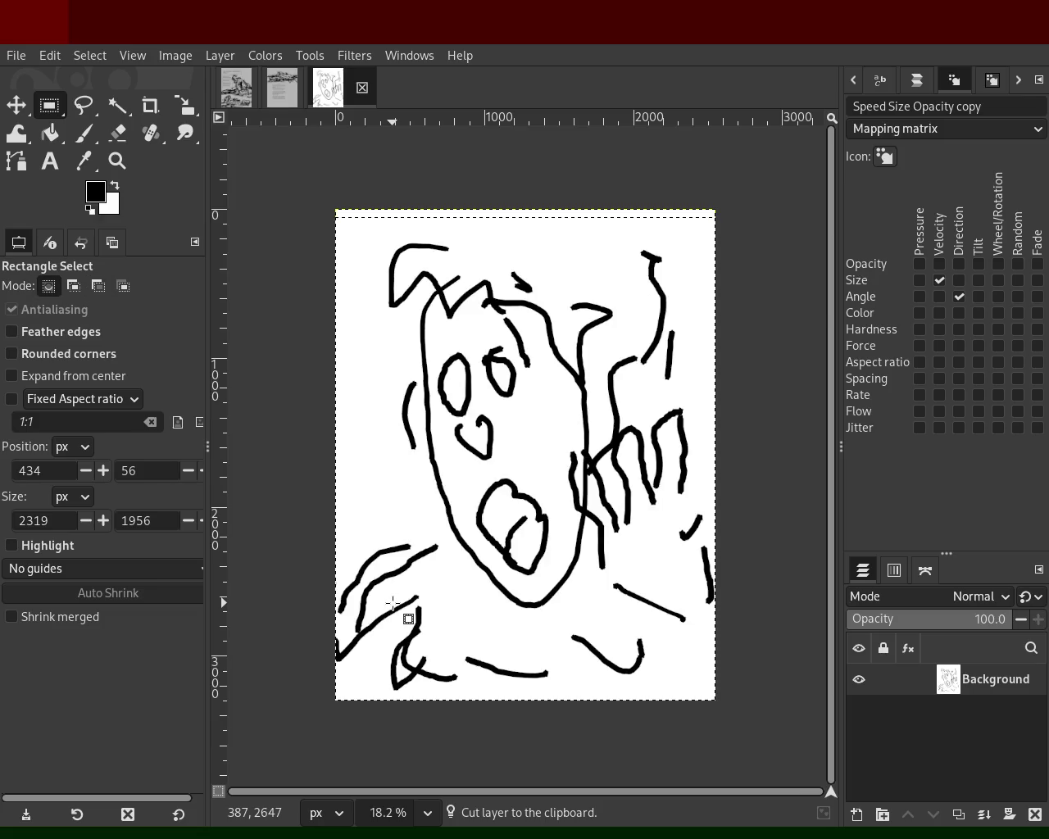
key(ctrl+z)
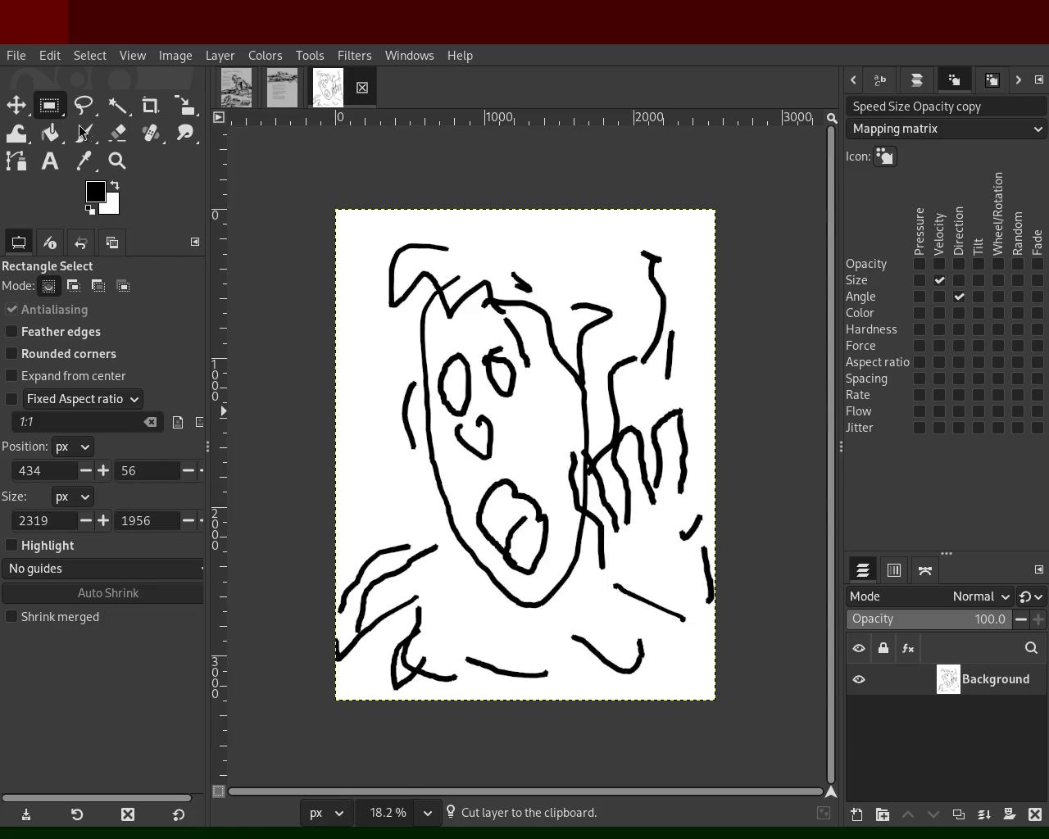
Zoom in and out on the face drawing, then return to the text page.
key(z)
ctrl+click(506, 401)
click(506, 400)
click(491, 396)
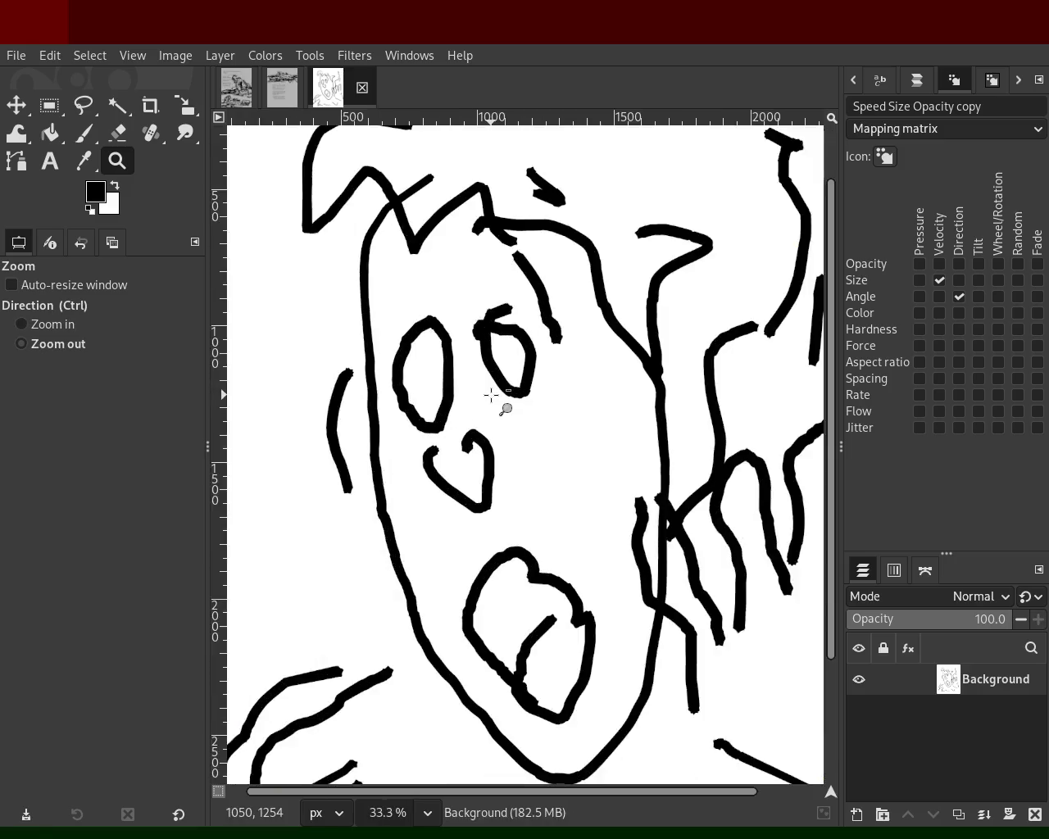
ctrl+click(491, 396)
click(282, 88)
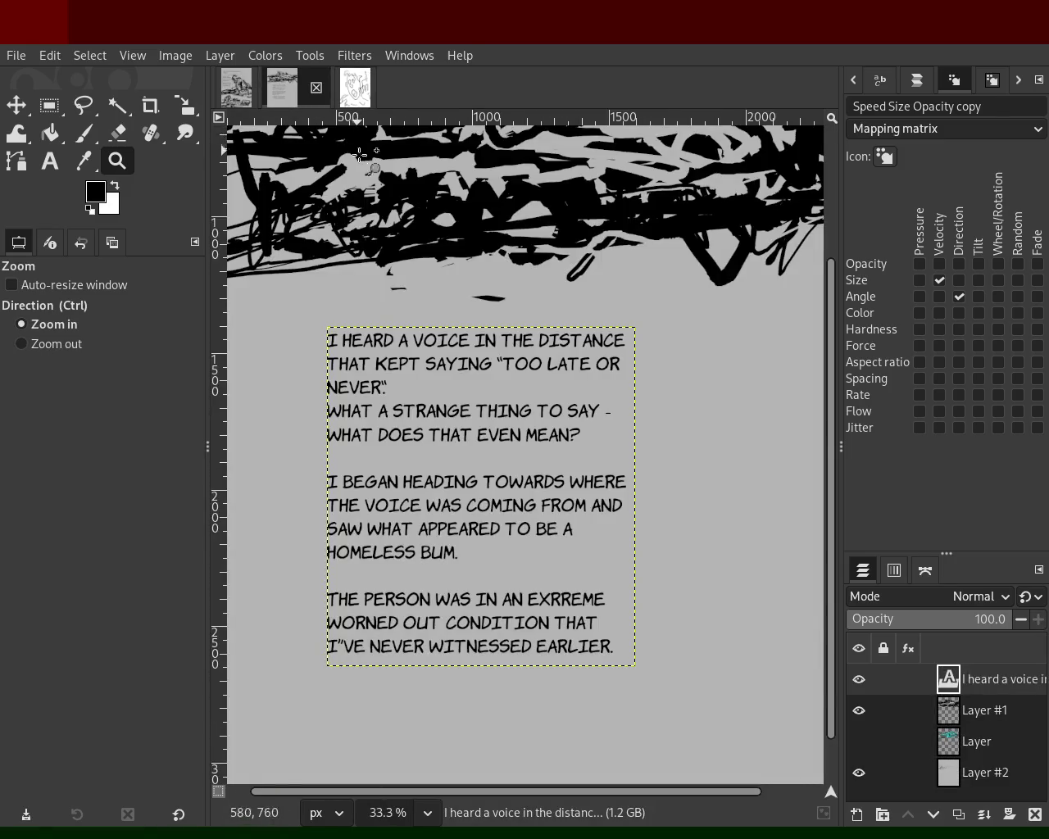
Zoom in and out around the text block, then return to the face sketch image.
ctrl+click(397, 314)
ctrl+click(398, 314)
click(397, 315)
ctrl+click(472, 310)
click(434, 385)
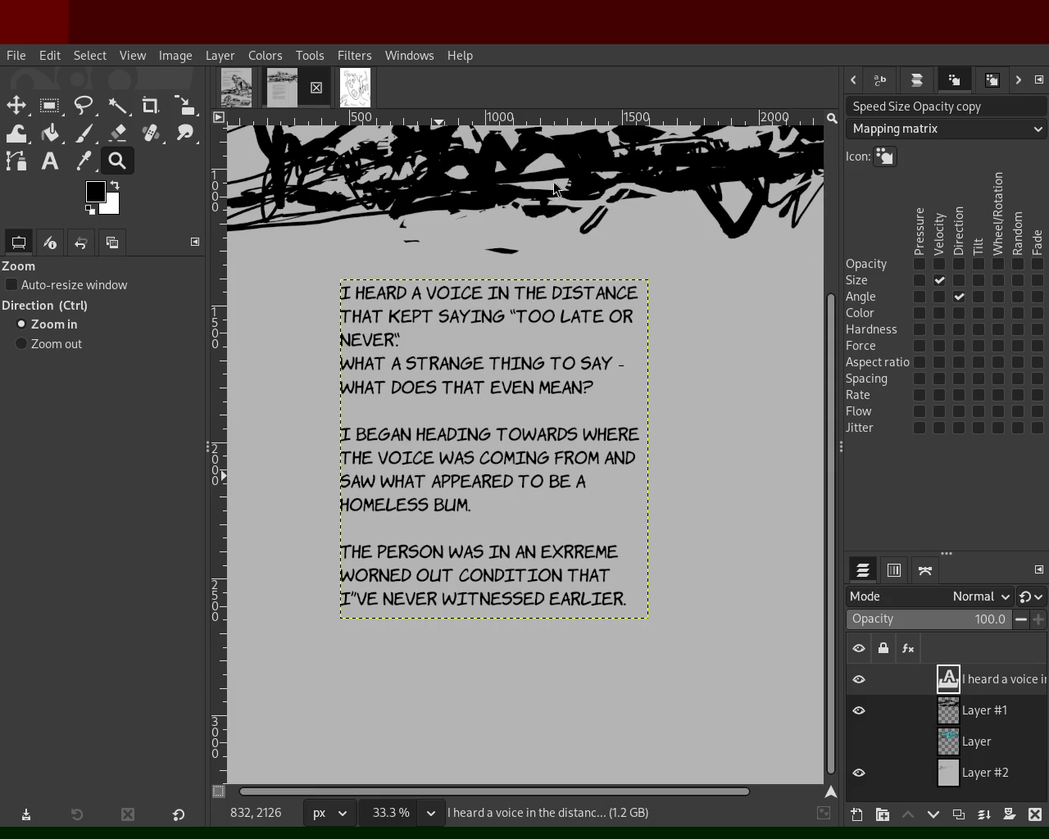
key(ctrl+Page_Down)
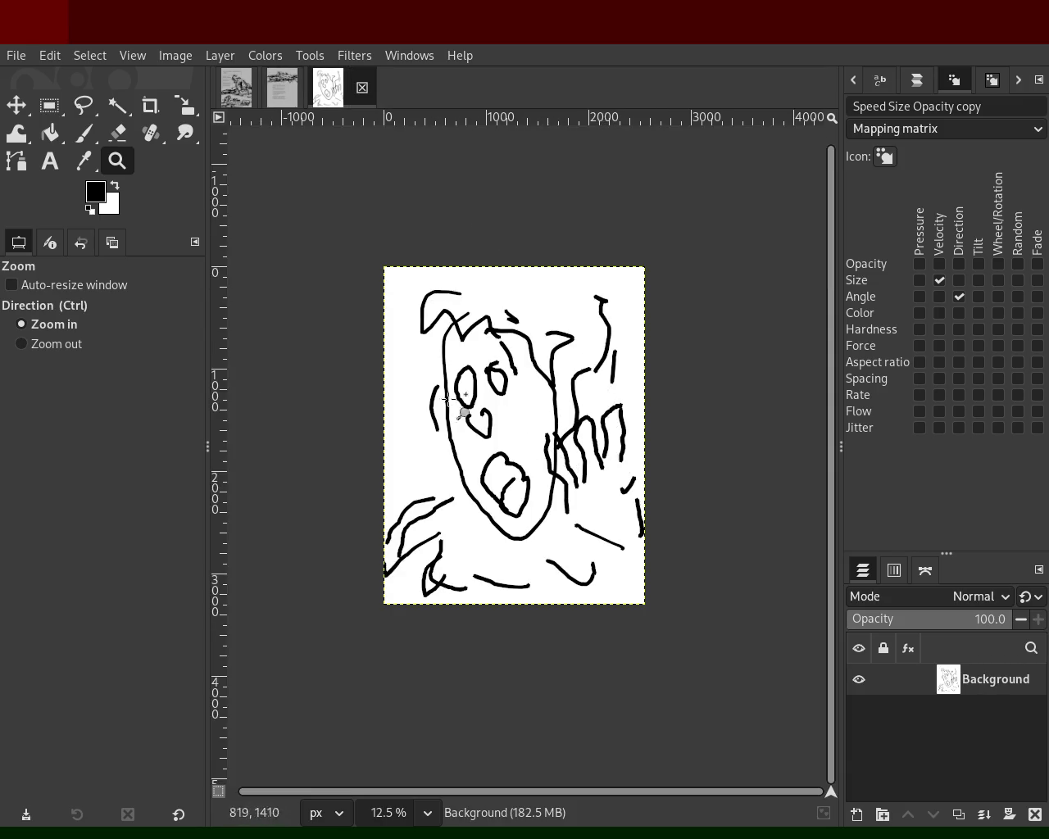
Paint white over the dark blob above the face's mouth.
click(536, 438)
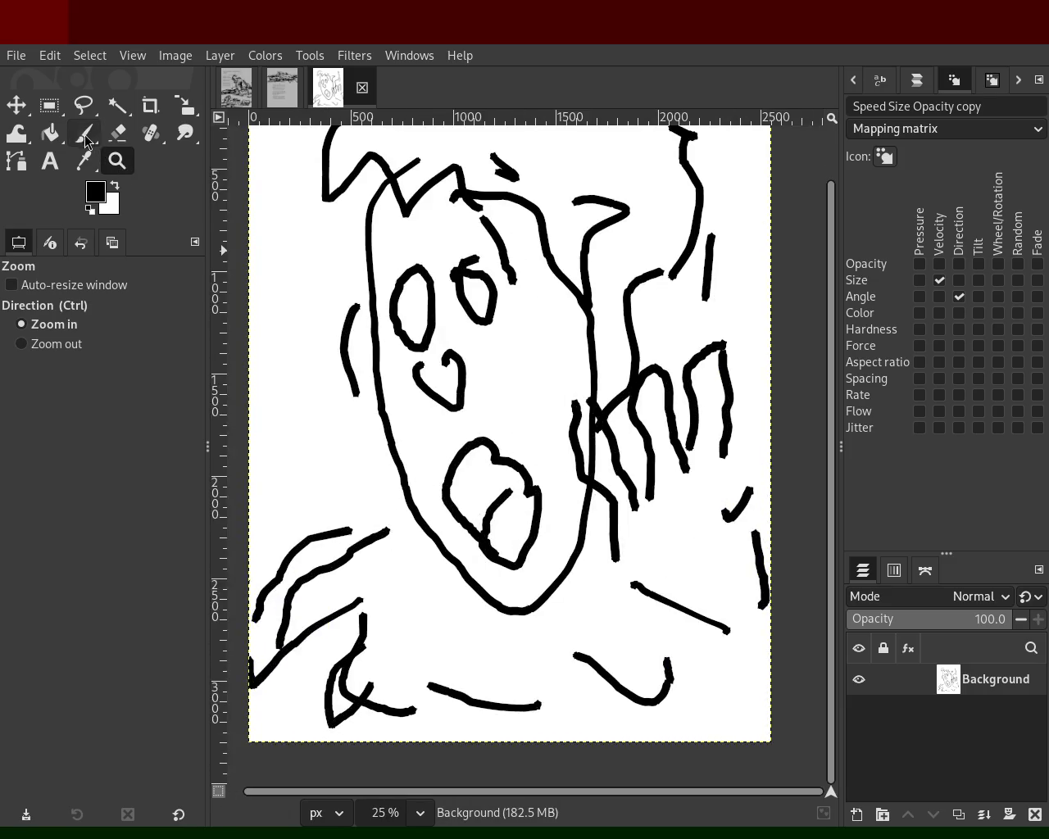
click(89, 142)
ctrl+click(497, 445)
click(502, 465)
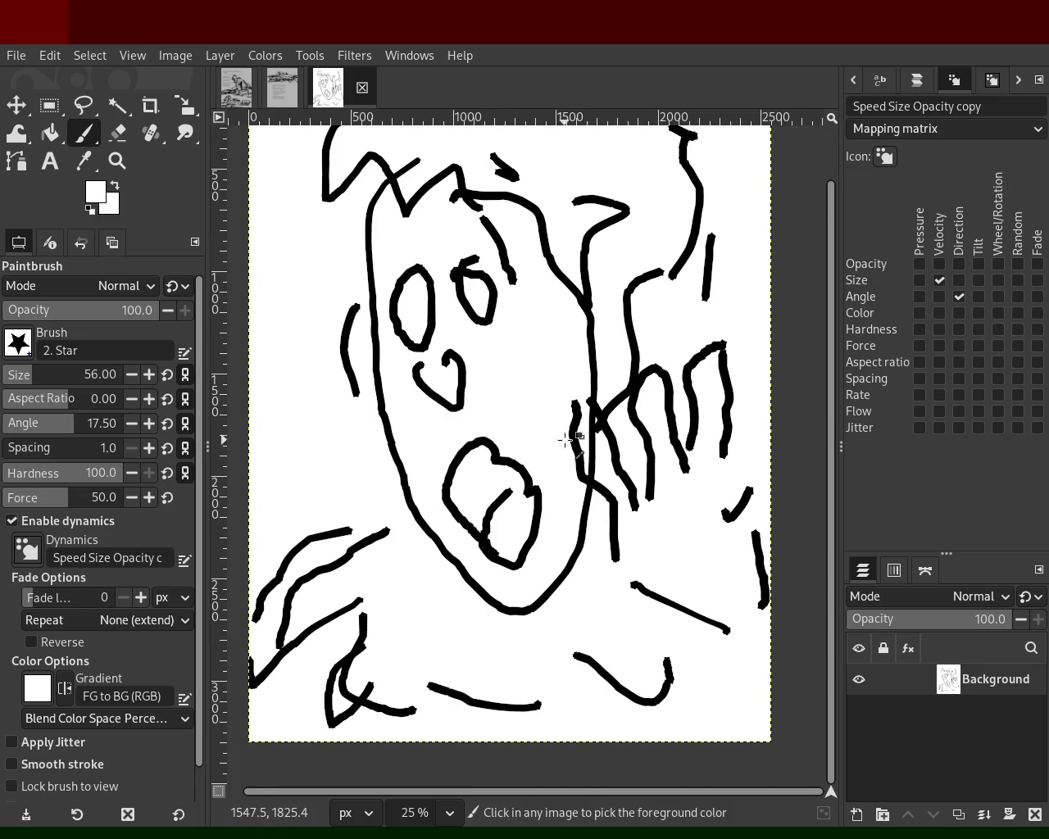
Test white strokes on a new transparent layer, undo back to the sketch, and set Bucket Fill to Erase.
click(1037, 815)
shift+click(857, 816)
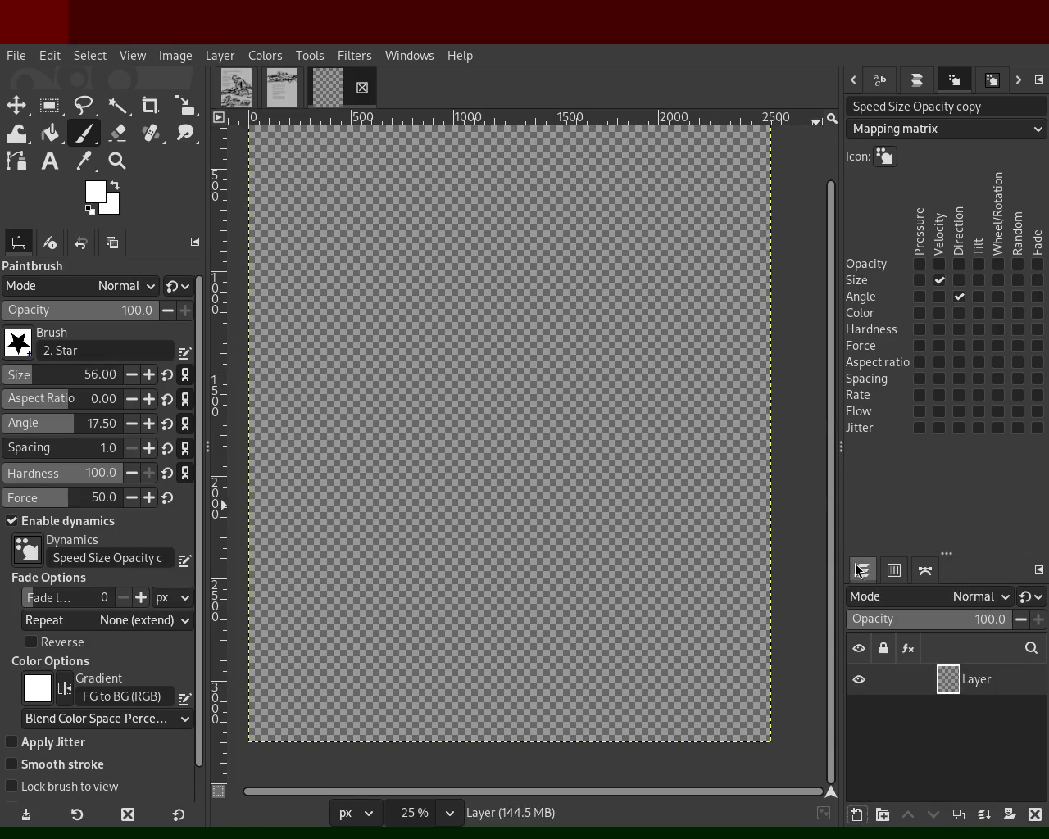
click(443, 180)
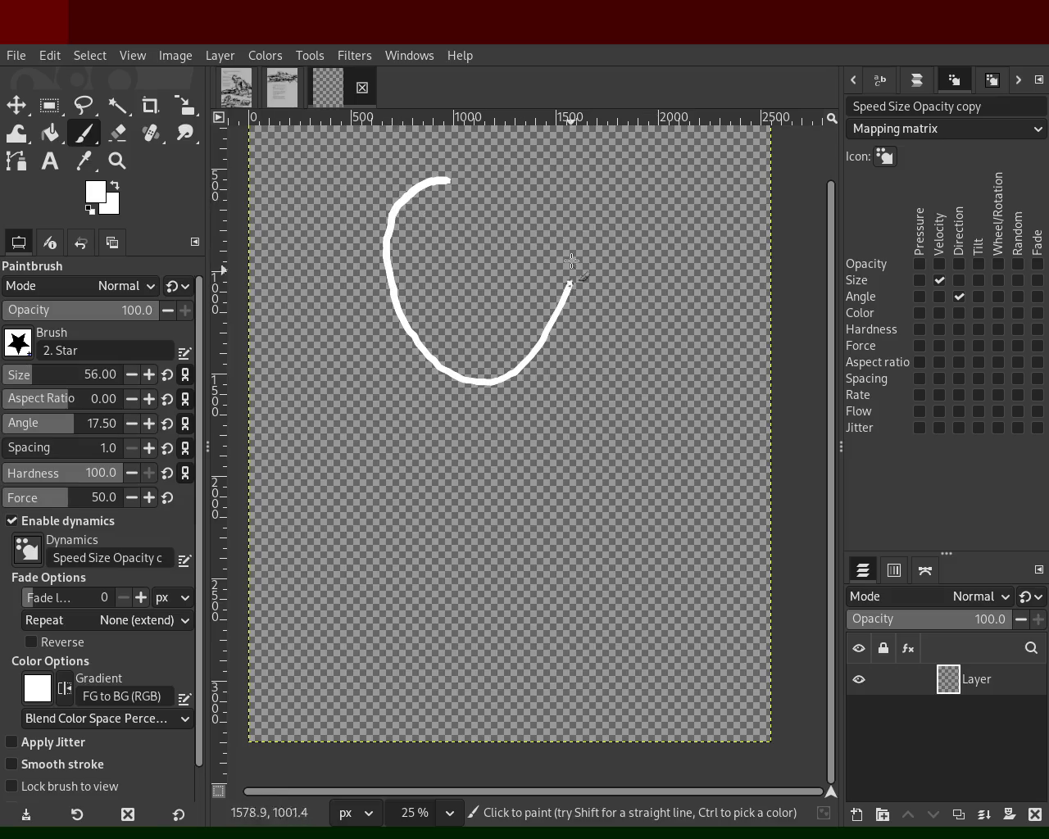
drag(419, 187, 566, 213)
key(ctrl+z)
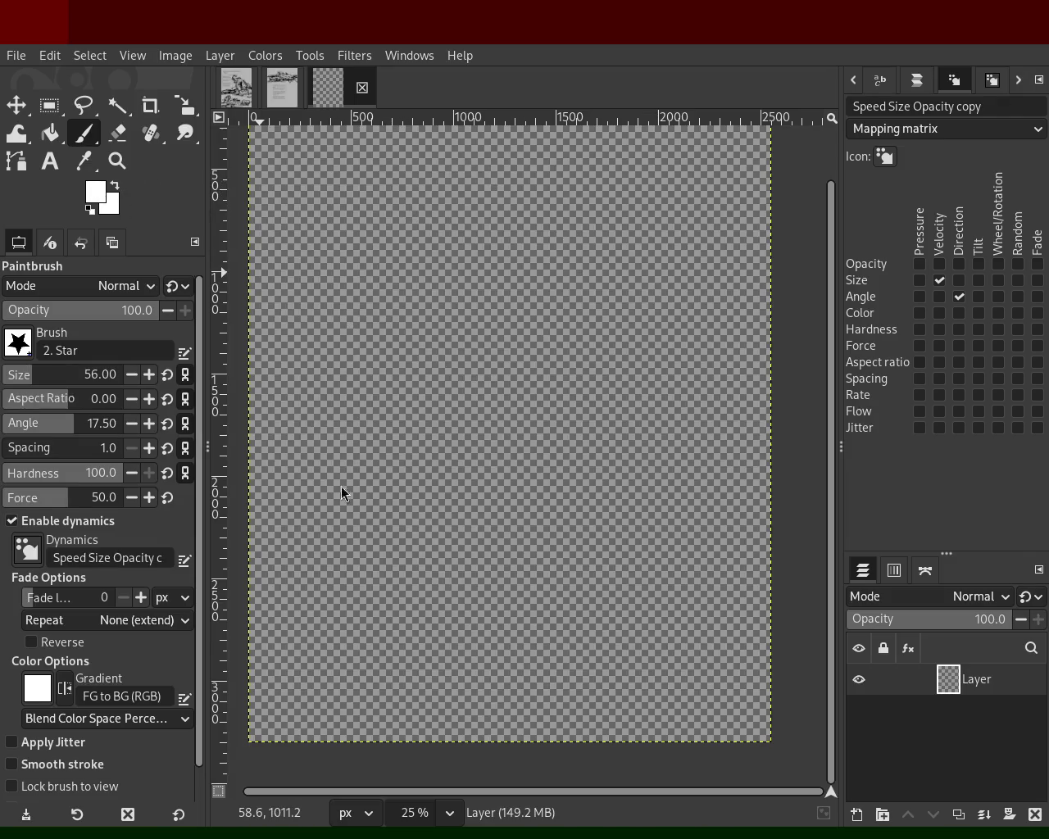
key(ctrl+z)
key(ctrl+z)
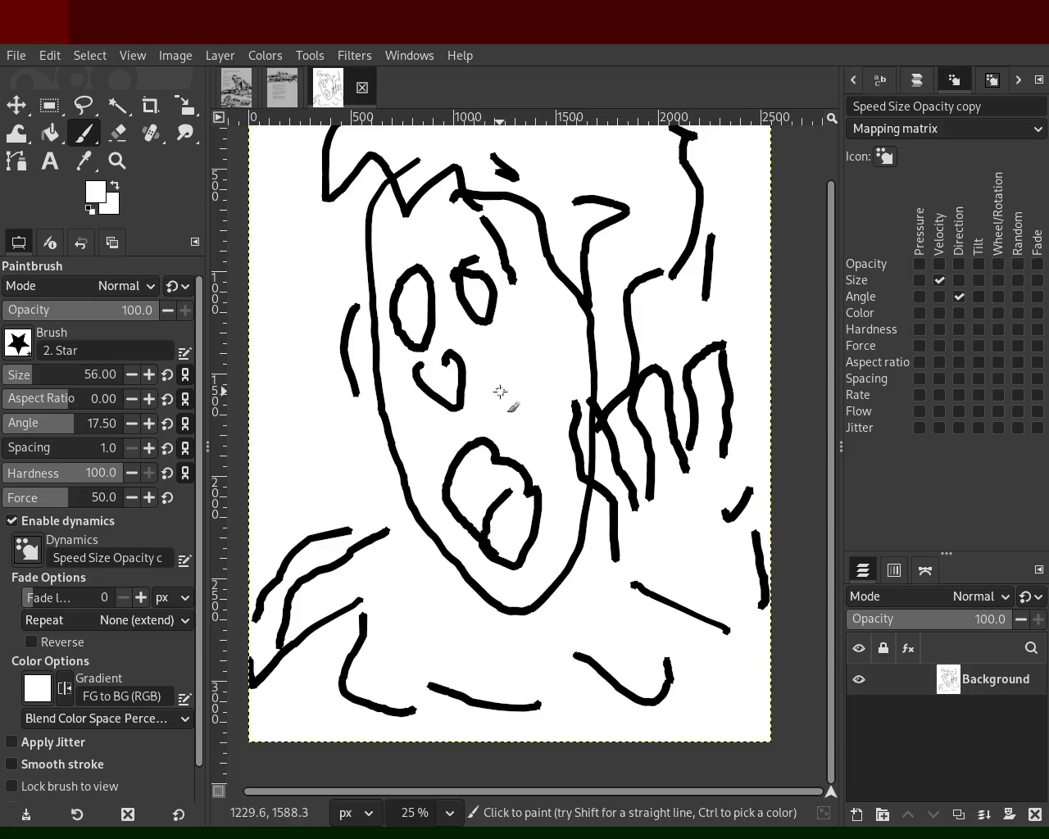
click(51, 135)
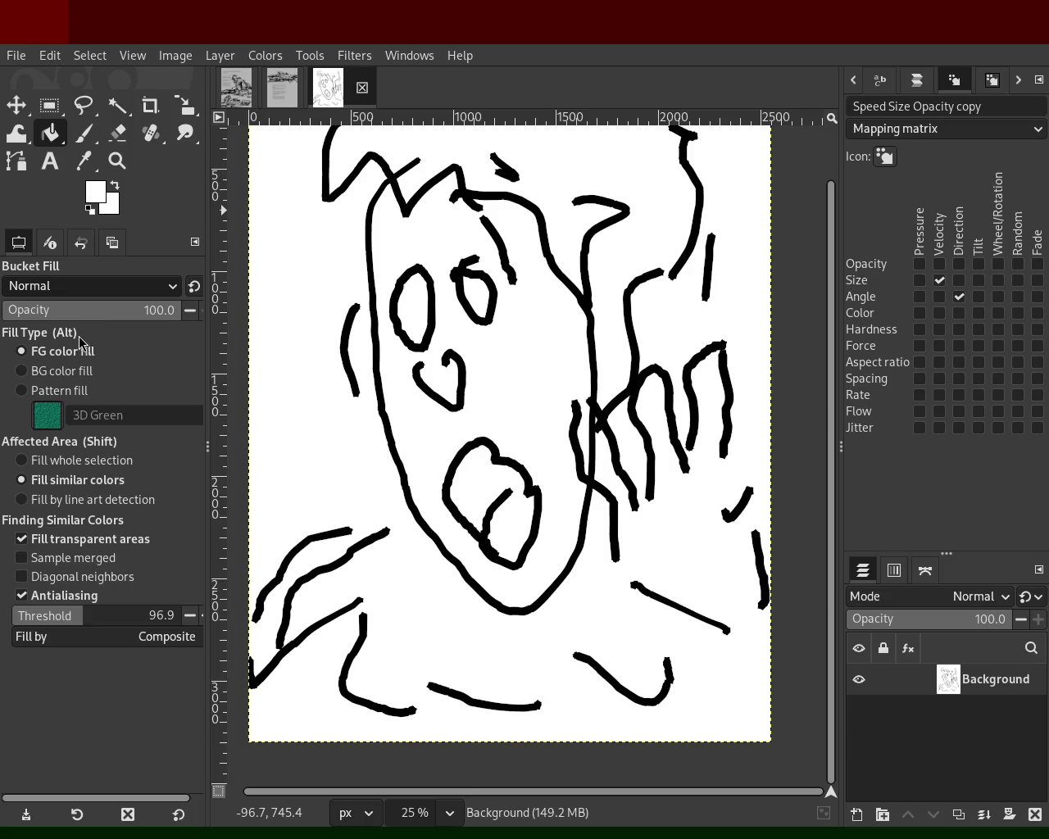
click(365, 399)
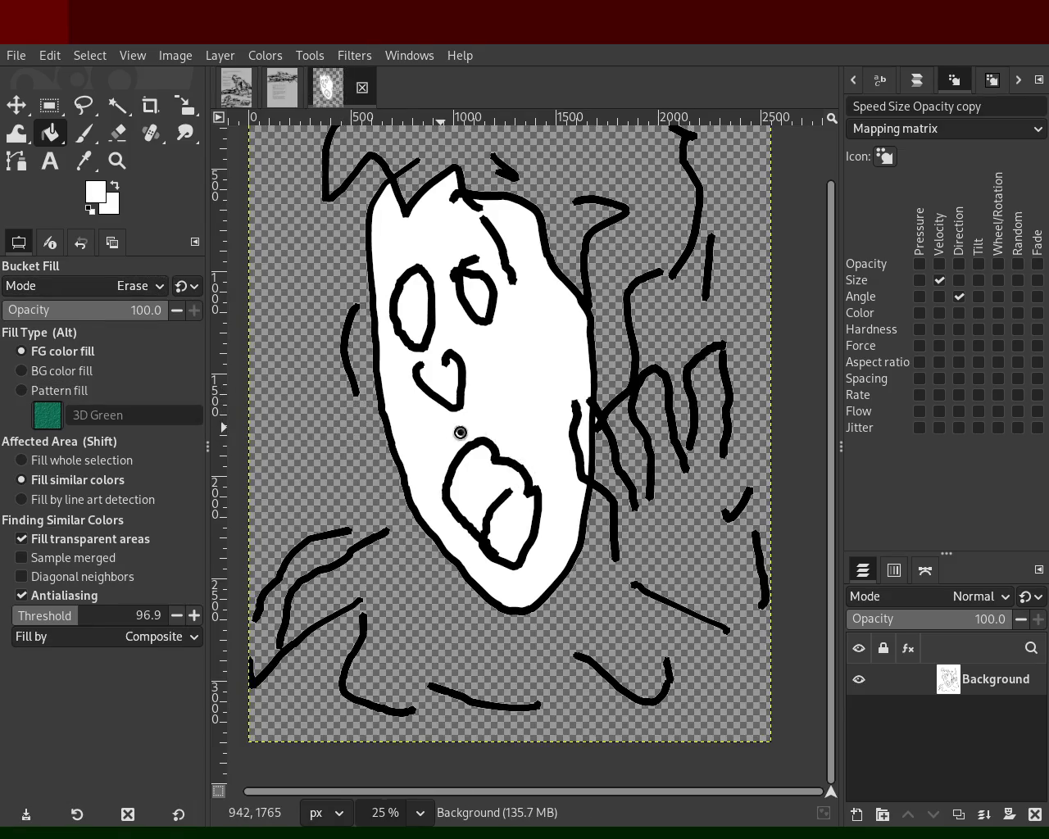
Erase around the face, then set Fill whole selection and fill the canvas white again.
key(ctrl+z)
click(451, 435)
key(ctrl+z)
click(307, 423)
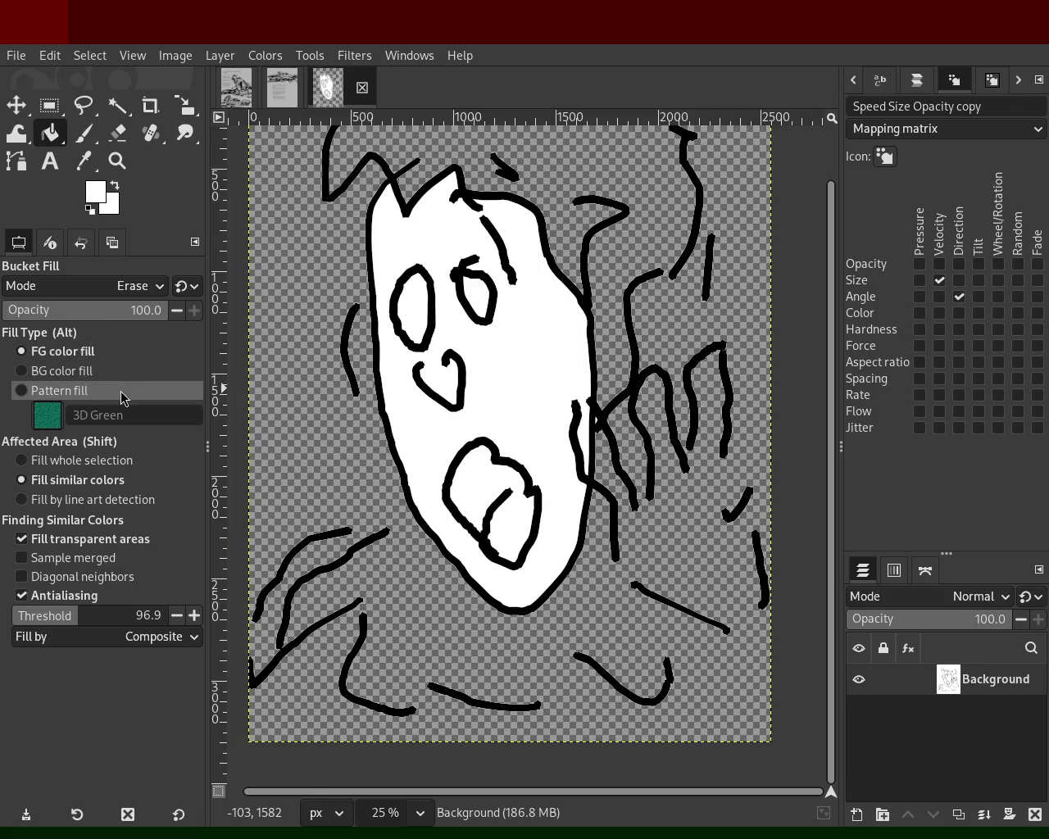
click(123, 461)
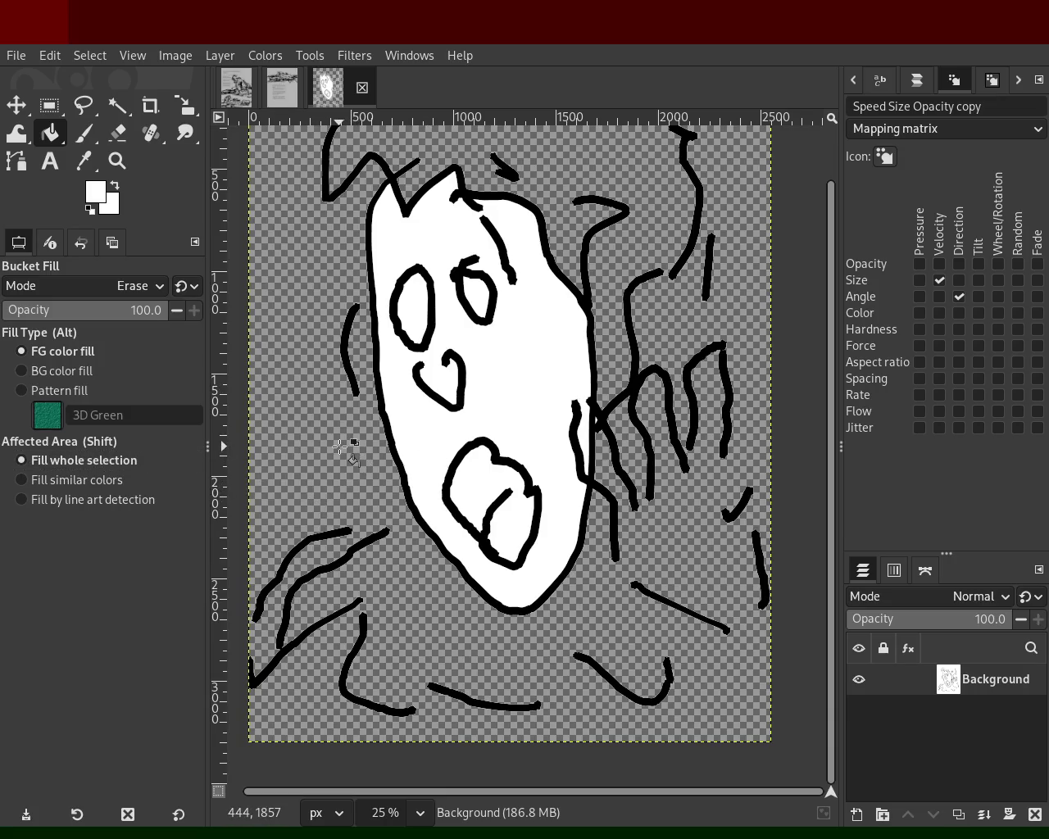
click(443, 440)
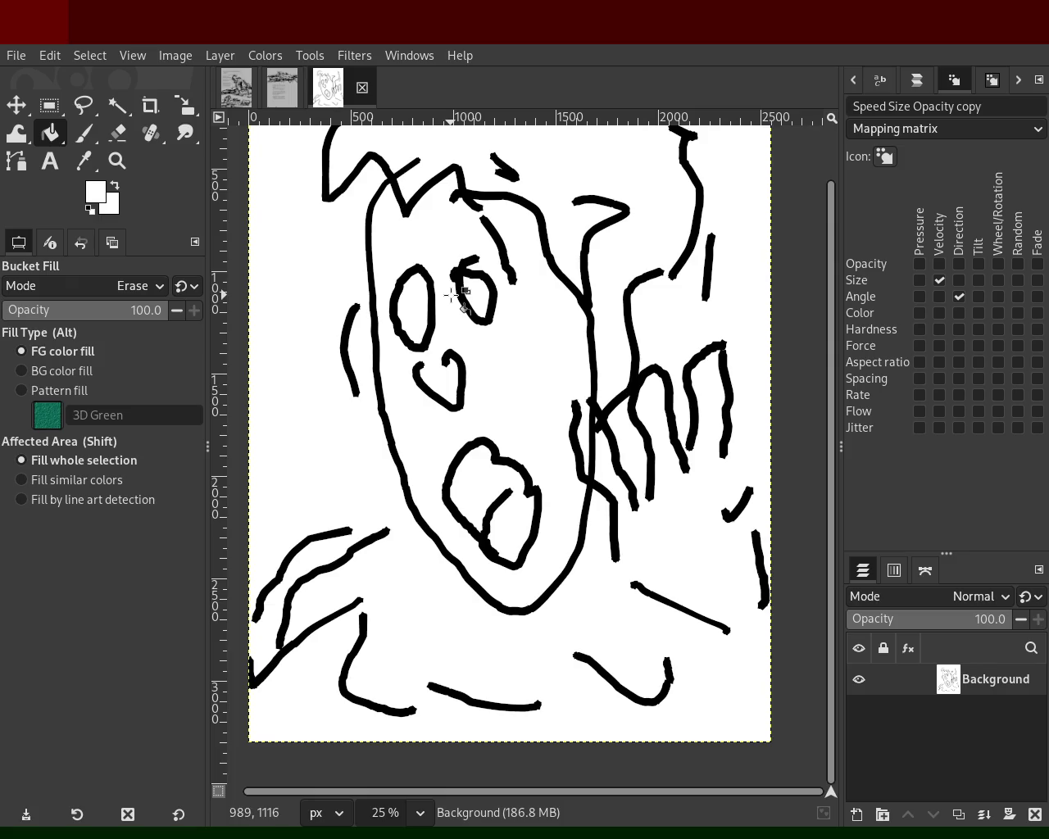
Replace the Background with a new transparent layer holding a black spiral, then return to the text page.
click(1035, 814)
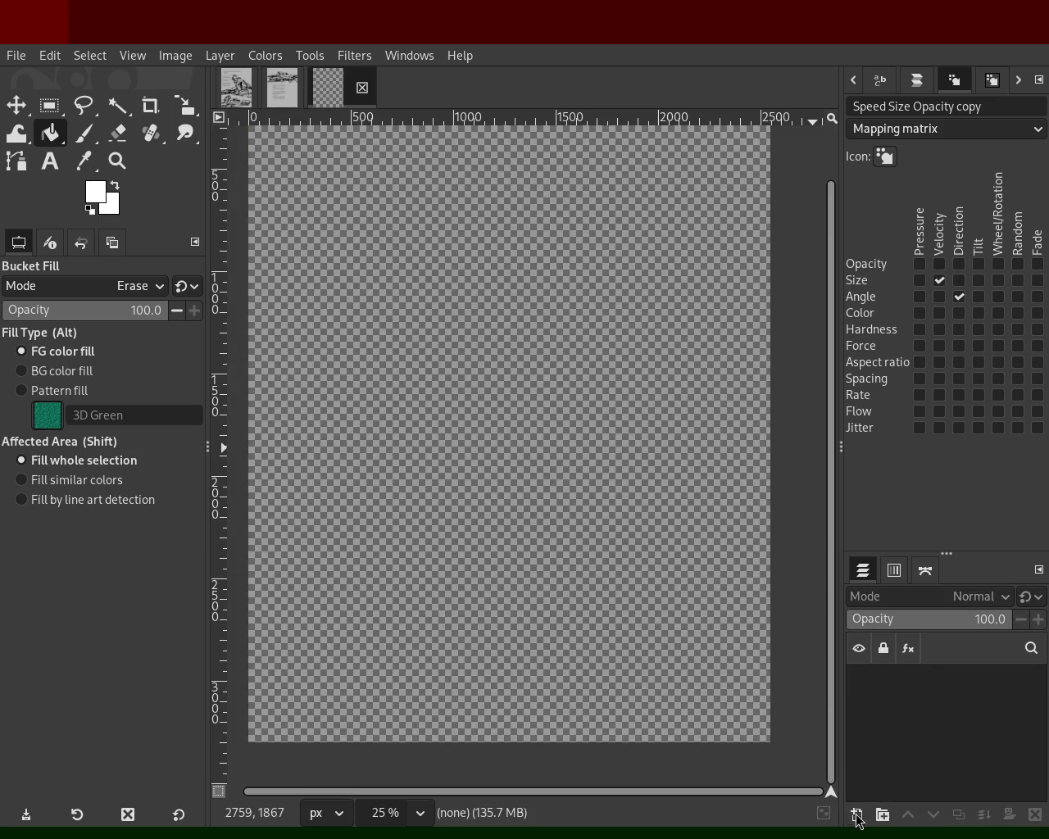
key(shift+ctrl+n)
key(p)
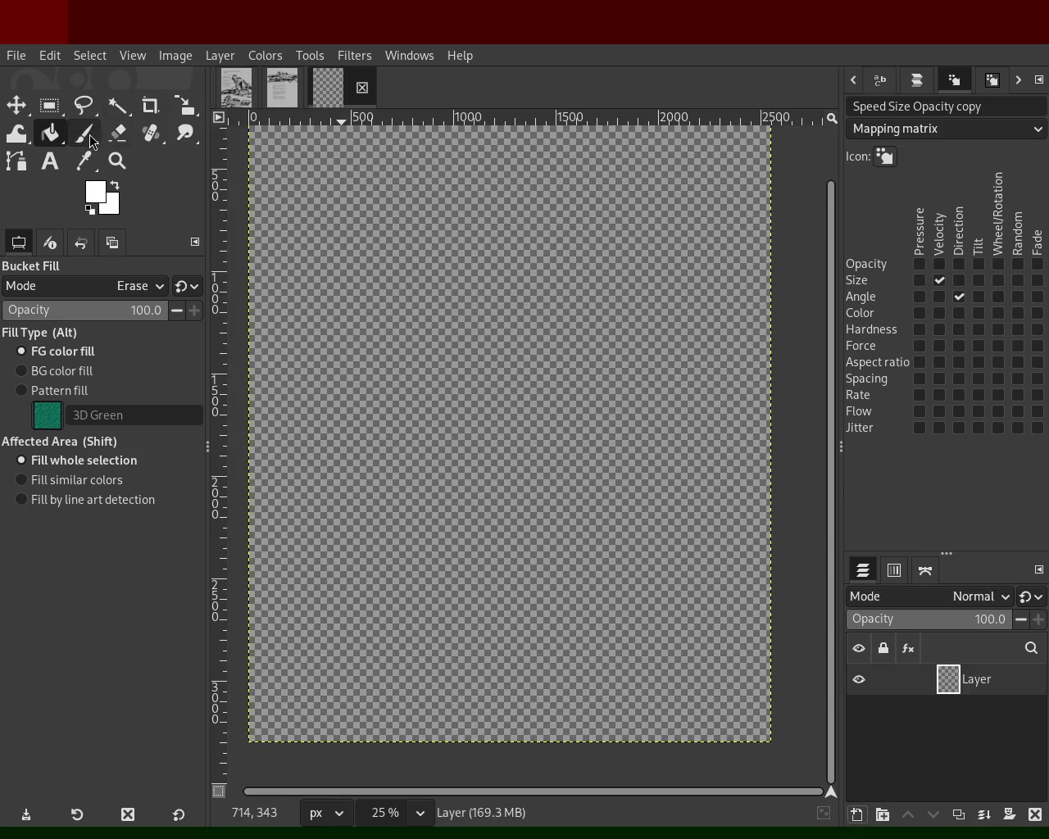
mouse_move(438, 164)
mouse_down()
mouse_move(464, 257)
mouse_move(435, 176)
mouse_up()
key(ctrl+z)
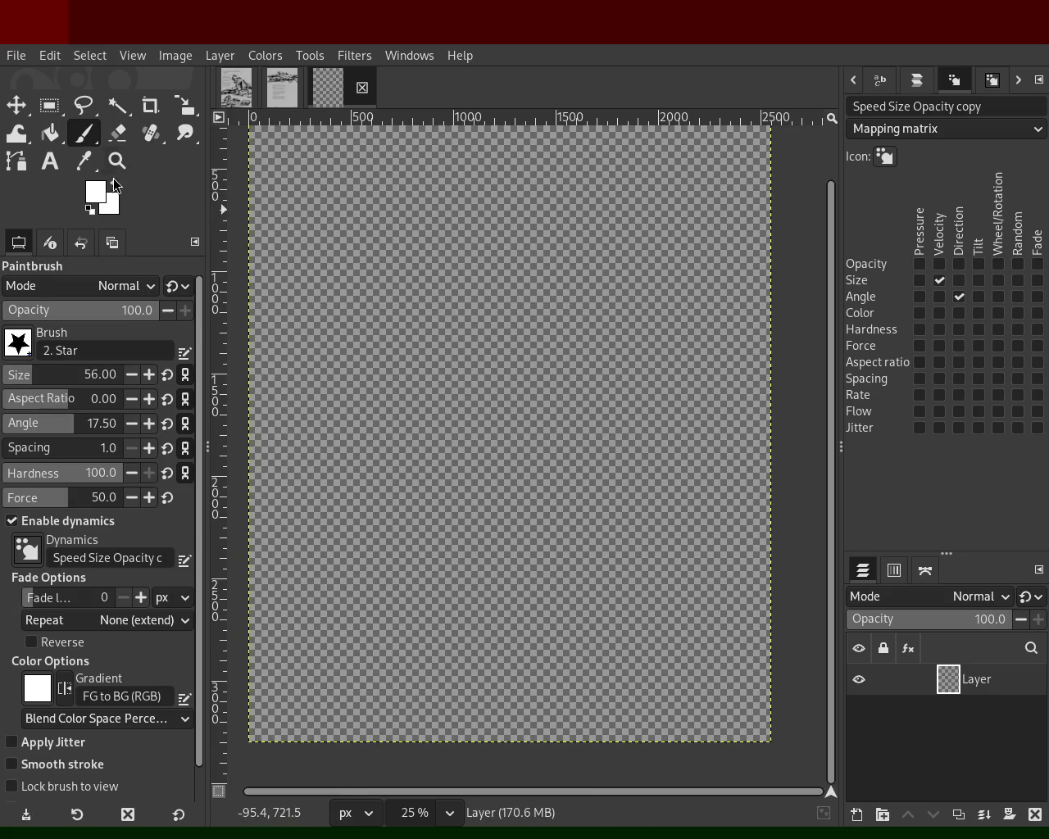
key(d)
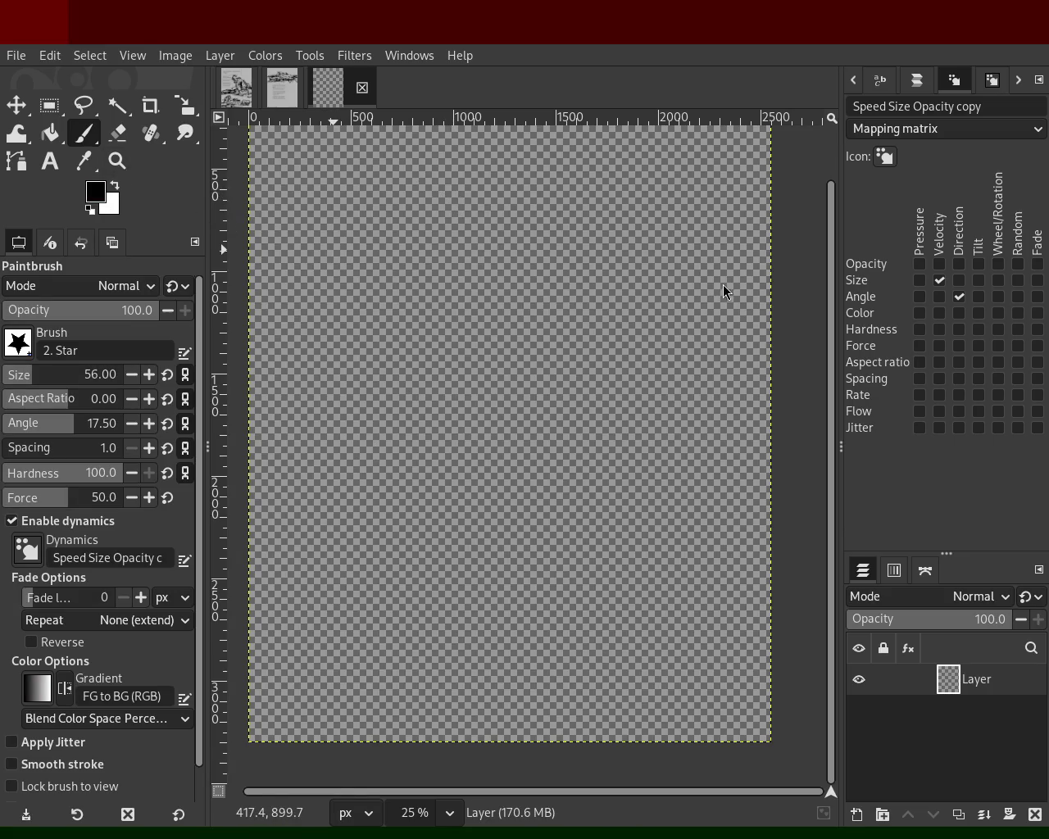
drag(469, 211, 508, 256)
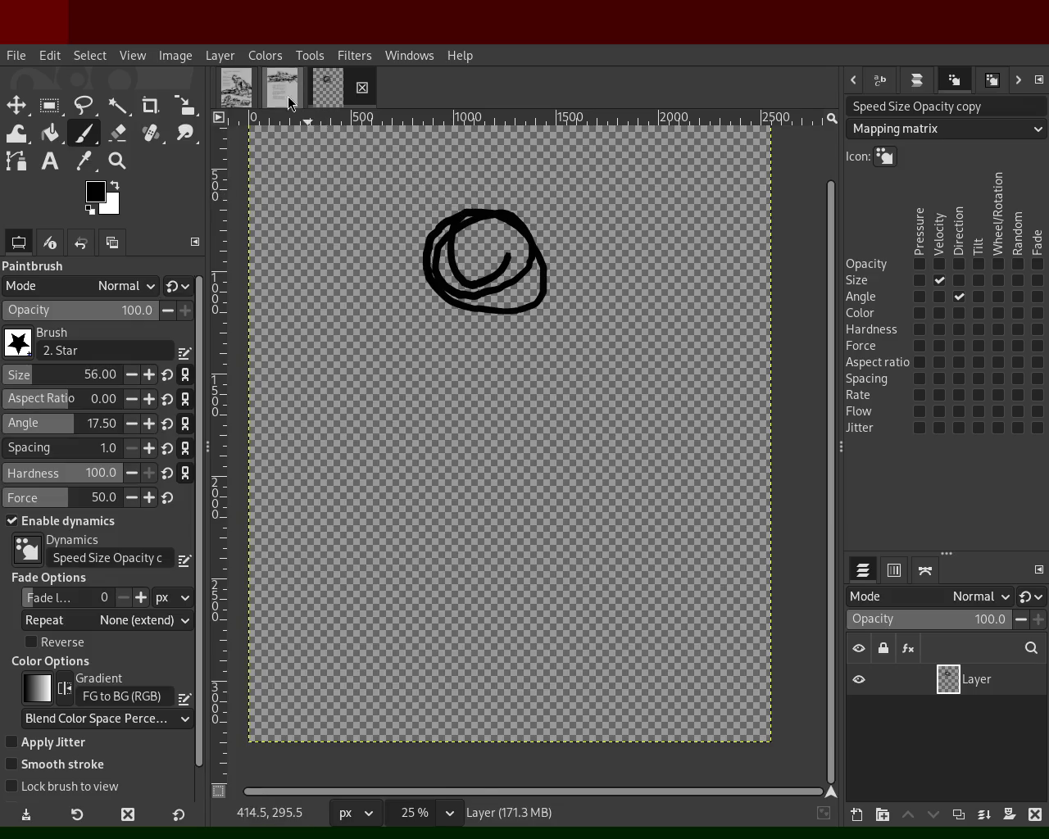
click(288, 97)
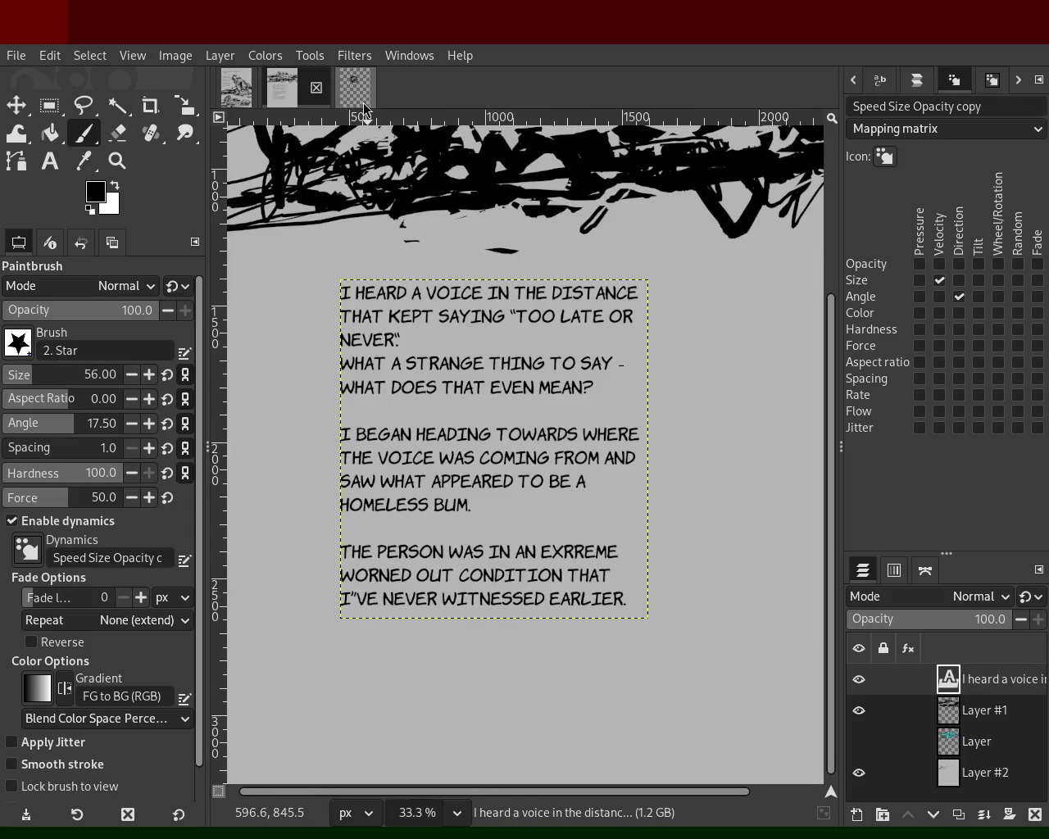
key(z)
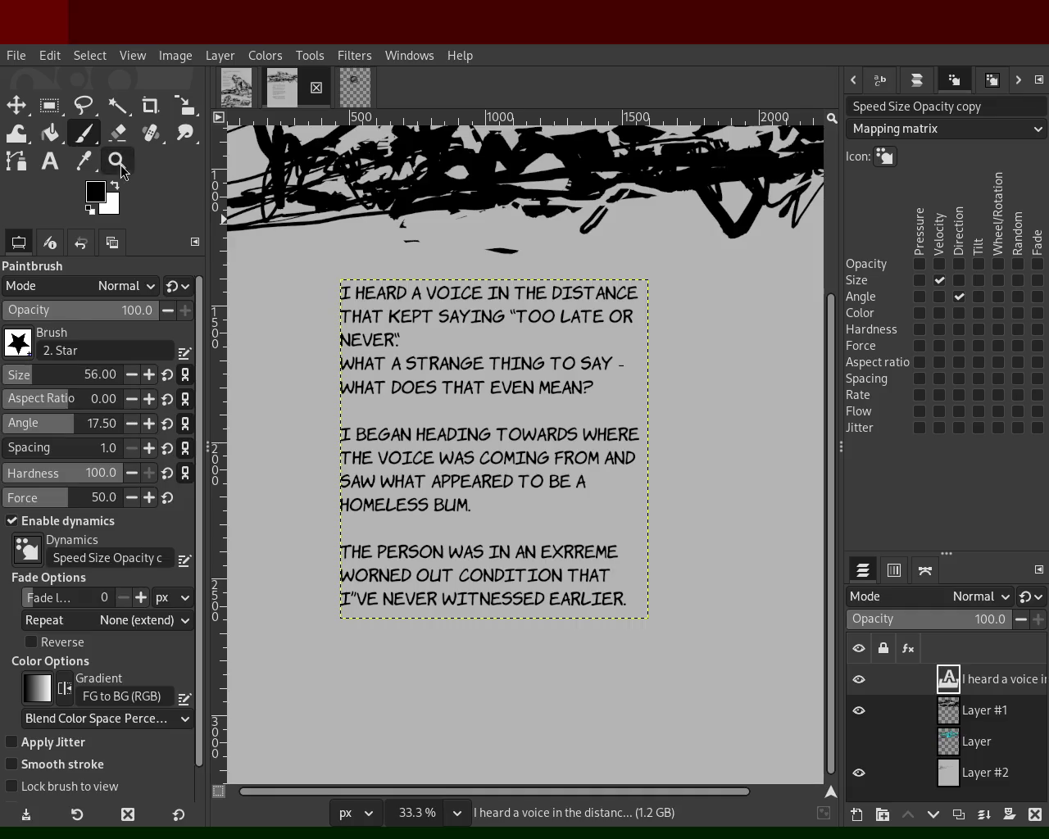
ctrl+click(411, 306)
ctrl+click(411, 306)
click(411, 305)
click(412, 306)
click(411, 306)
ctrl+click(418, 308)
ctrl+click(418, 308)
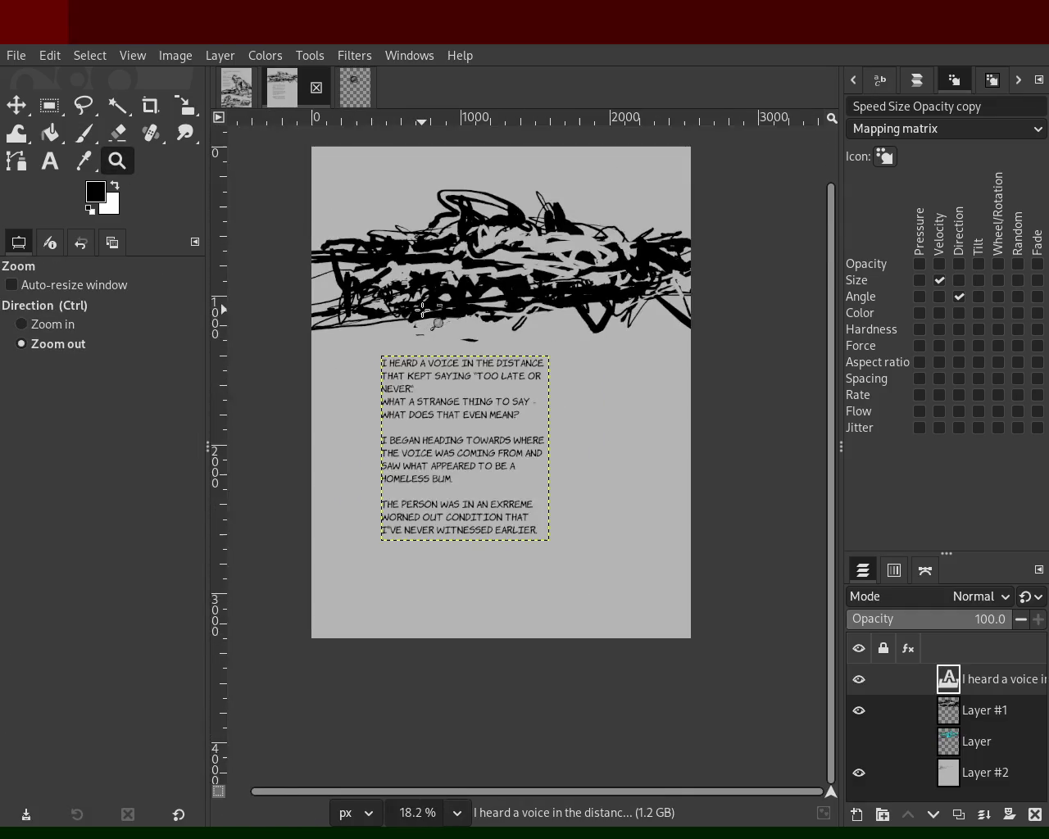
click(236, 88)
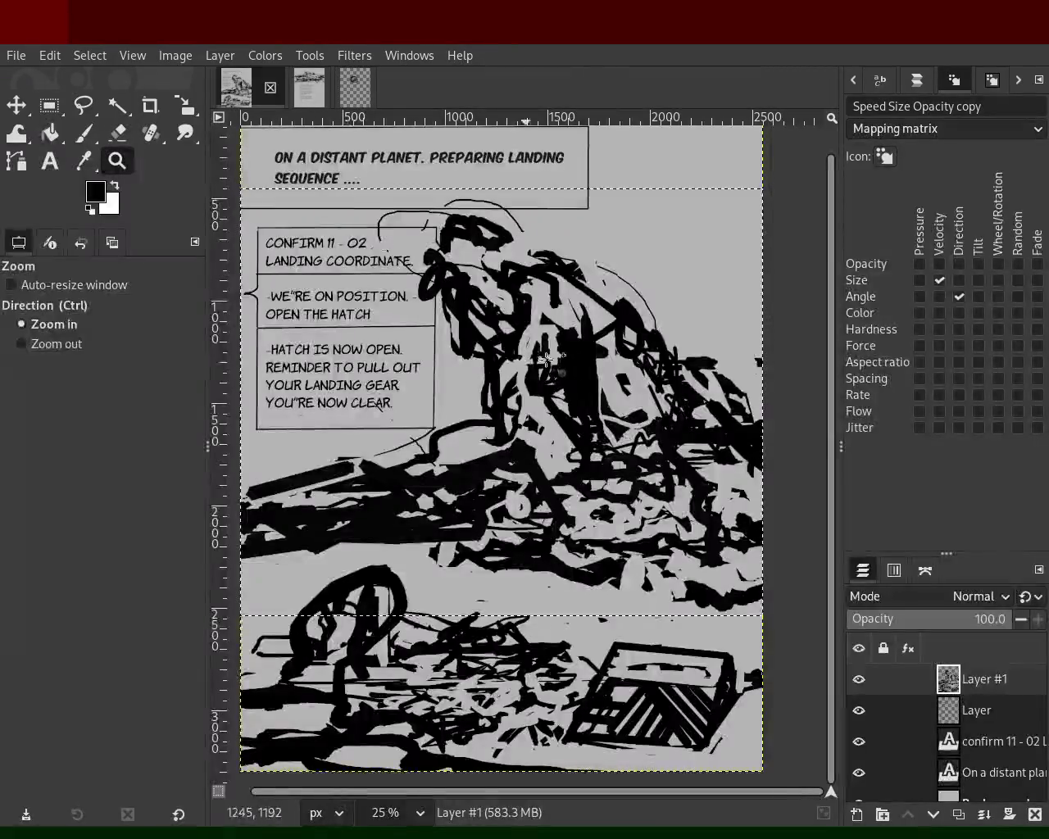
ctrl+click(522, 362)
click(522, 361)
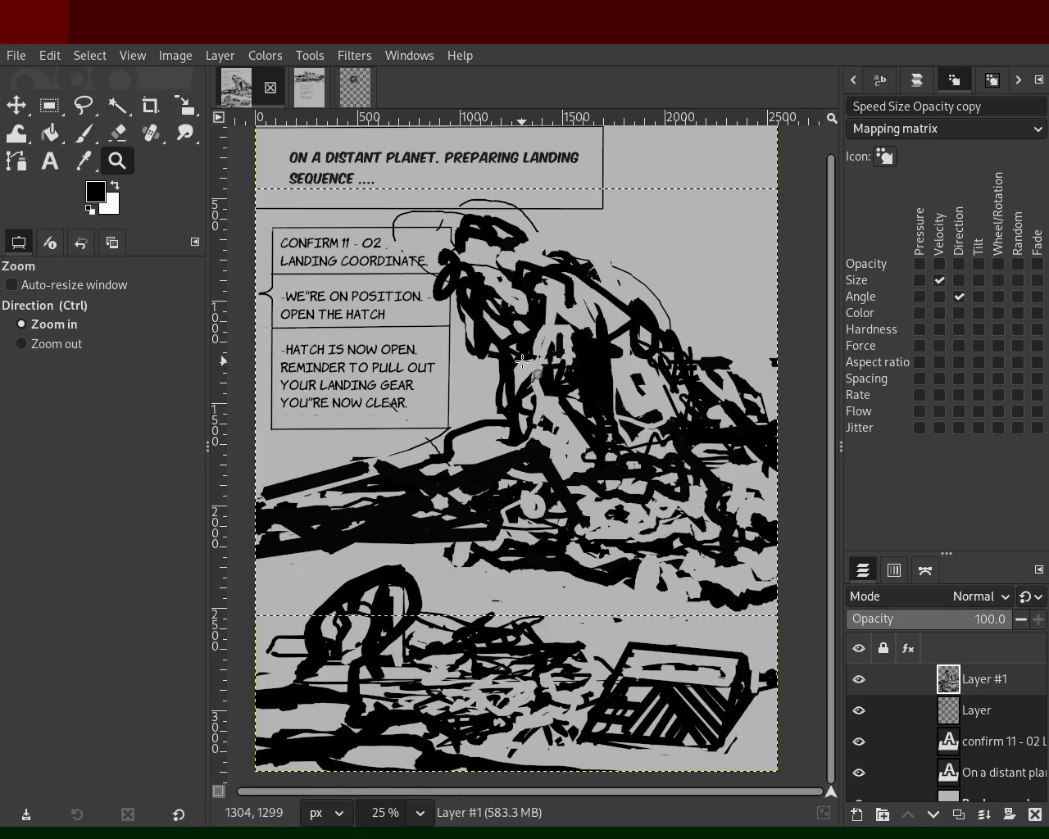
click(315, 92)
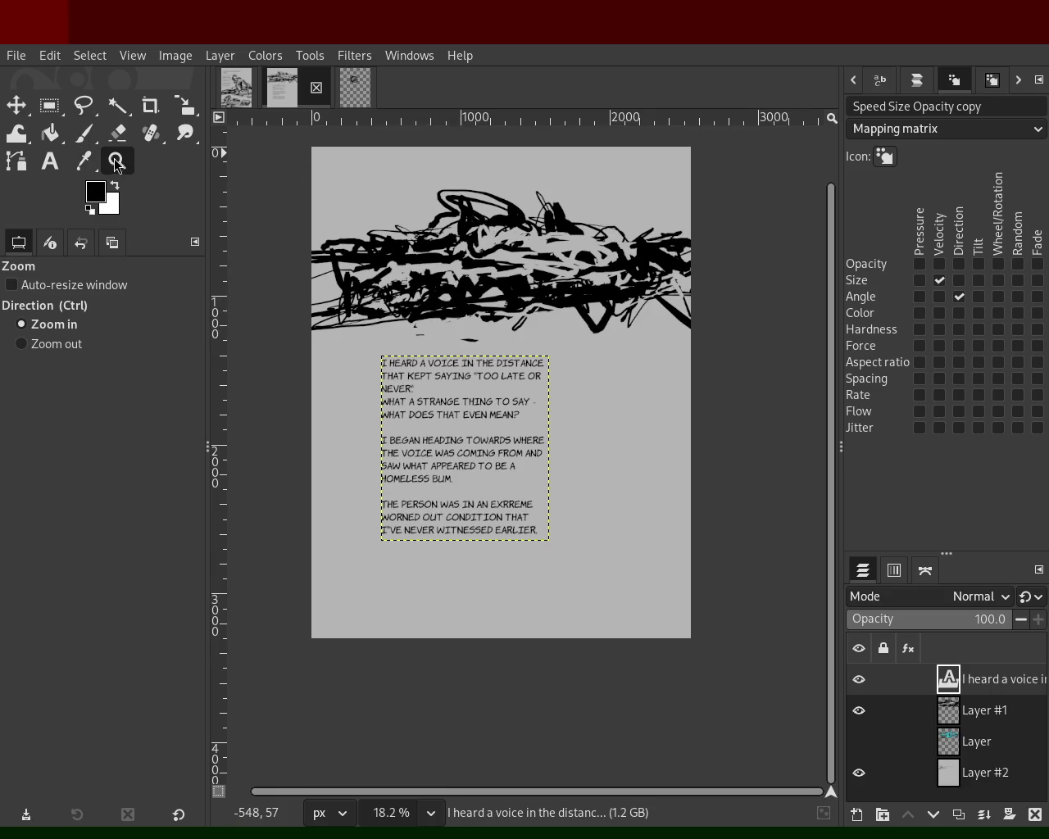
click(51, 164)
drag(327, 146, 535, 182)
text(AFter stepping out of the)
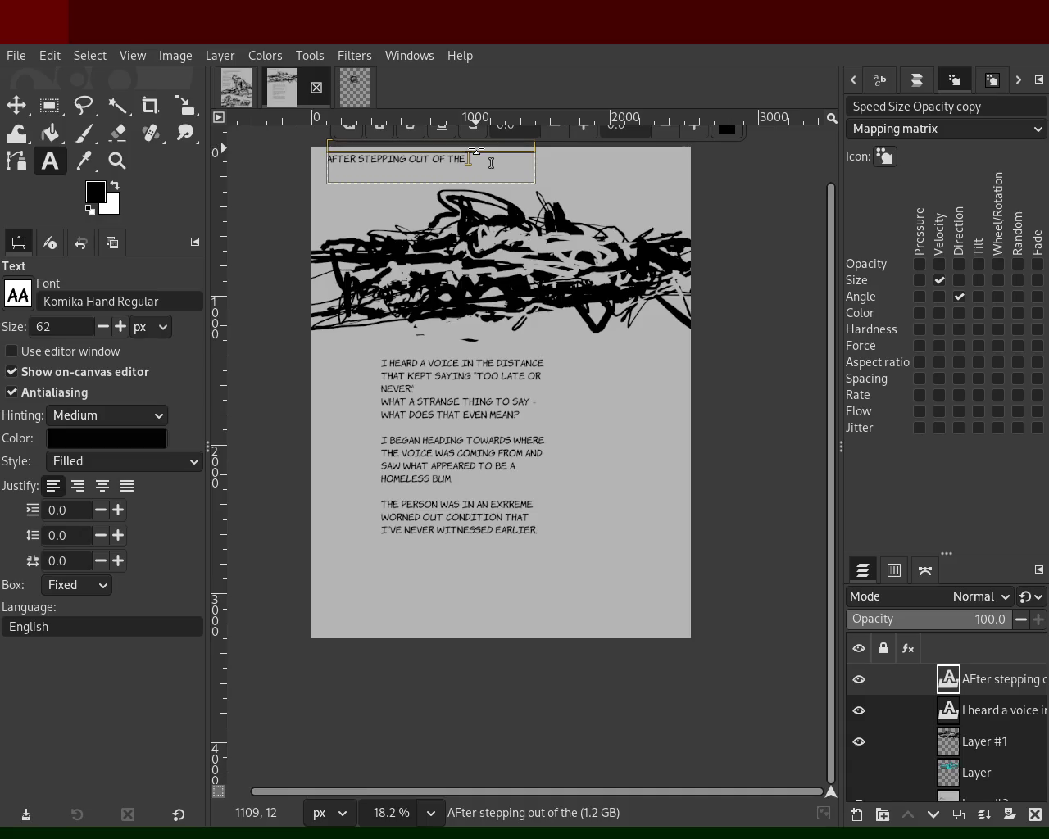
text( ship...I SA)
text(W A BUSTLING)
Add 'CITY WHICH SEEMED SOMEHOW looked familiar' and enlarge the caption box to three lines.
key(BackSpace)
text(CITY WHICH SEEMED SOMEHOW S)
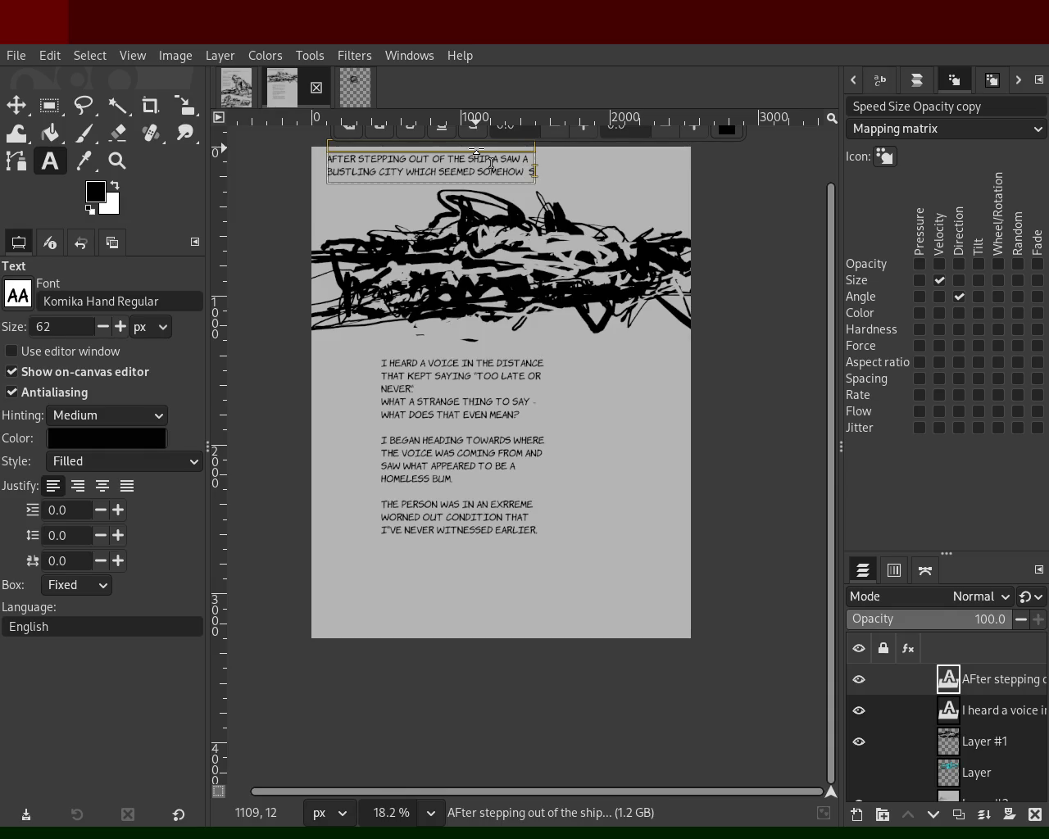
text(looked familiar)
drag(447, 185, 454, 264)
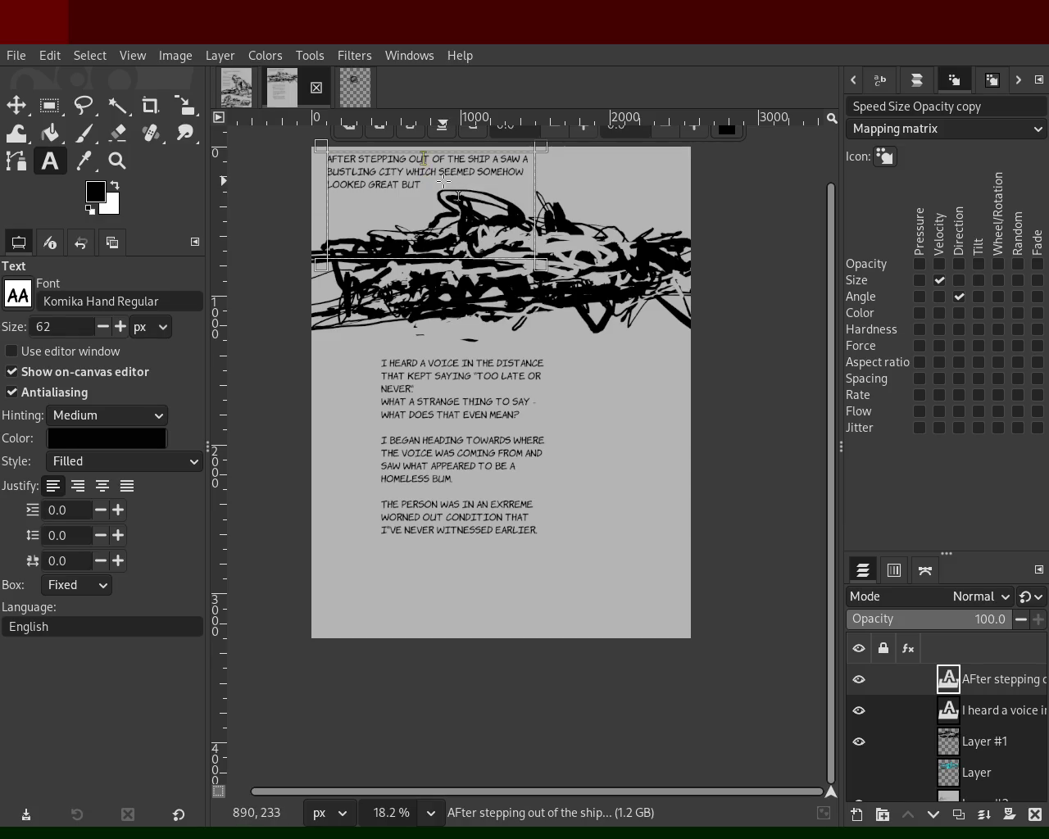
Insert ', THE FIRST THING YOU CONFRONTED' and 'JAWdropping and' after 'SHIP'.
key(Delete)
text(, THE FR)
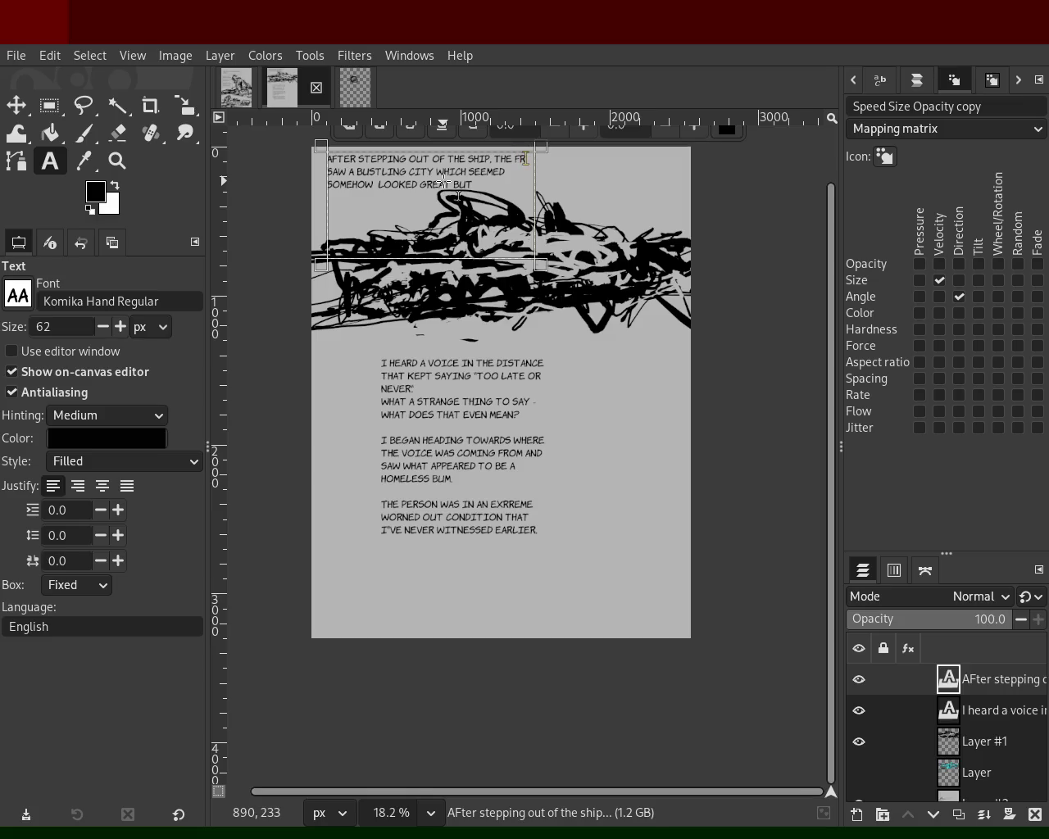
key(BackSpace)
text(IRST THING YOU)
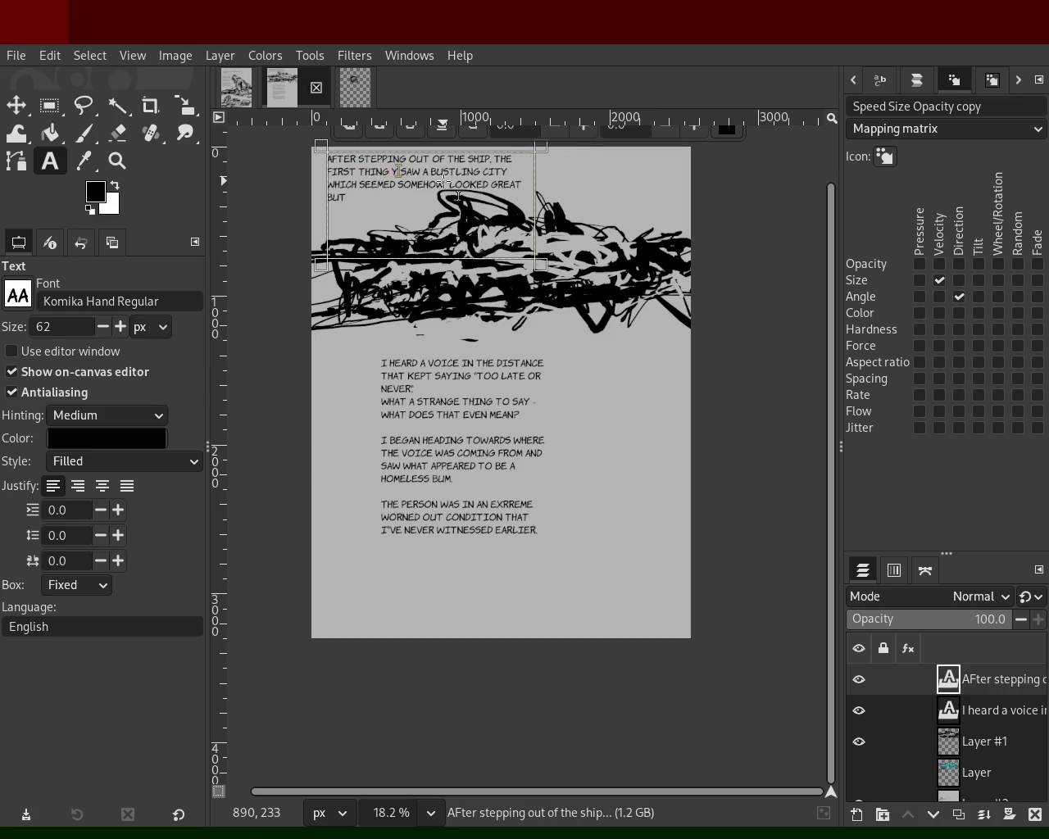
text( CONF)
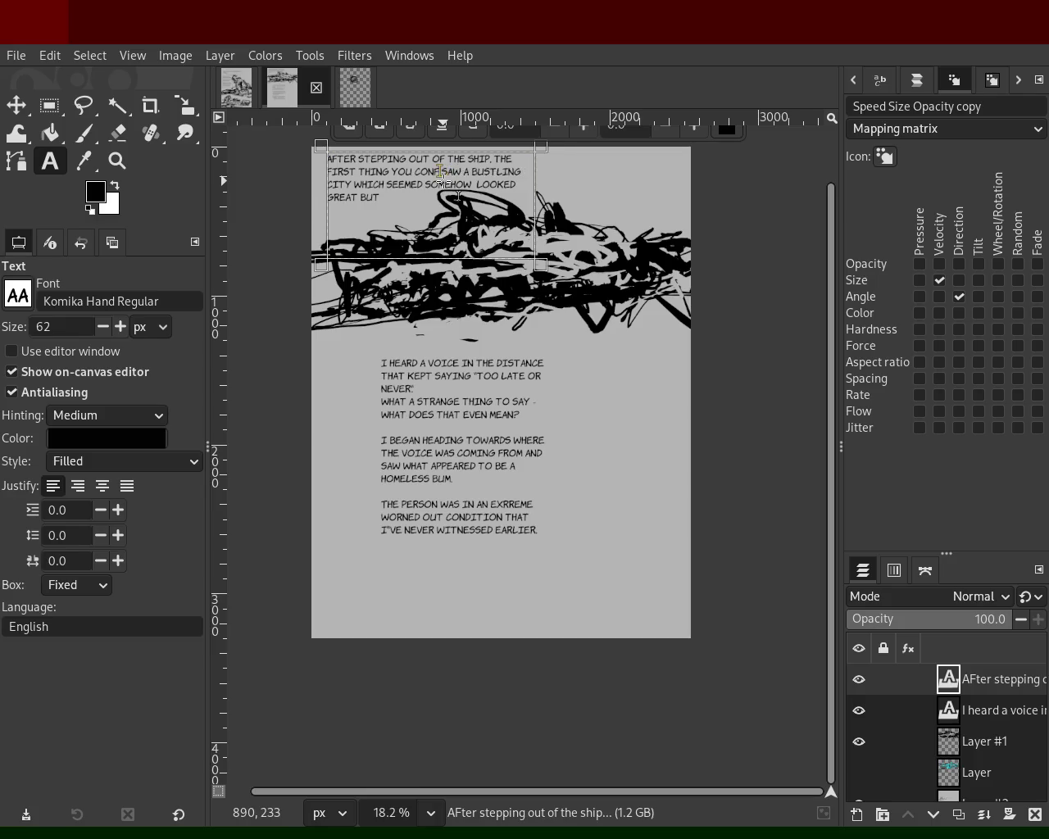
text(RONTED WAS)
key(BackSpace)
key(BackSpace)
key(BackSpace)
key(BackSpace)
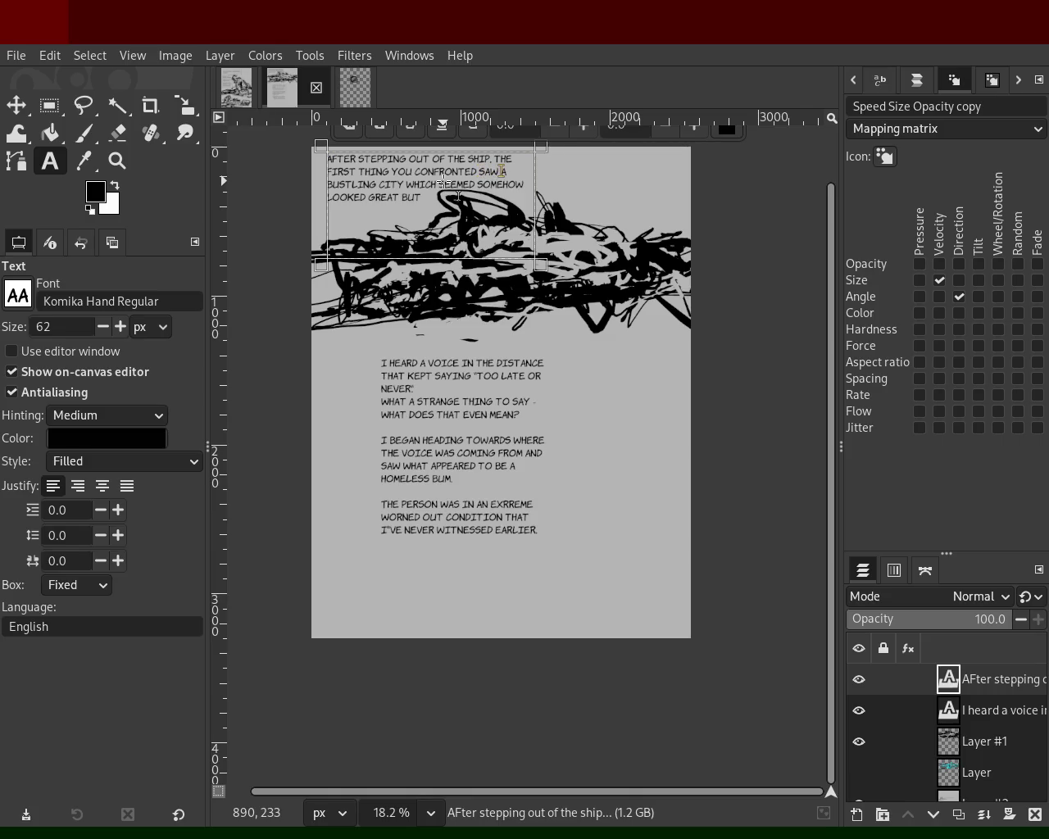
text(JAW)
text(dropping and)
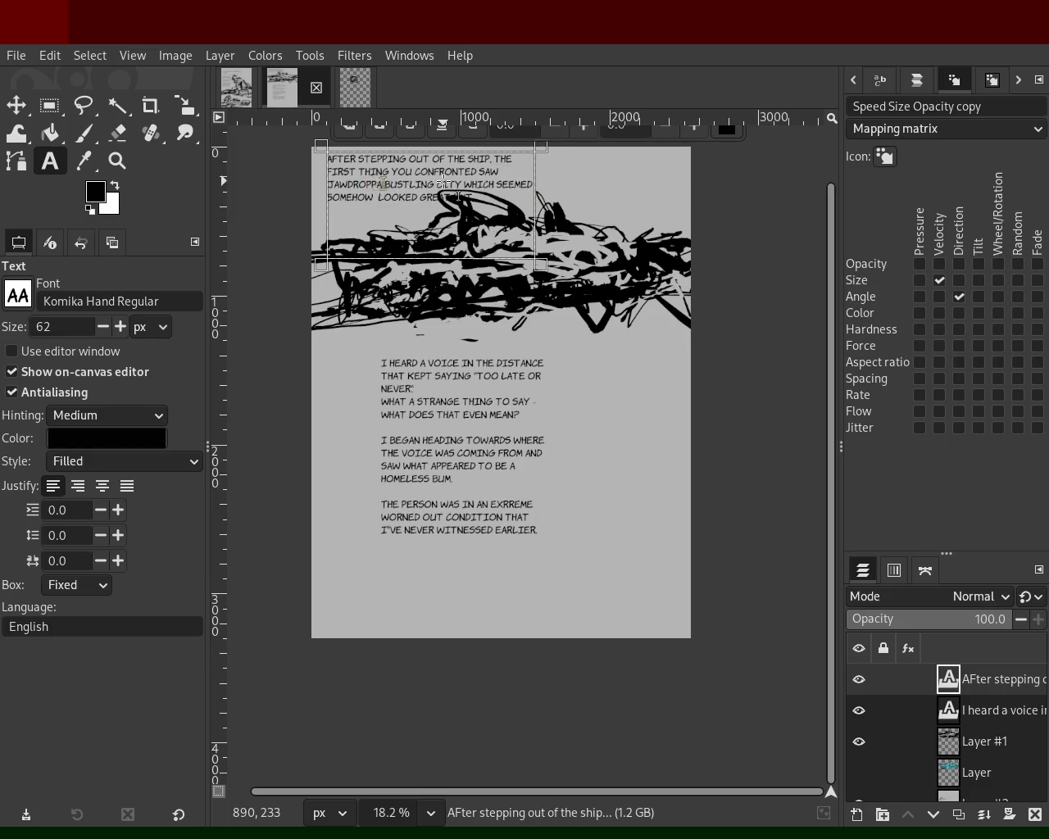
key(Delete)
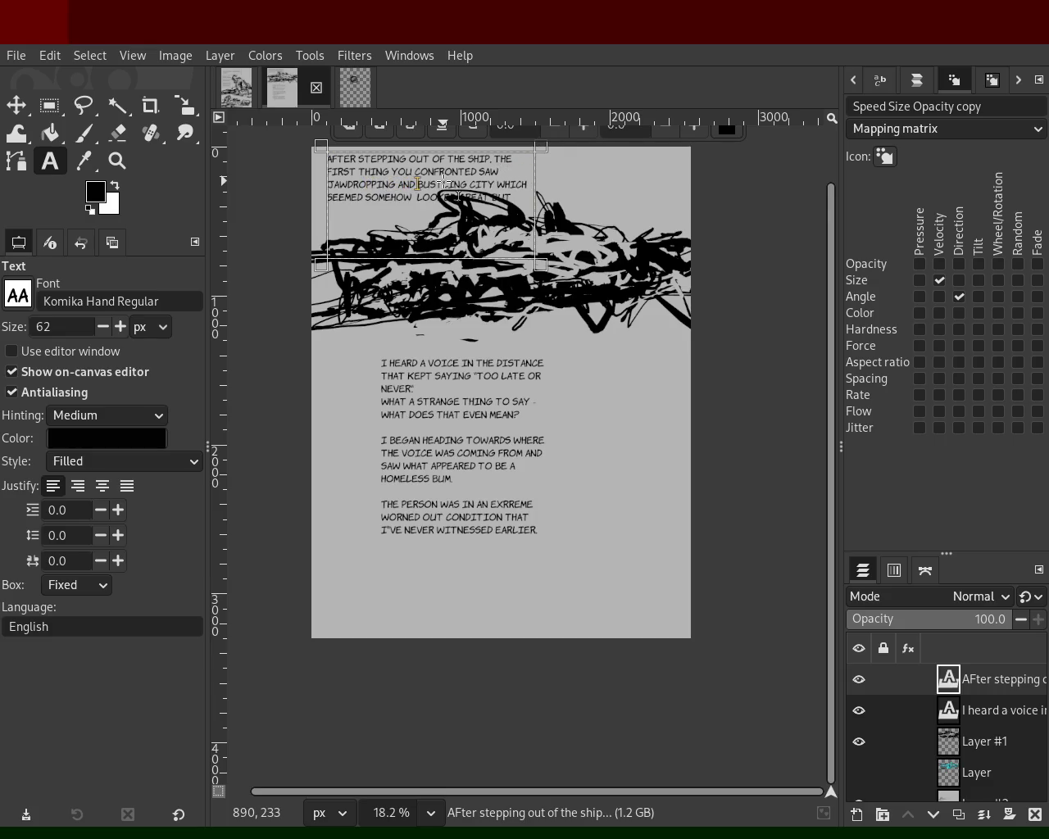
Add '. though which' after 'CITY' and select all the caption text.
click(492, 184)
text(. though)
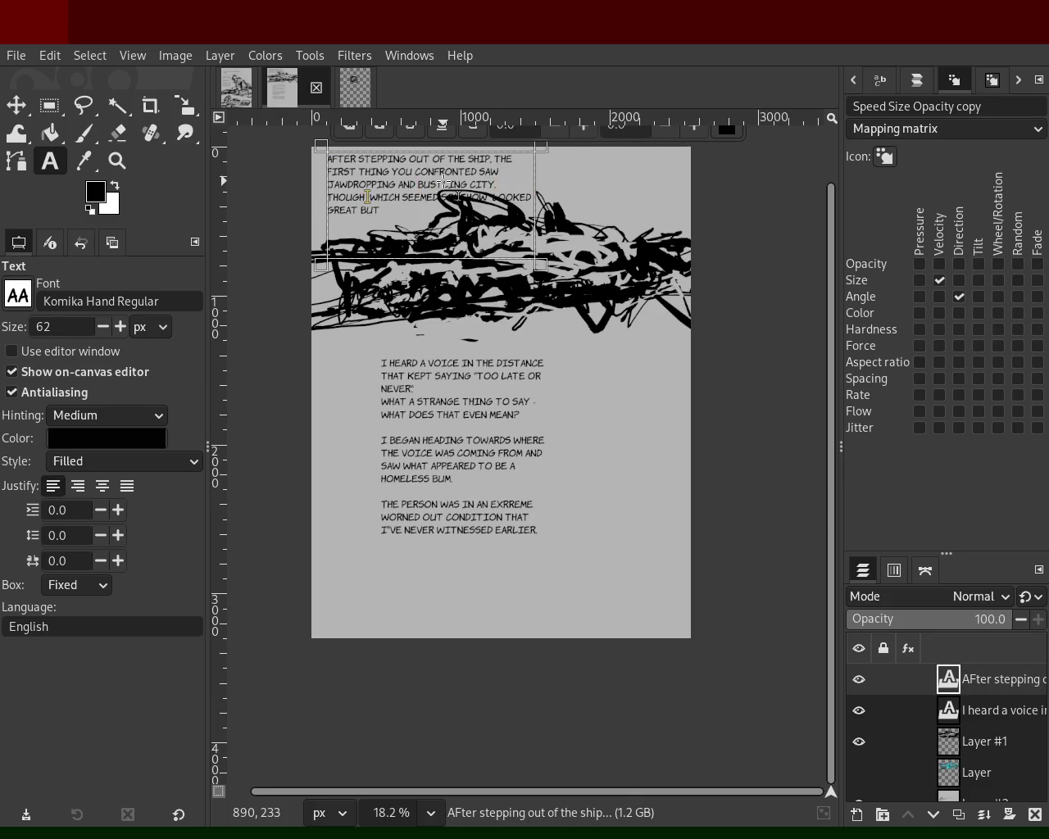
key(Delete)
key(Delete)
key(Delete)
key(Delete)
key(Delete)
key(Delete)
text(which)
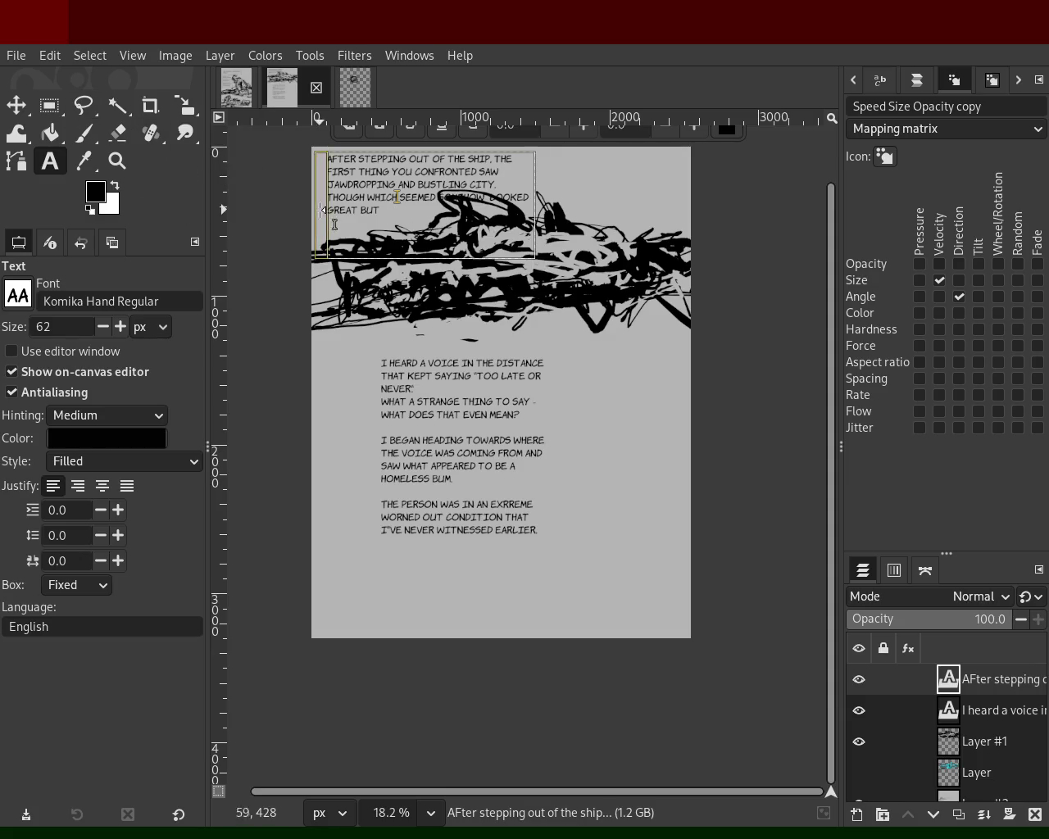
drag(397, 213, 271, 151)
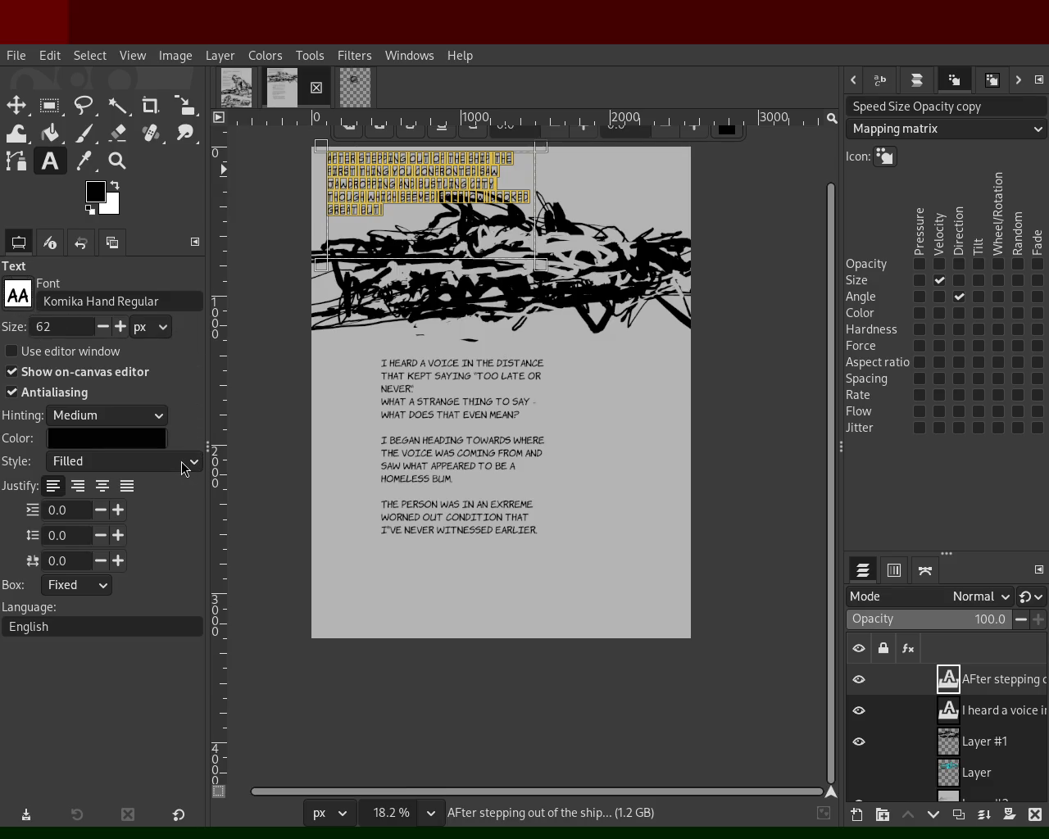
Set the top caption's font to Komika Axis Regular and nudge the caption layer slightly down.
scroll(92, 325, up, 2)
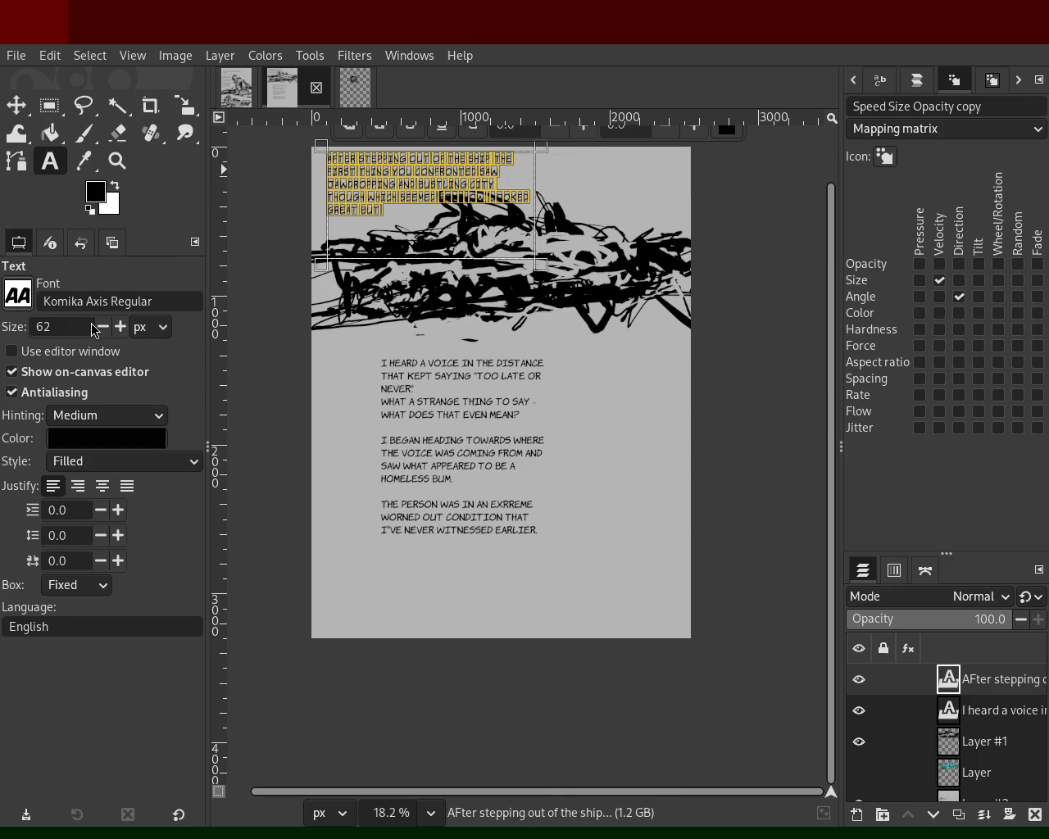
click(264, 270)
click(477, 316)
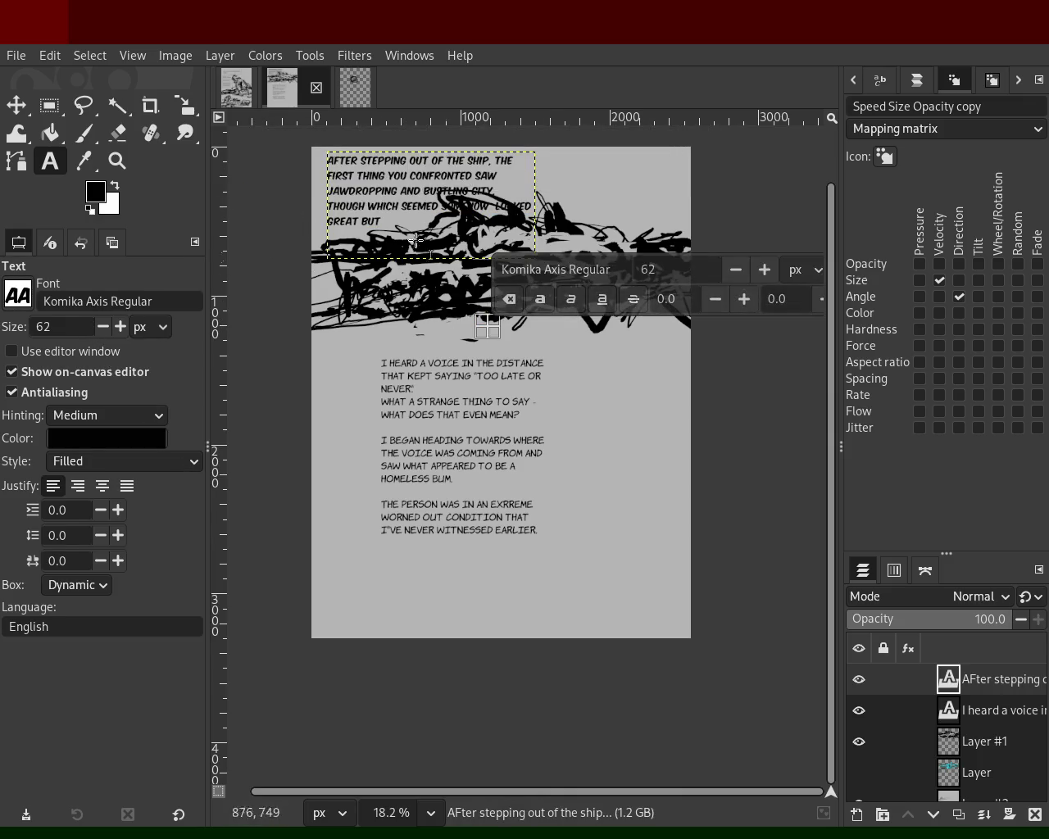
click(15, 104)
drag(393, 200, 393, 203)
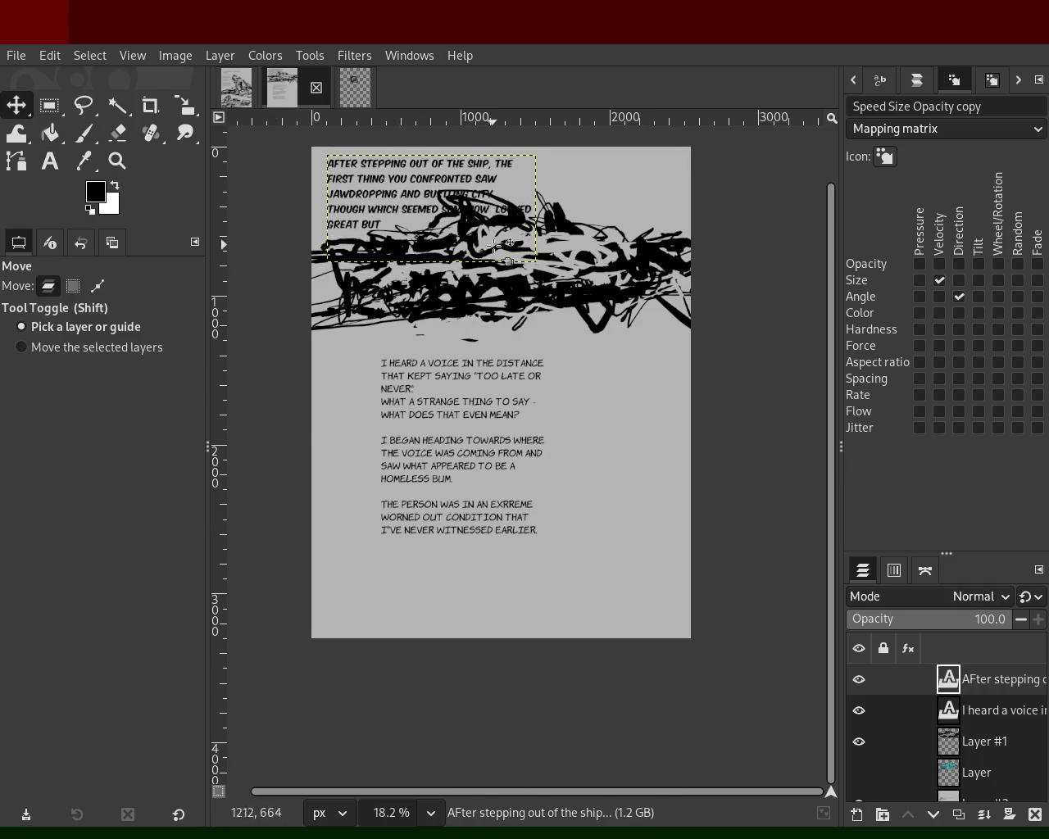
Widen the caption box to nearly the full page width, reflowing the text into three lines.
click(62, 162)
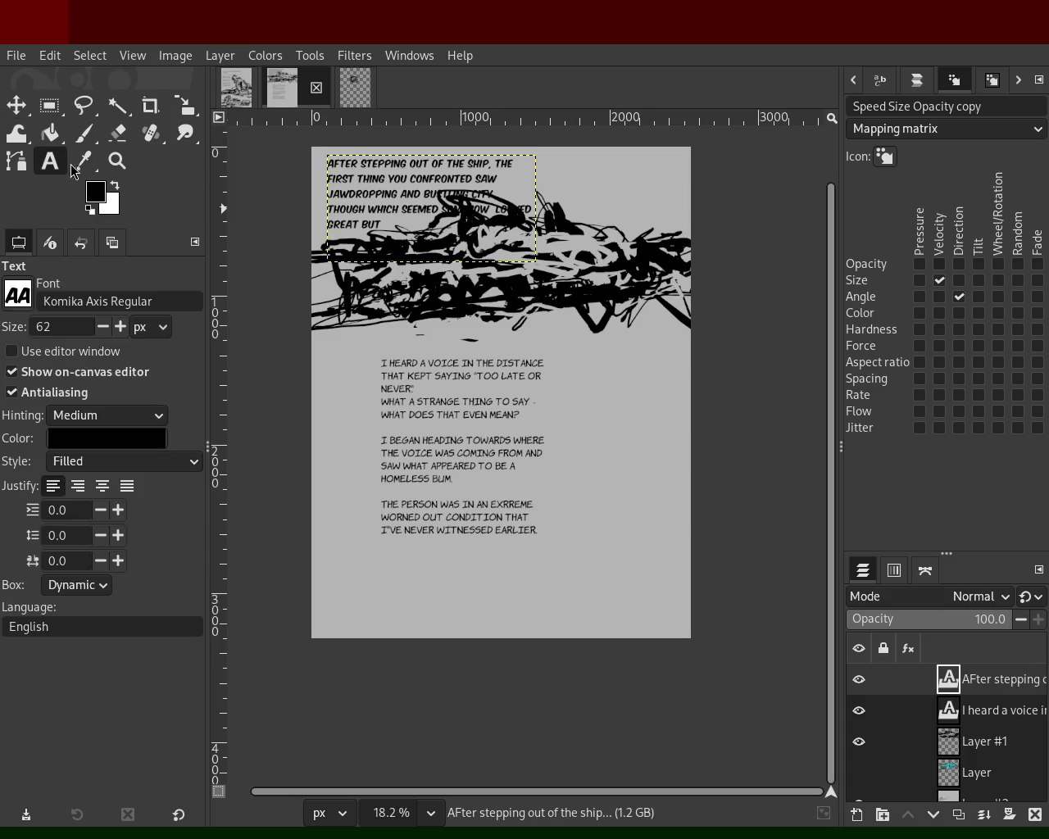
double_click(447, 194)
drag(538, 263, 679, 243)
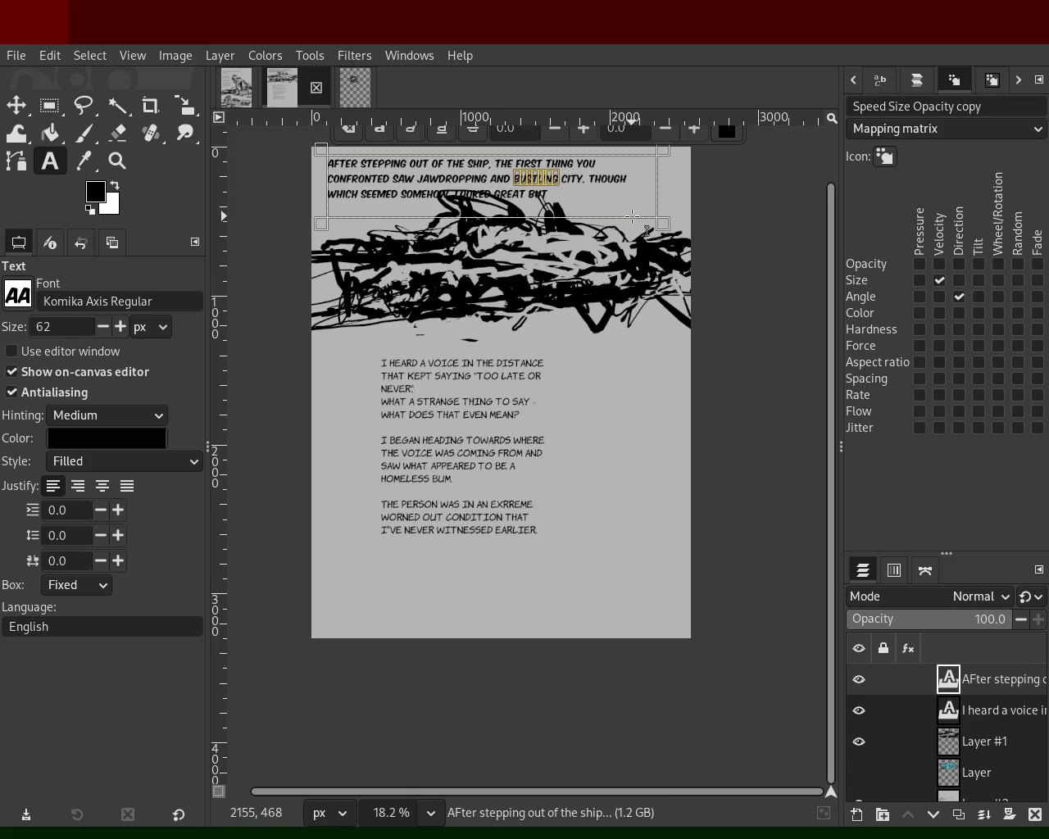
drag(662, 222, 693, 212)
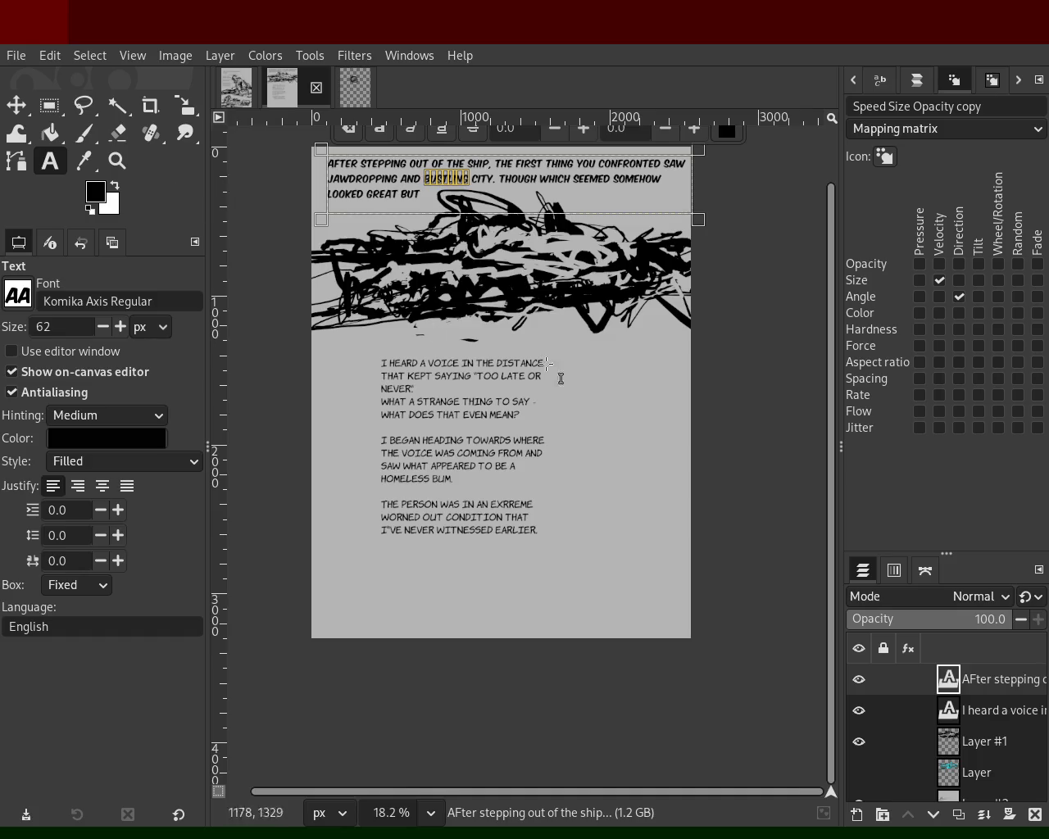
click(749, 377)
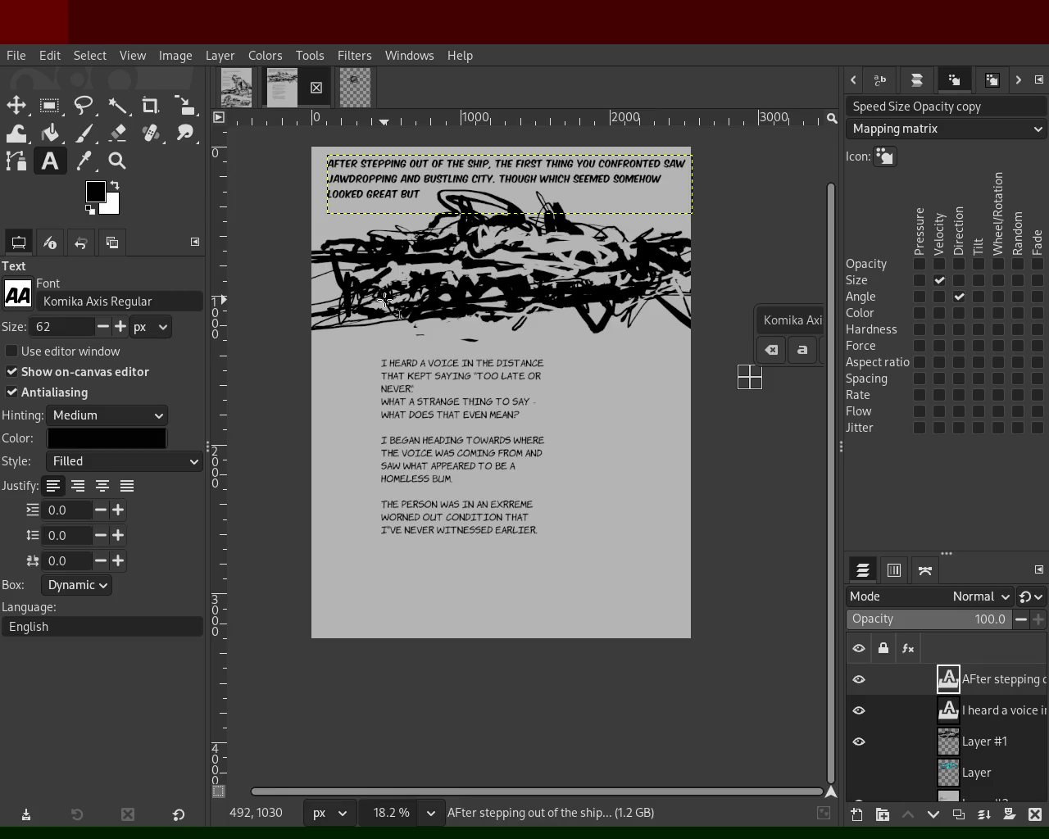
double_click(533, 164)
click(588, 164)
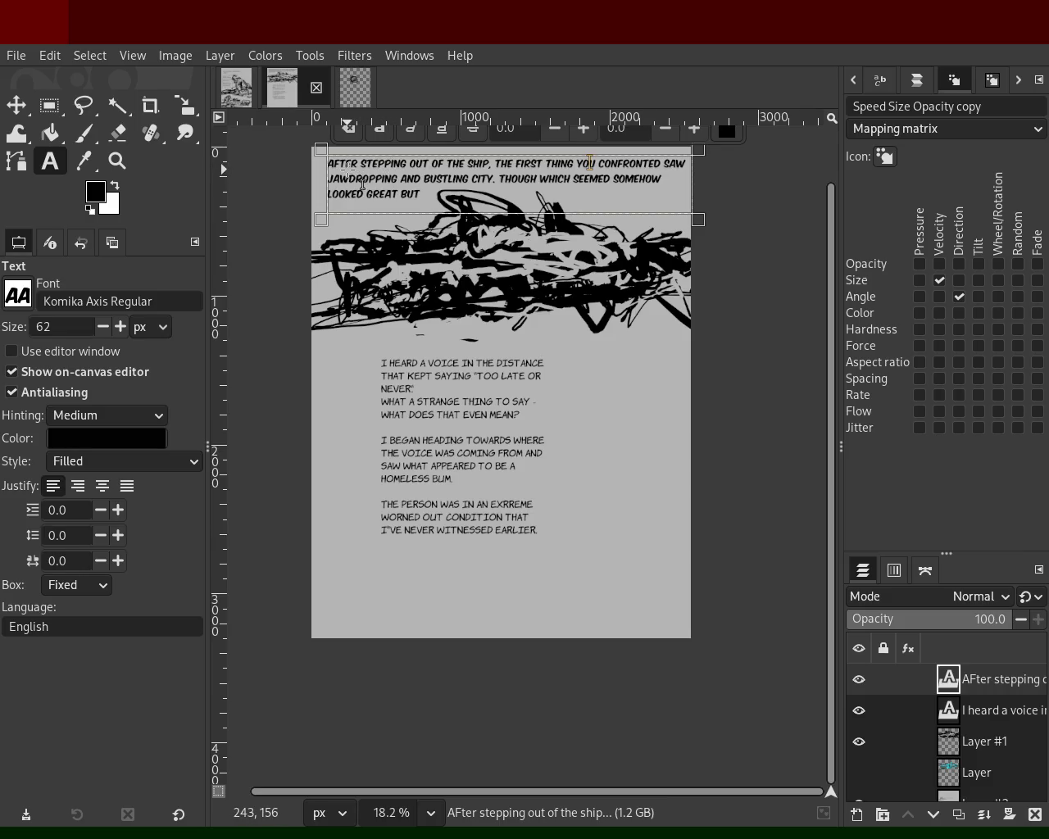
Reword the caption opening to 'By stepping outside the ship, one was confronted' and add 'INSIDE ITS CRUST'.
double_click(341, 164)
key(BackSpace)
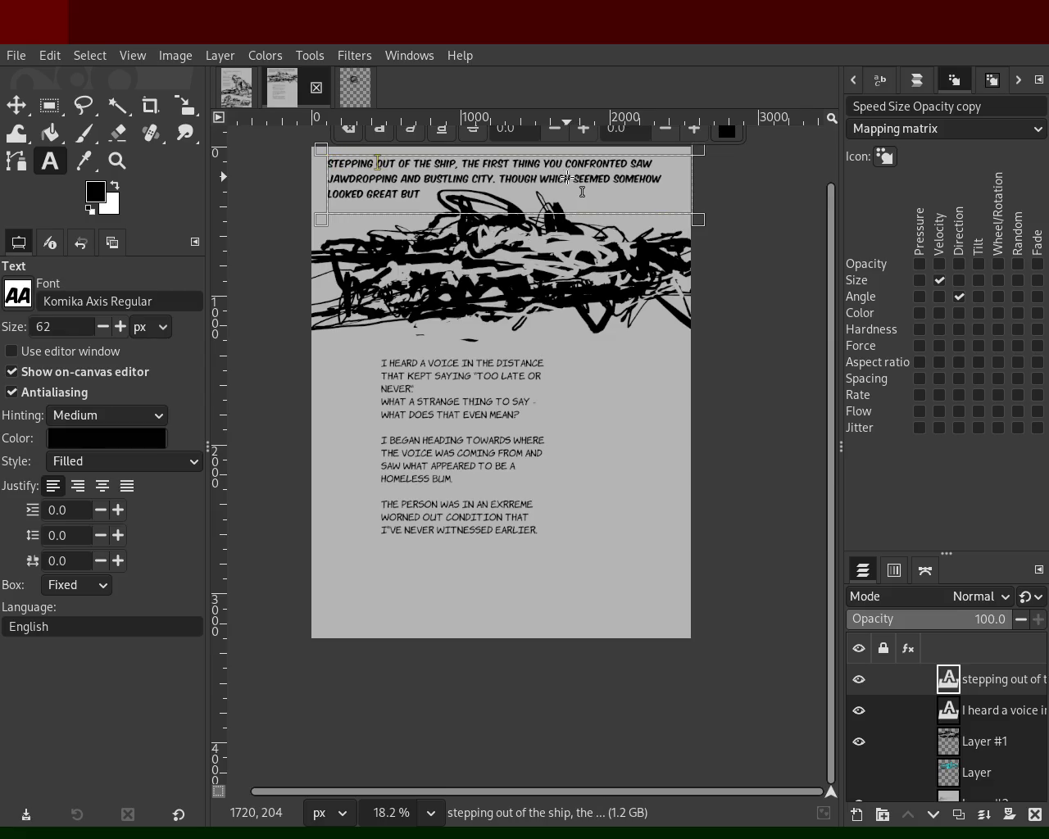
text(By)
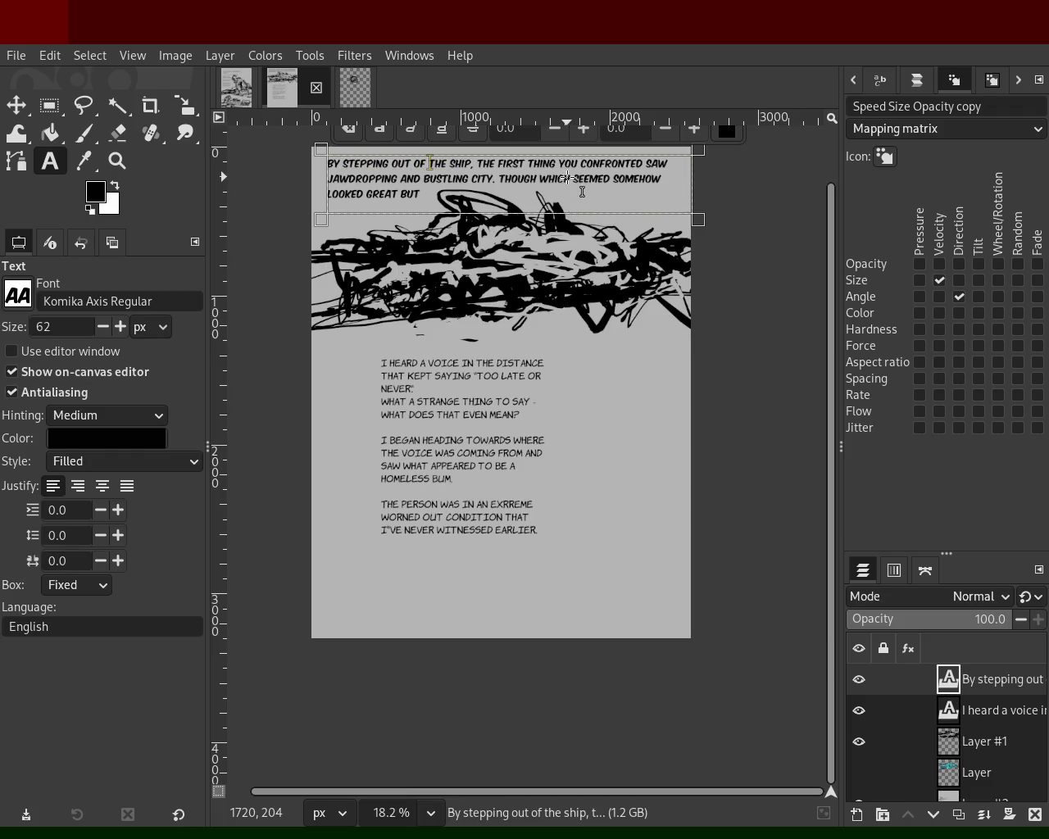
key(BackSpace)
key(BackSpace)
key(BackSpace)
text(side)
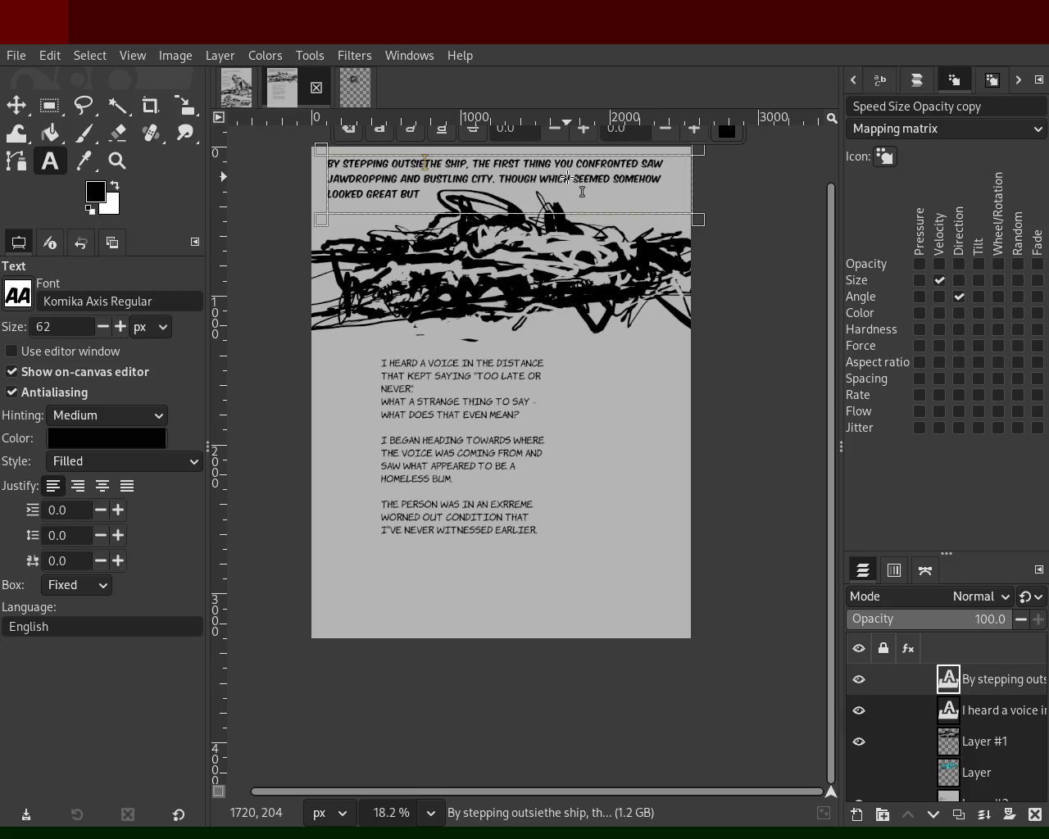
key(Right)
key(Right)
key(Right)
key(Right)
key(Delete)
key(Delete)
key(Delete)
key(Delete)
key(Delete)
key(Delete)
key(Delete)
key(Delete)
key(Delete)
key(Delete)
text(ONE WAS)
key(Delete)
key(Delete)
key(Delete)
key(Delete)
key(Delete)
key(Delete)
key(Delete)
key(Delete)
key(Delete)
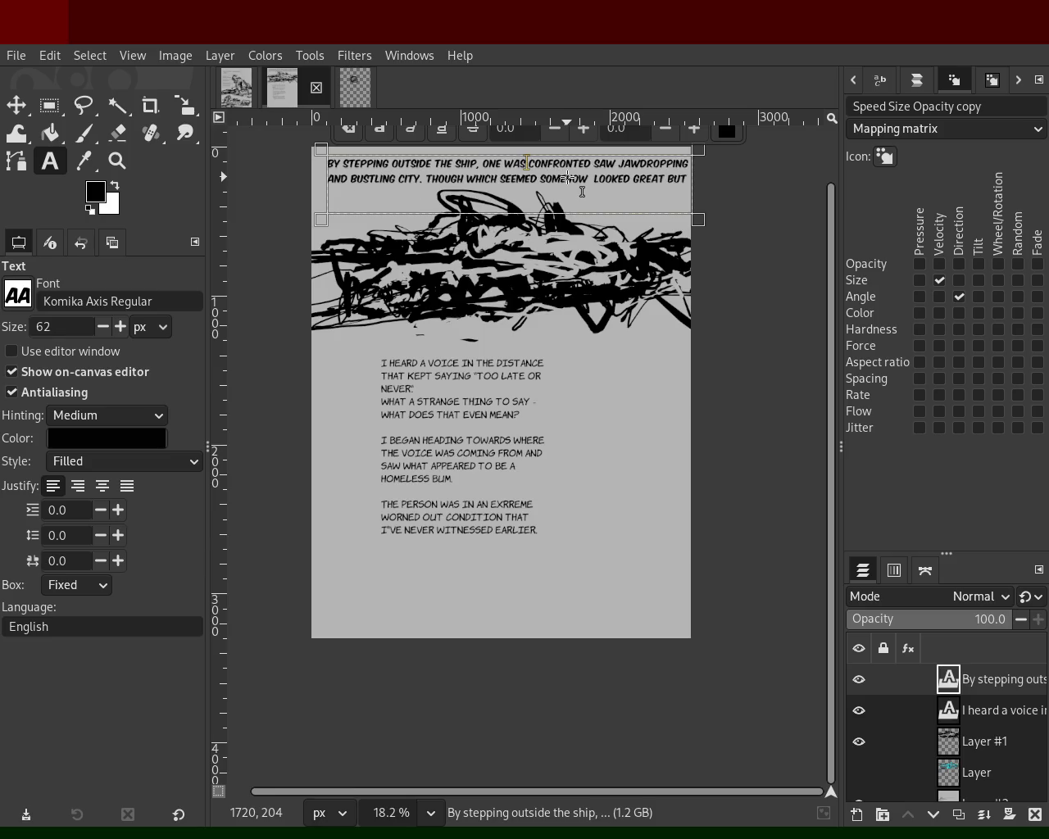
key(Right)
key(Right)
key(Right)
key(Right)
key(Right)
key(Right)
key(Right)
key(Right)
key(Right)
key(Right)
key(Right)
key(Right)
text(INSIDE ITS CRUST)
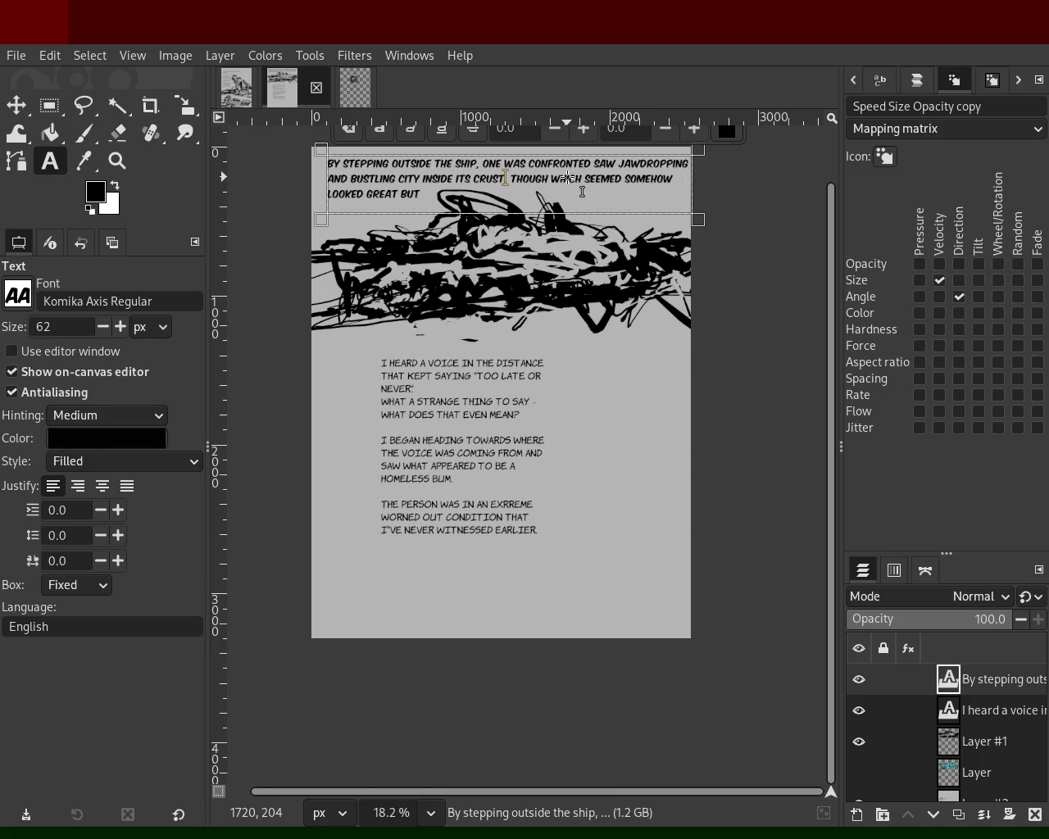
Add a clause saying artificial gravity had been placed inside the crust.
text(WHERE AR )
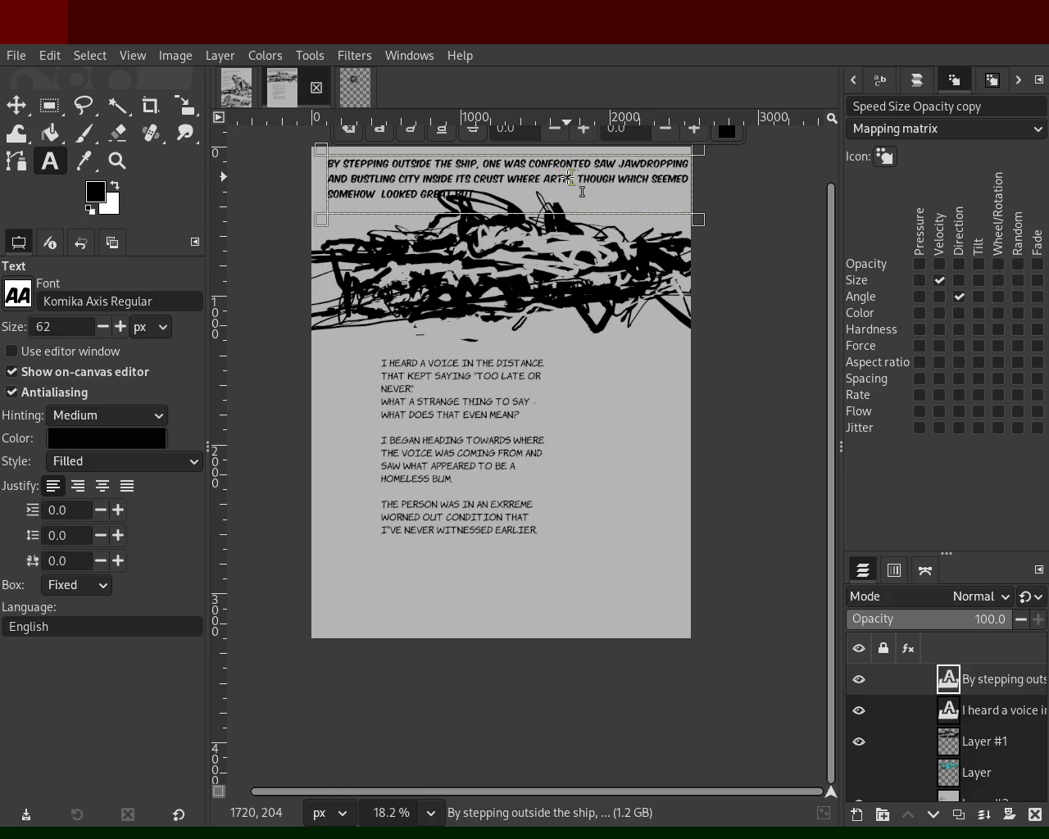
text(tifial gravity )
text(had been built,)
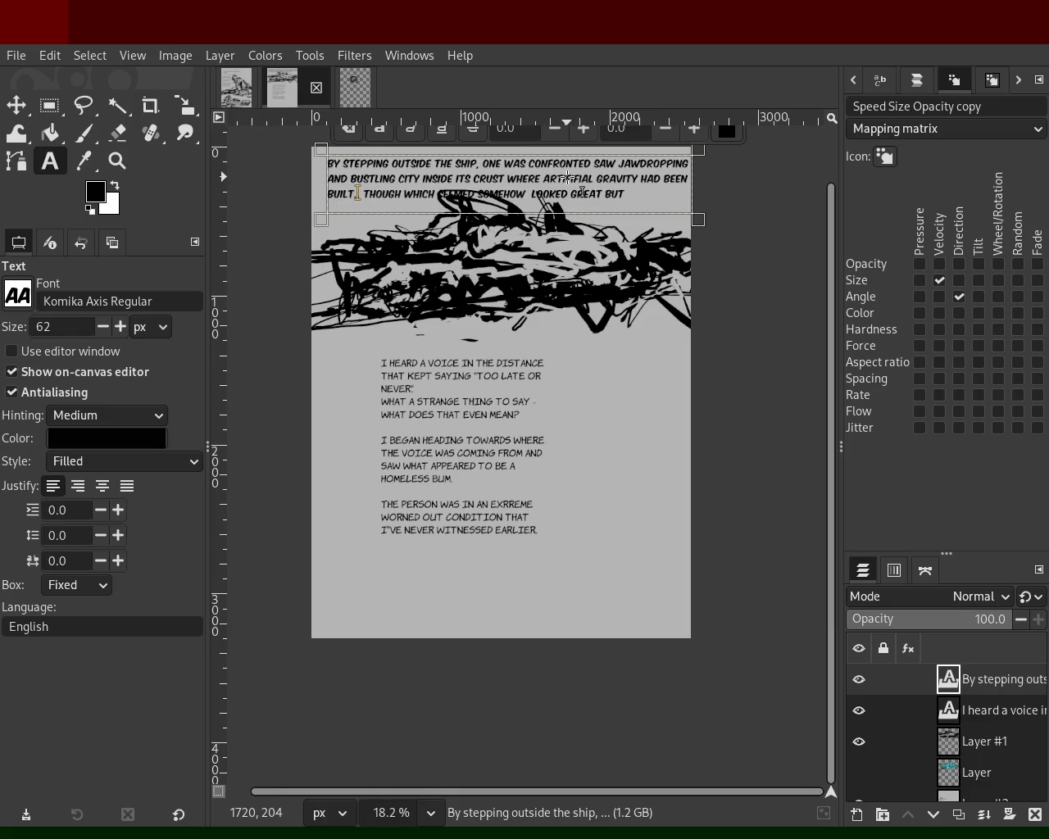
key(BackSpace)
key(BackSpace)
key(BackSpace)
key(BackSpace)
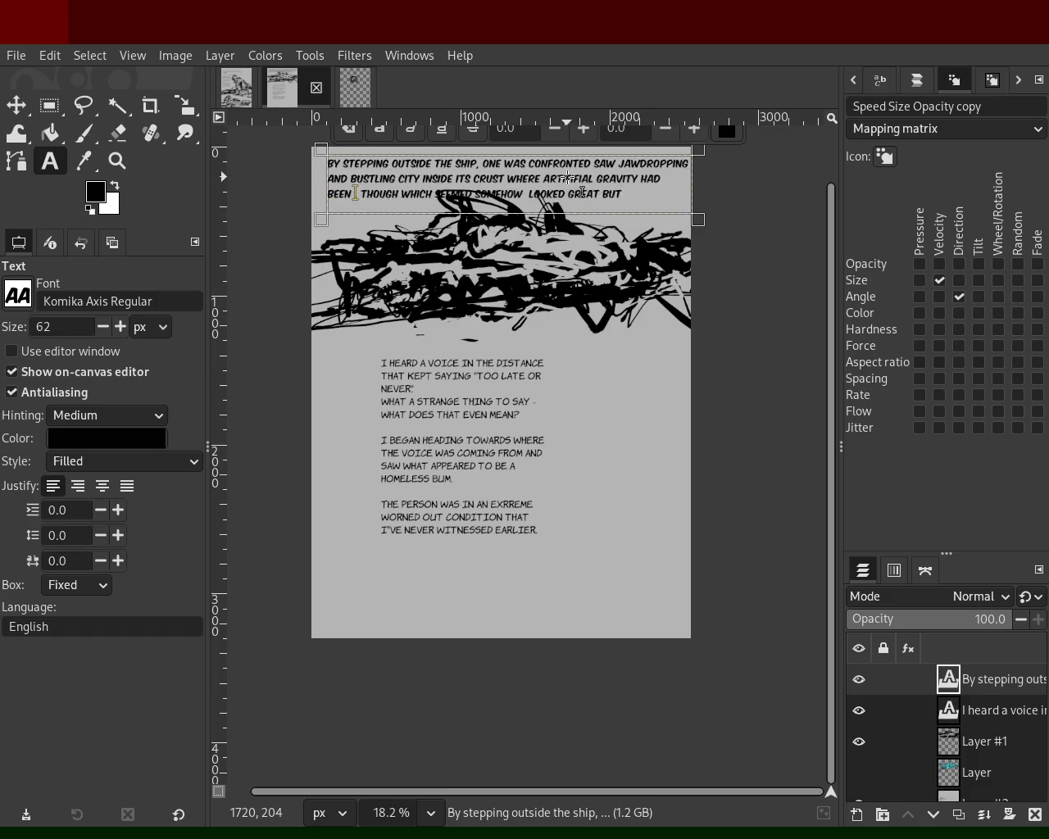
text(.)
text(ILT)
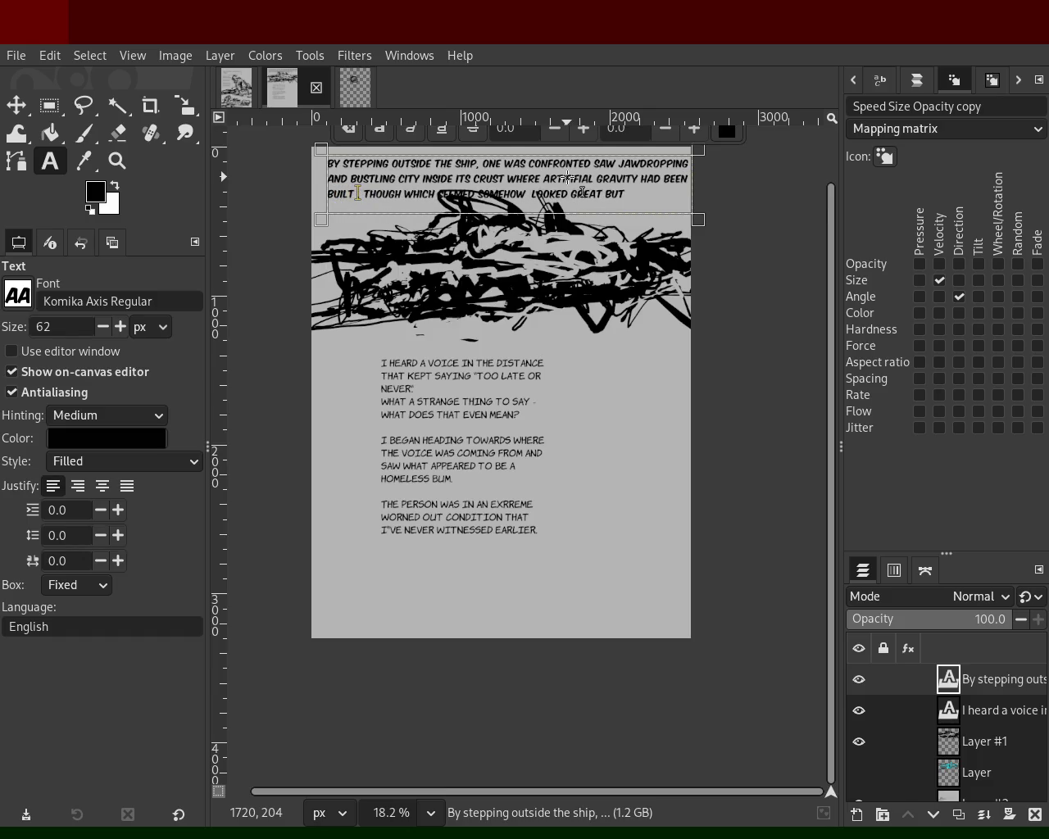
text( AND COVERED,)
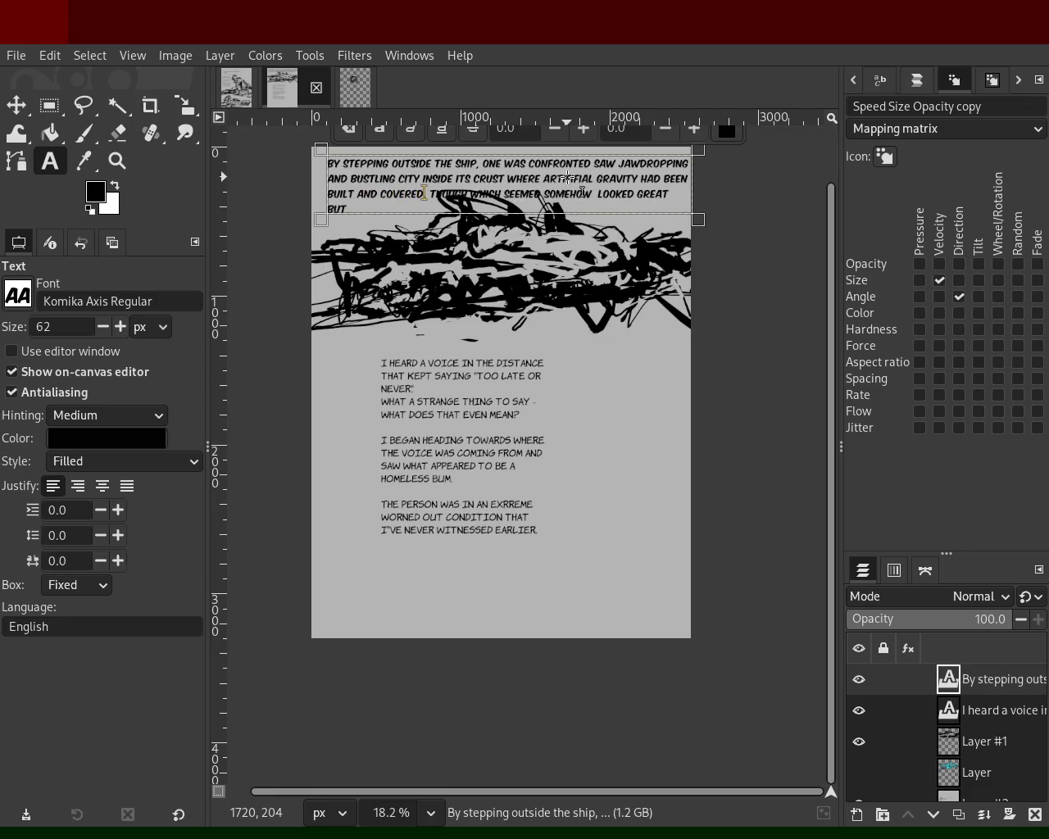
key(BackSpace)
key(BackSpace)
key(BackSpace)
key(BackSpace)
key(BackSpace)
key(BackSpace)
key(BackSpace)
key(BackSpace)
key(BackSpace)
key(BackSpace)
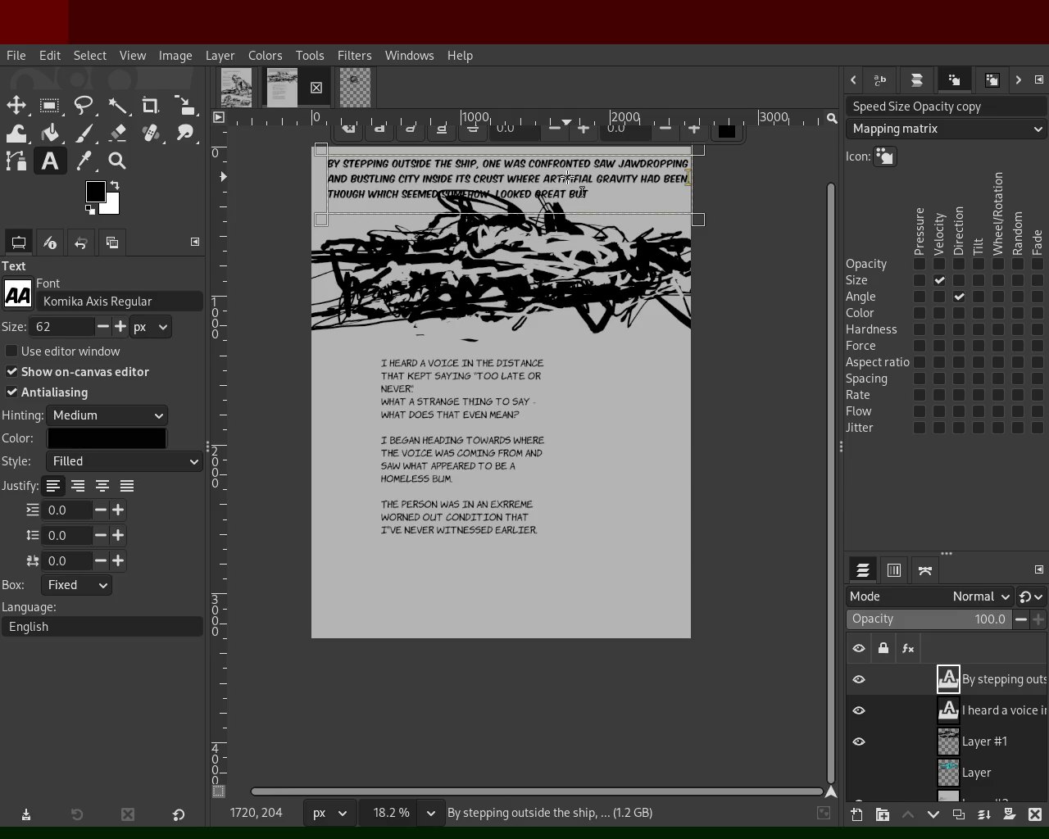
text(PLACE.)
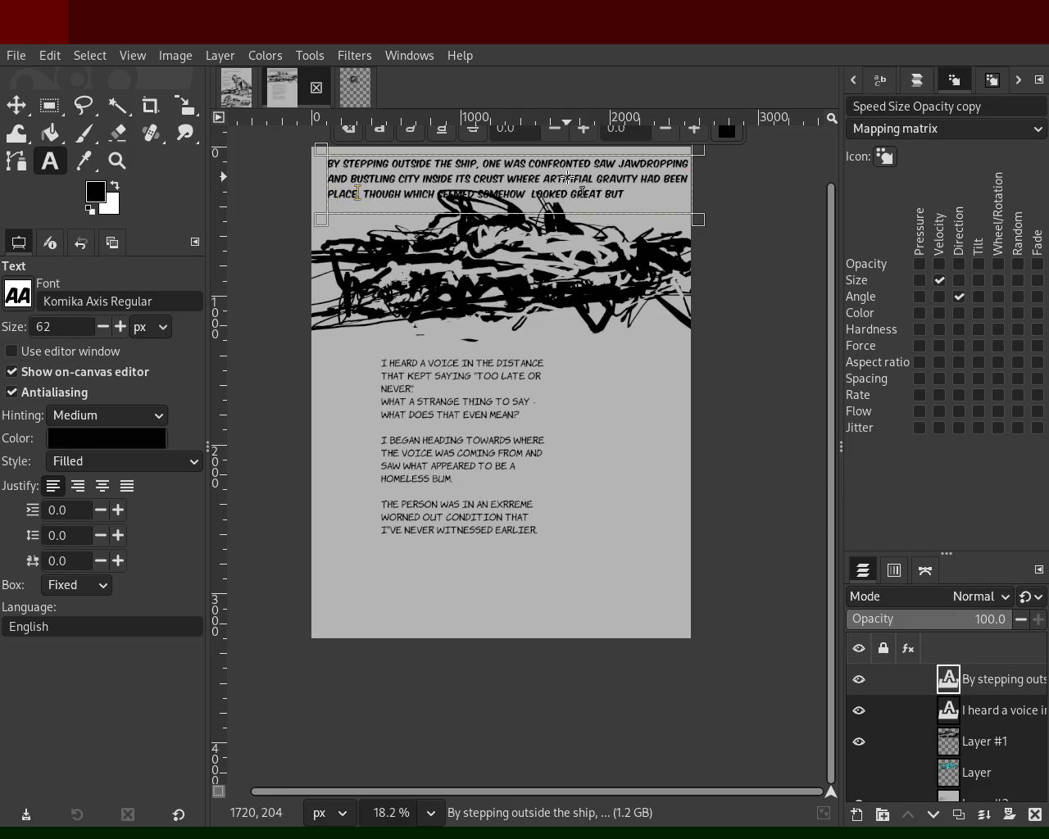
key(BackSpace)
key(BackSpace)
key(BackSpace)
key(BackSpace)
key(BackSpace)
key(BackSpace)
key(BackSpace)
key(BackSpace)
key(BackSpace)
key(Left)
key(Left)
key(Left)
key(Left)
key(Left)
key(Left)
key(BackSpace)
key(BackSpace)
key(BackSpace)
key(BackSpace)
key(BackSpace)
key(BackSpace)
Replace 'WHERE' with 'WITH PULLING', drop 'had been place', and append '. A LAYER OF HIGHLY DENSE MATERIAL'.
text(WITH PULLING)
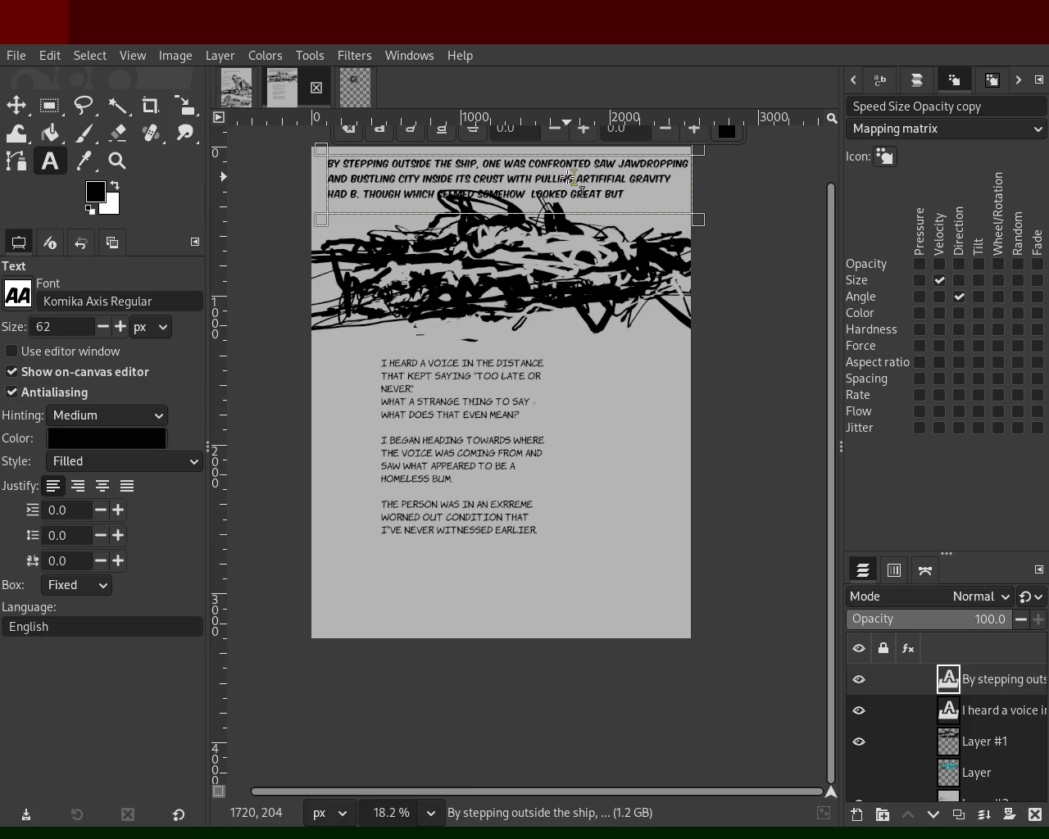
key(Right)
key(Right)
key(Right)
key(Right)
key(Right)
key(Right)
key(Right)
key(Right)
key(Right)
key(Left)
key(Left)
key(Left)
key(Left)
key(BackSpace)
key(BackSpace)
key(BackSpace)
text(.)
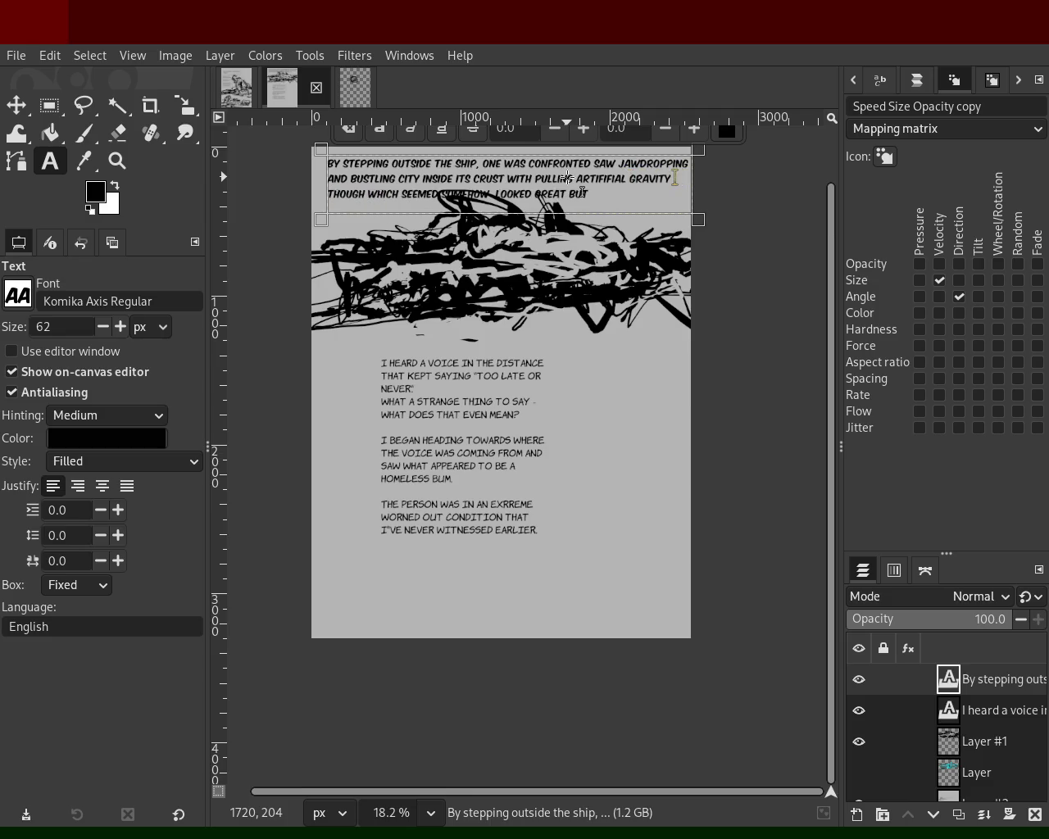
text( A LAYER OF HIGHLY)
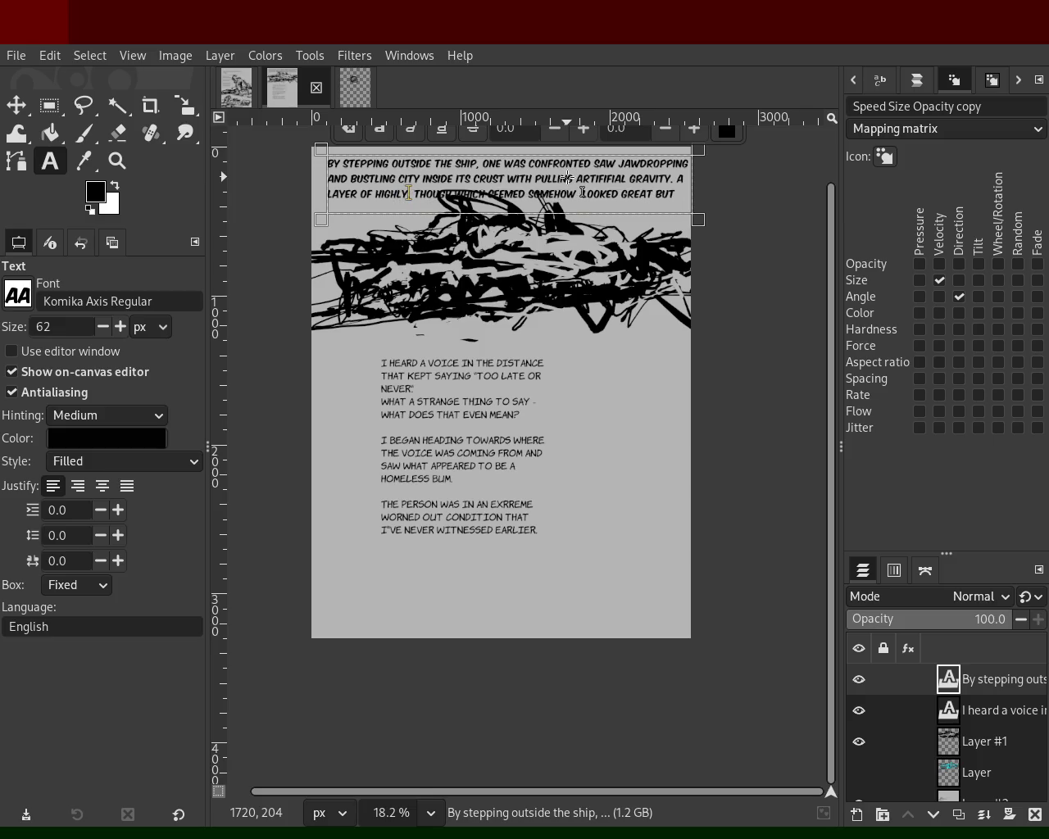
text( D)
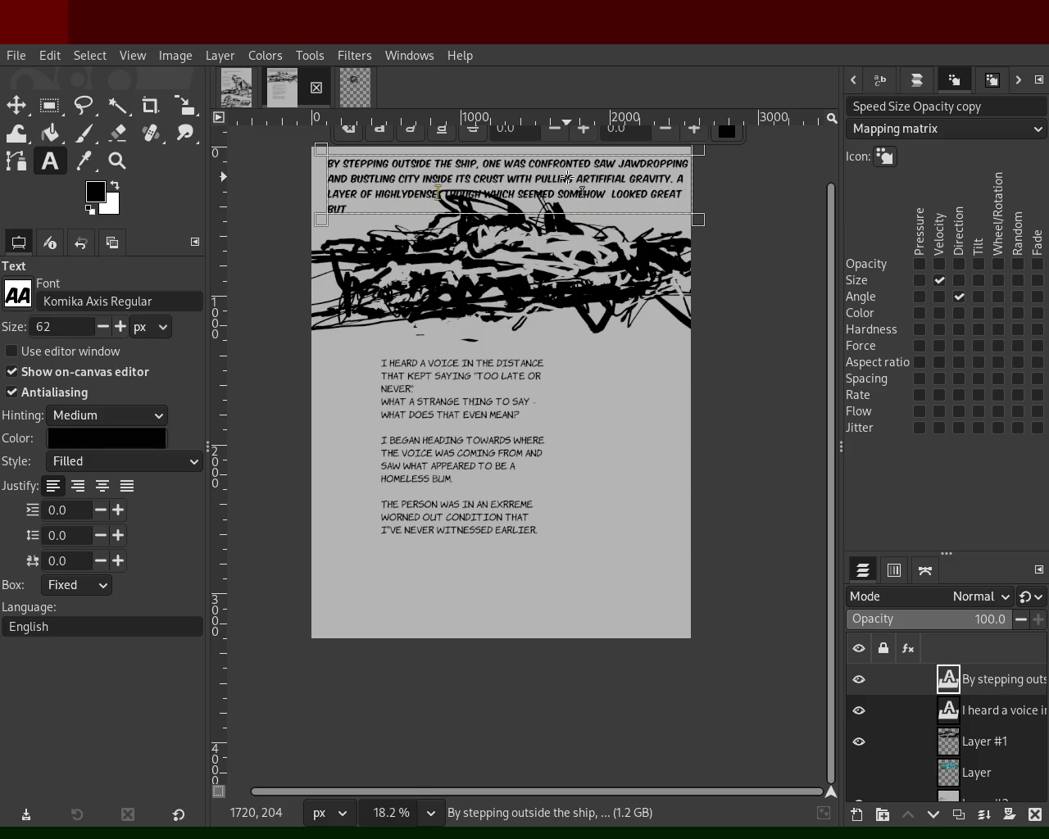
text(ENSE MATERIAL)
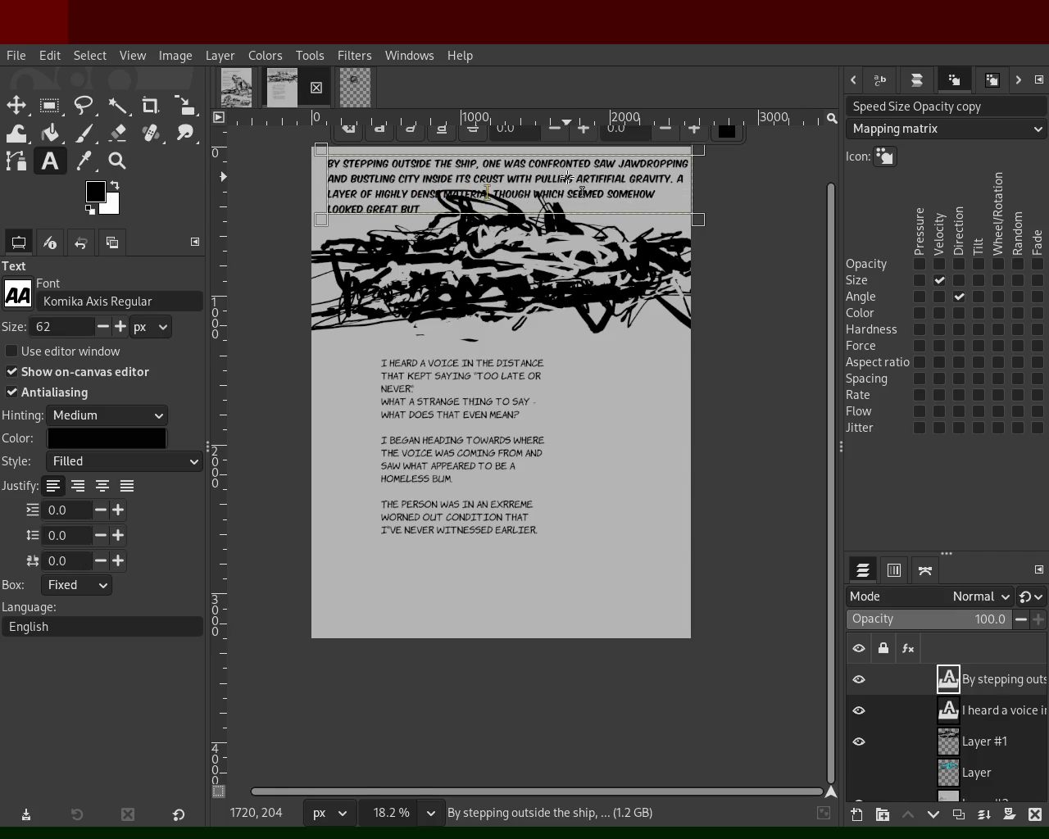
click(961, 744)
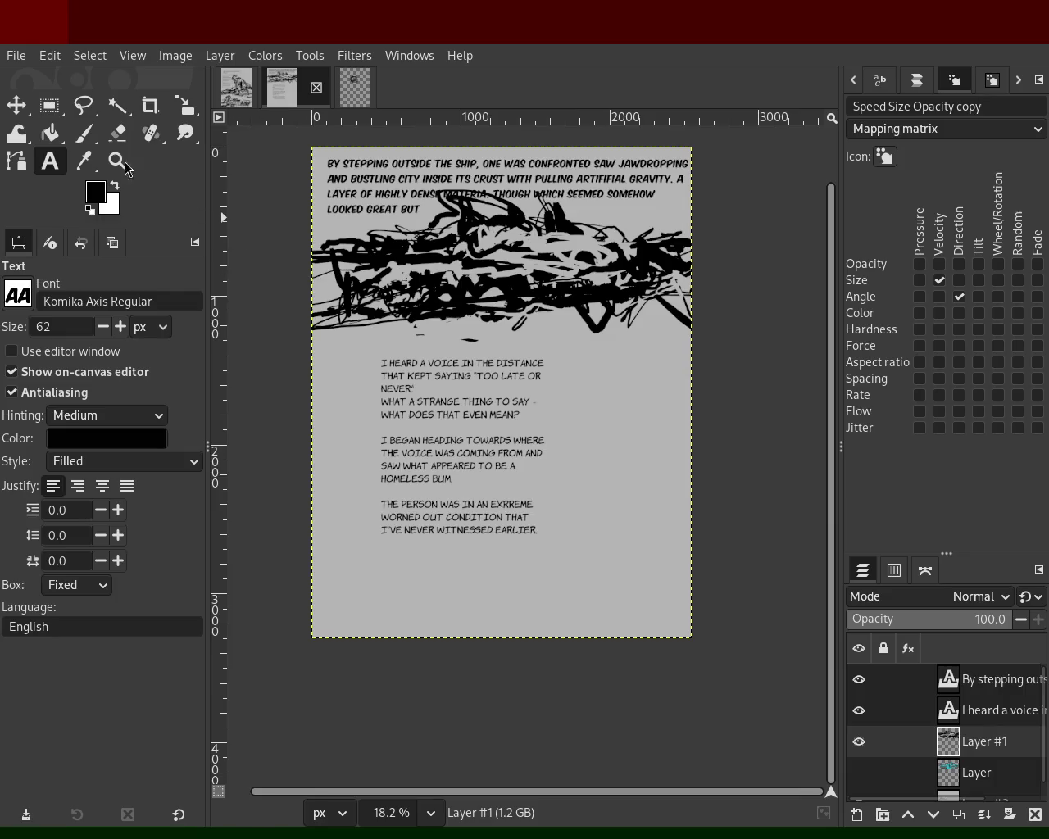
Cut the scribble band under the caption onto its own new layer and move it lower.
click(45, 105)
drag(277, 349, 755, 185)
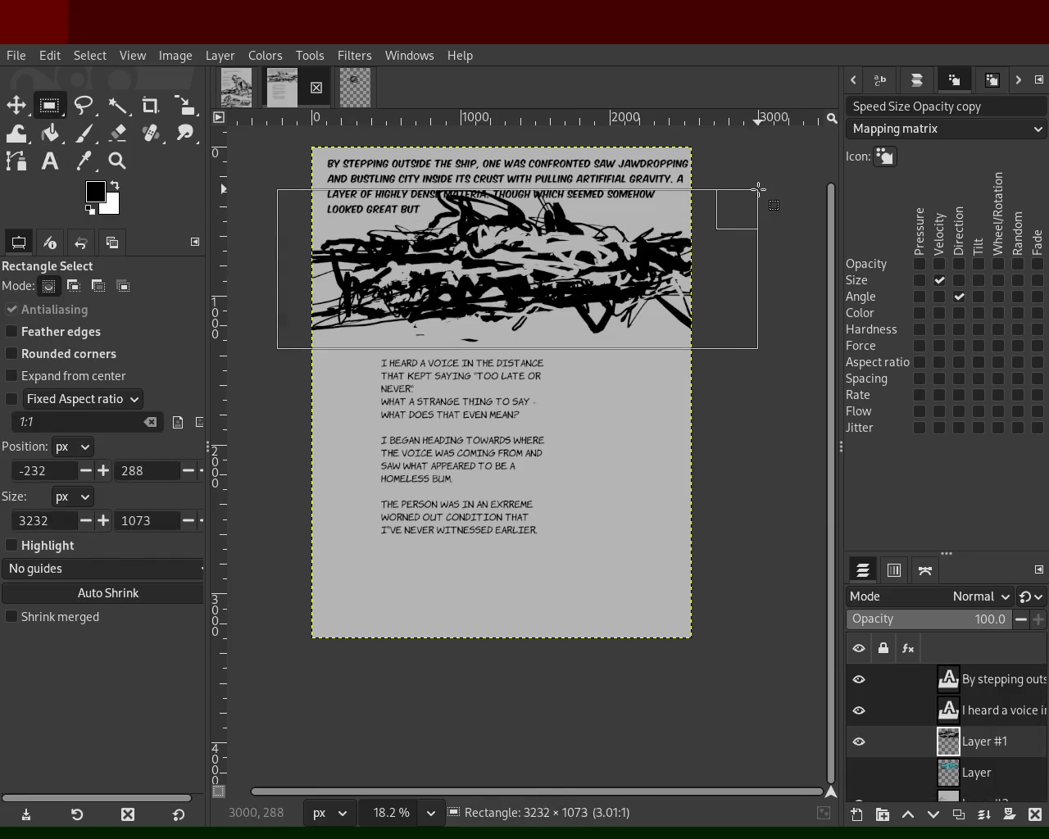
key(ctrl+x)
key(ctrl+v)
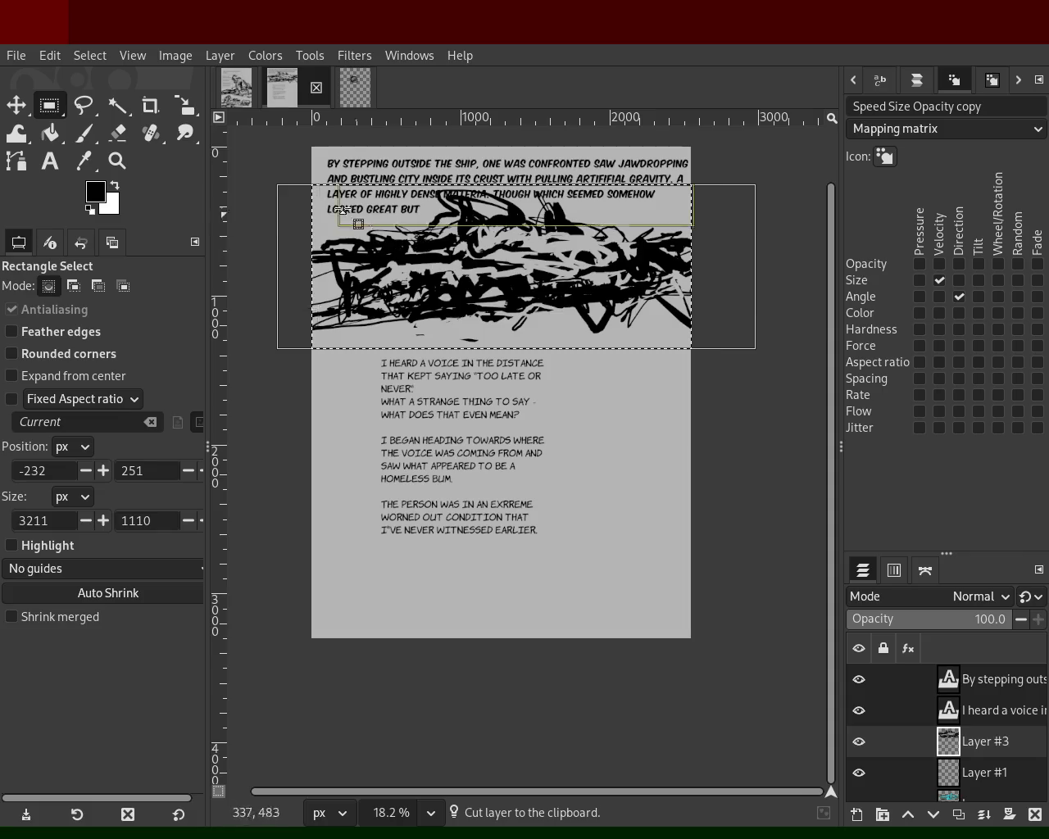
key(m)
mouse_move(481, 245)
mouse_down()
mouse_move(469, 332)
mouse_move(469, 320)
mouse_up()
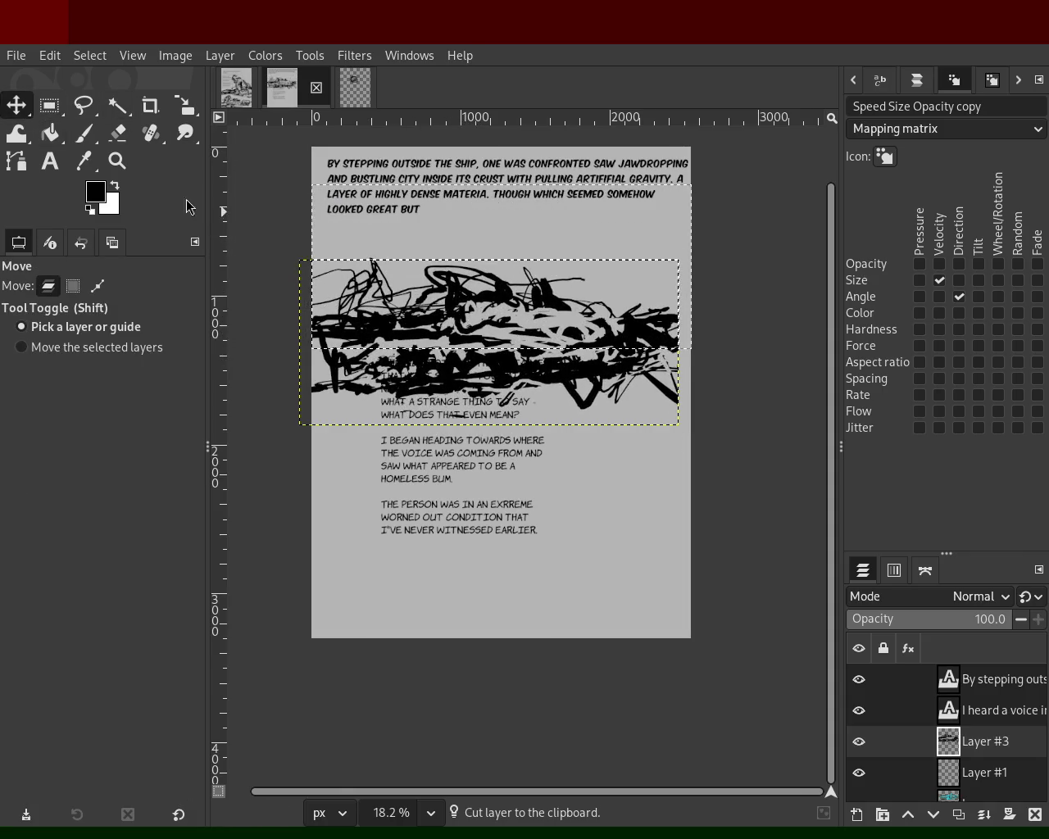
Move the 'I heard a voice' text block down and left beneath the scribbles.
click(961, 716)
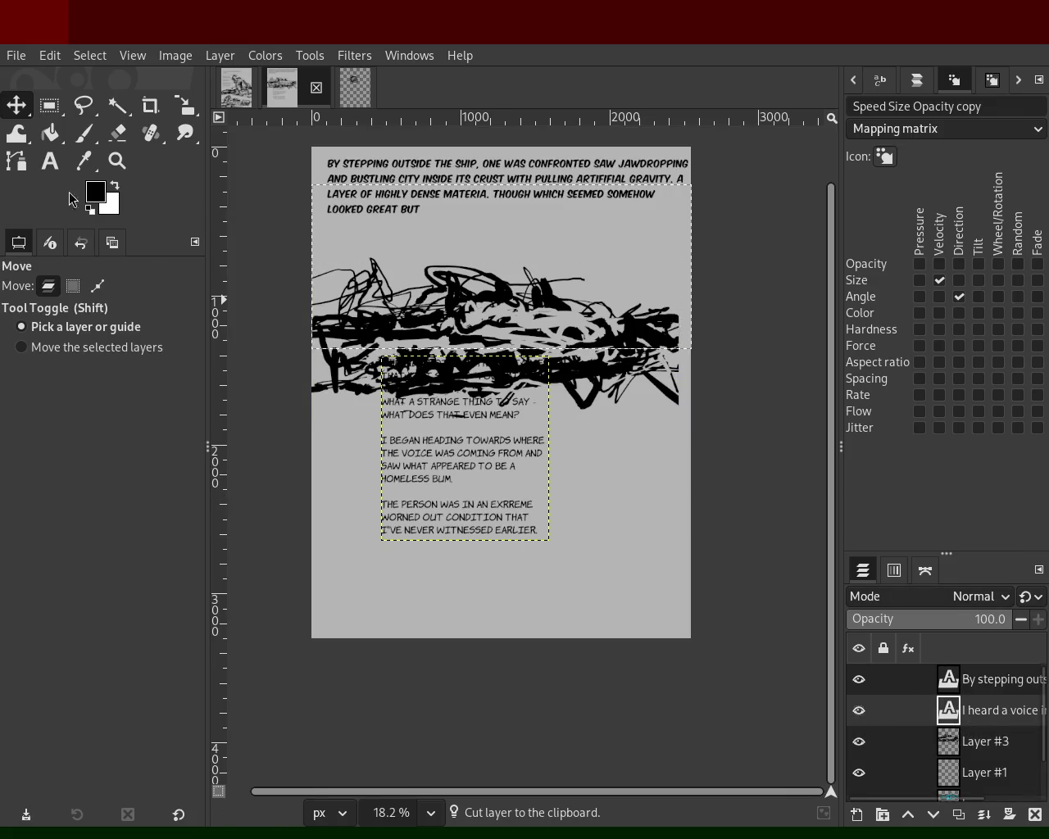
drag(470, 440, 448, 520)
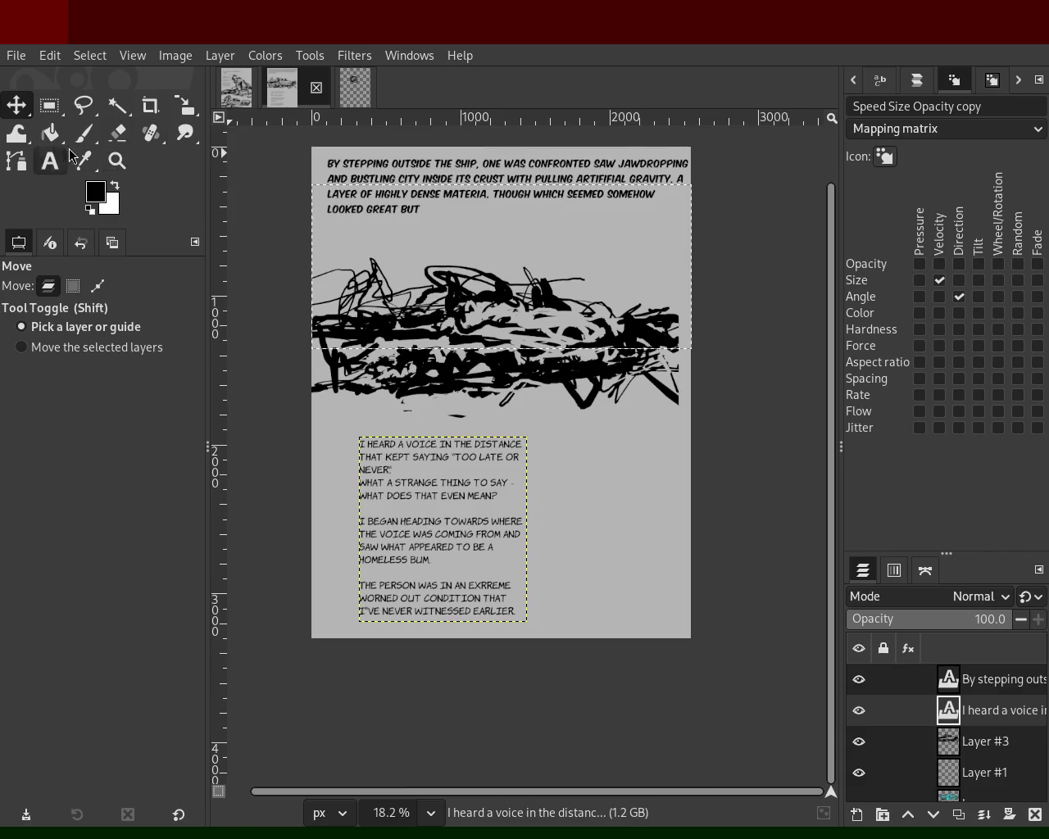
click(53, 155)
Change the caption to mention the SPACESHIP and replace 'SAW JAWDROPPING' with BUSTLING.
click(435, 177)
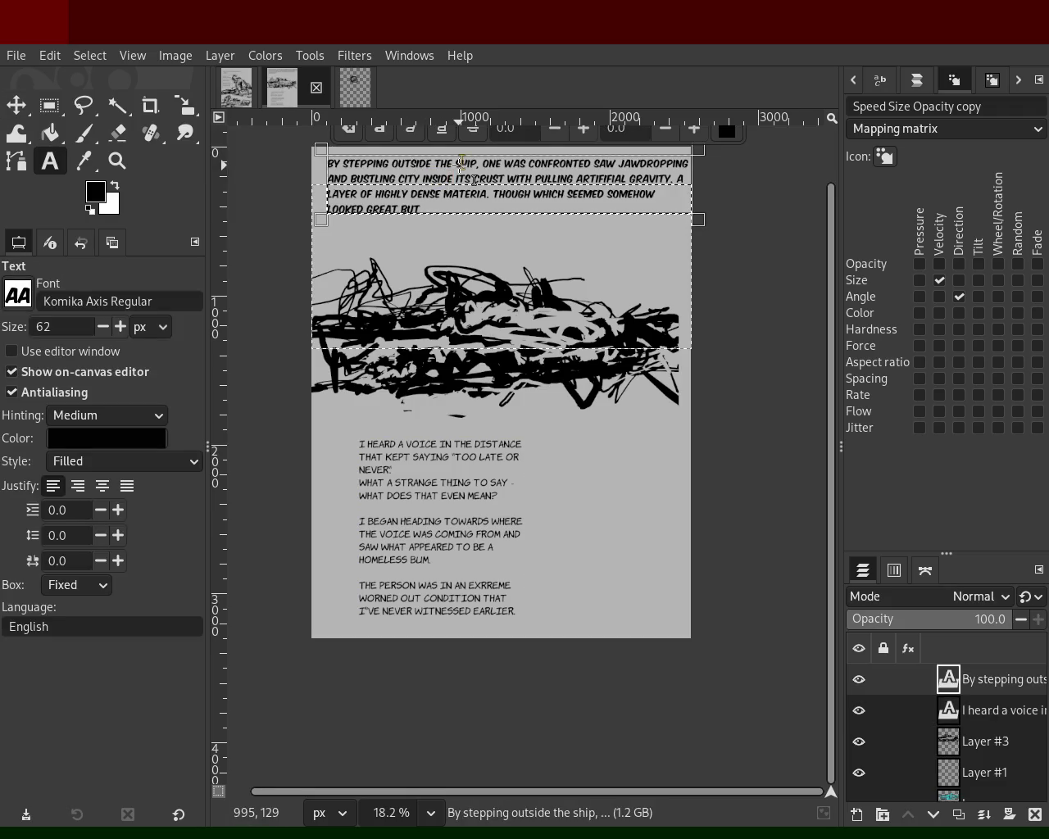
text(PACES)
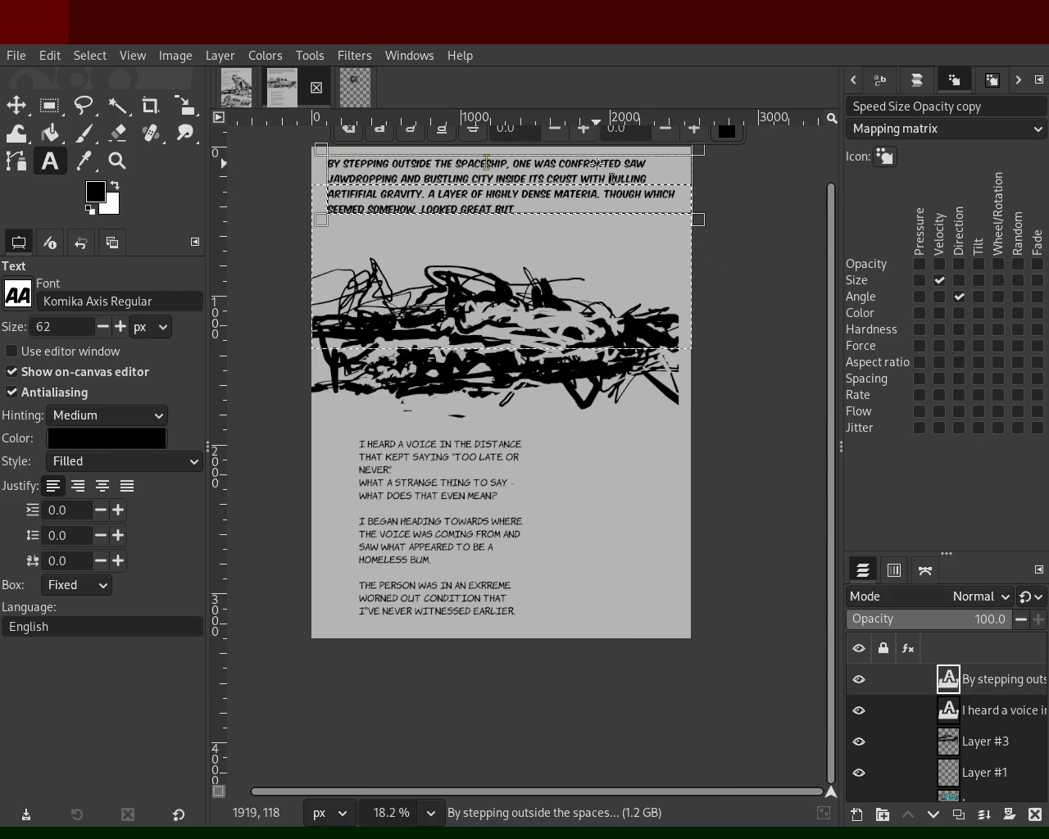
double_click(634, 163)
key(Delete)
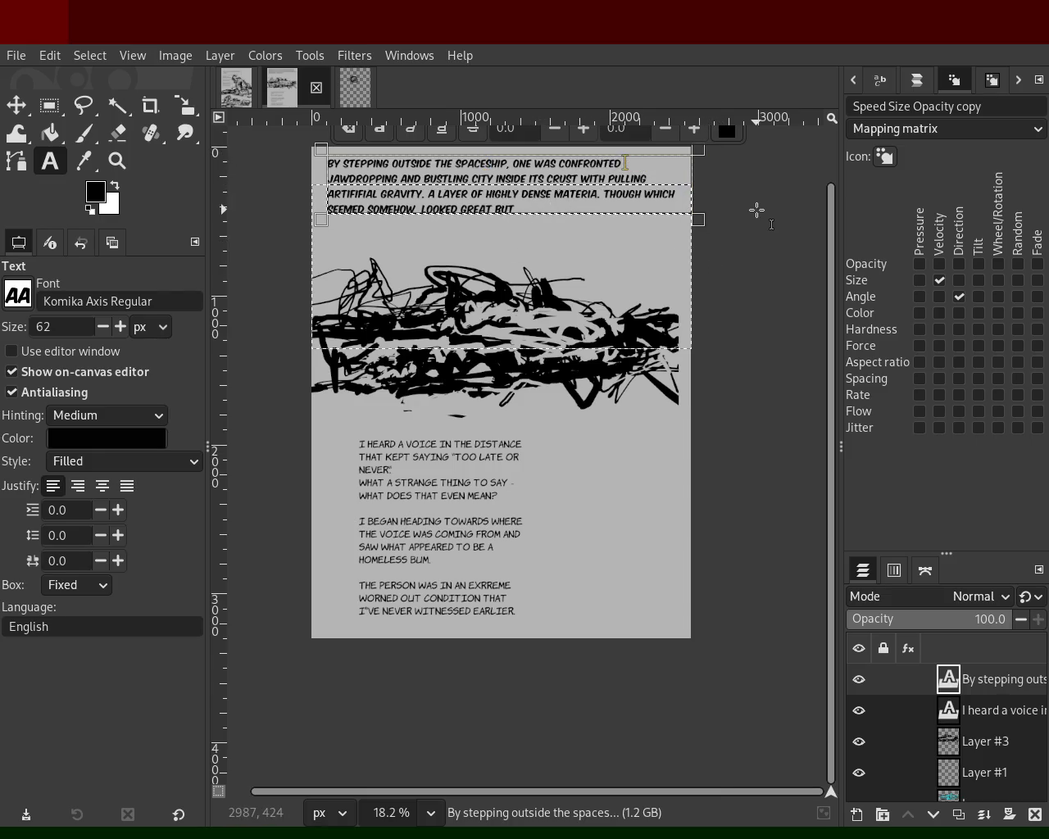
key(Delete)
key(Delete)
key(Delete)
key(Delete)
key(Delete)
key(Delete)
key(Delete)
key(Delete)
key(Delete)
key(Delete)
text(BUSTLING CITY)
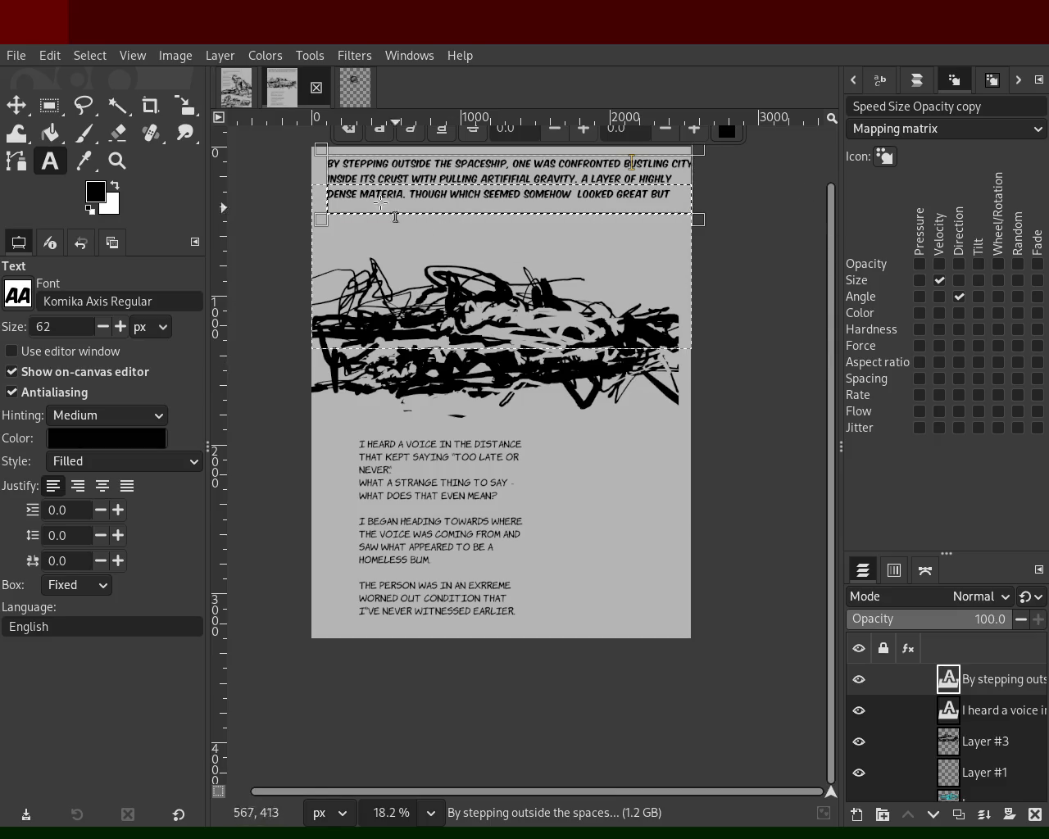
Shift the top caption slightly left and enlarge its box so all lines show.
key(m)
drag(416, 180, 409, 179)
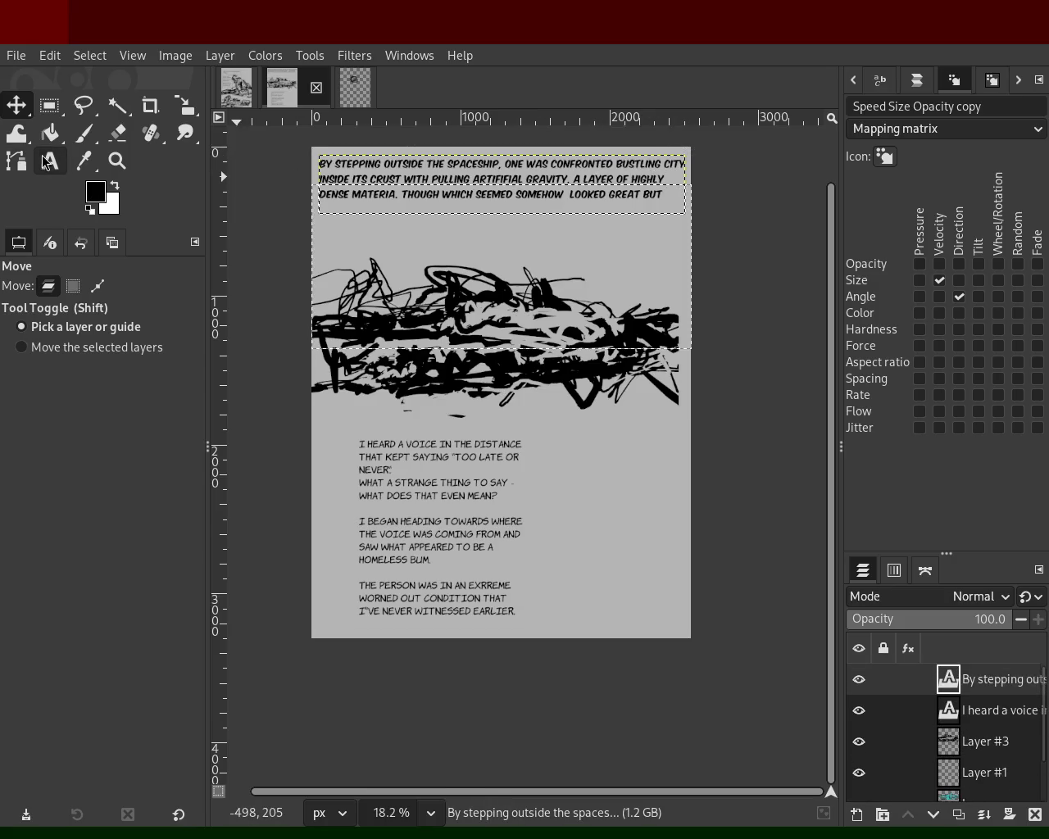
click(45, 161)
click(673, 161)
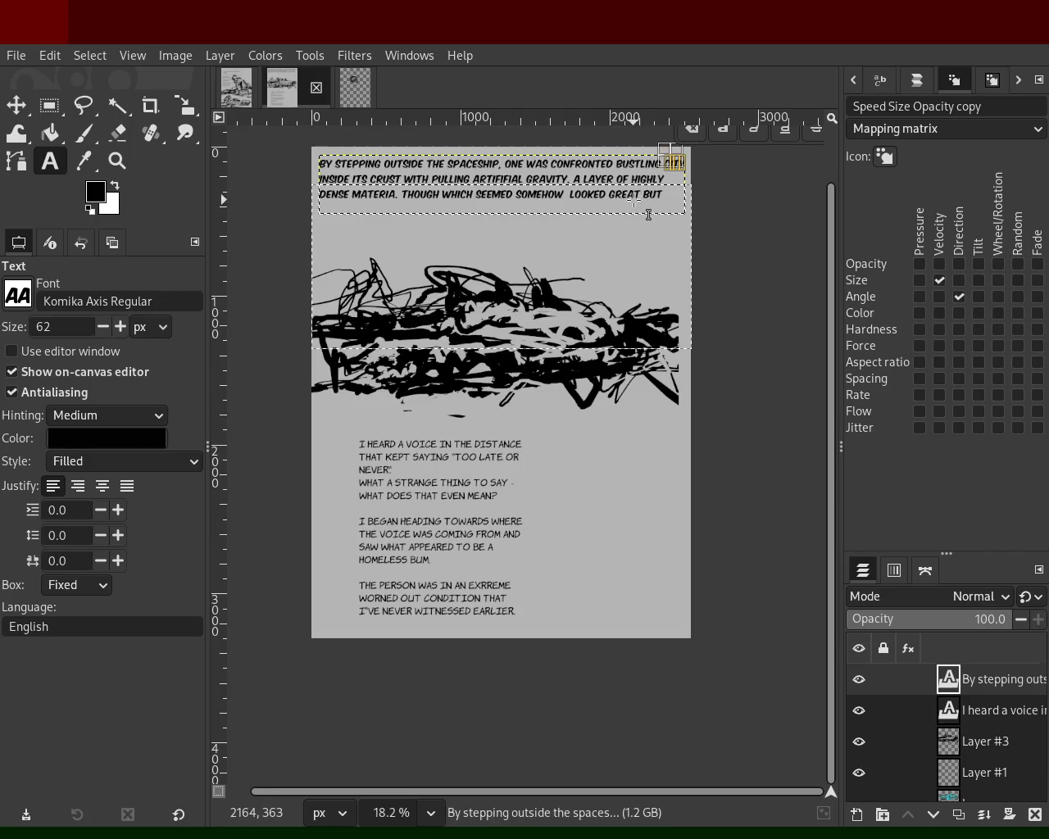
drag(672, 162, 686, 154)
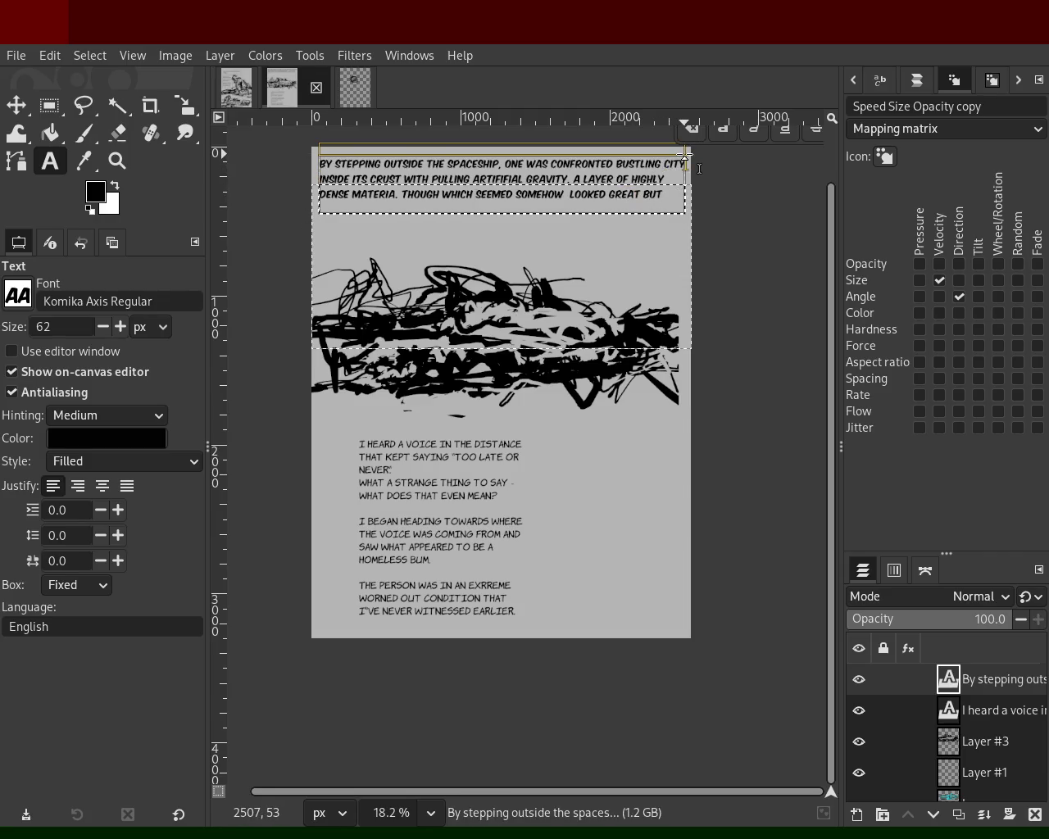
End the caption with 'THE CRUST, which consisted of a highly dense material.' and save to 66.xcf.
text(, BUT)
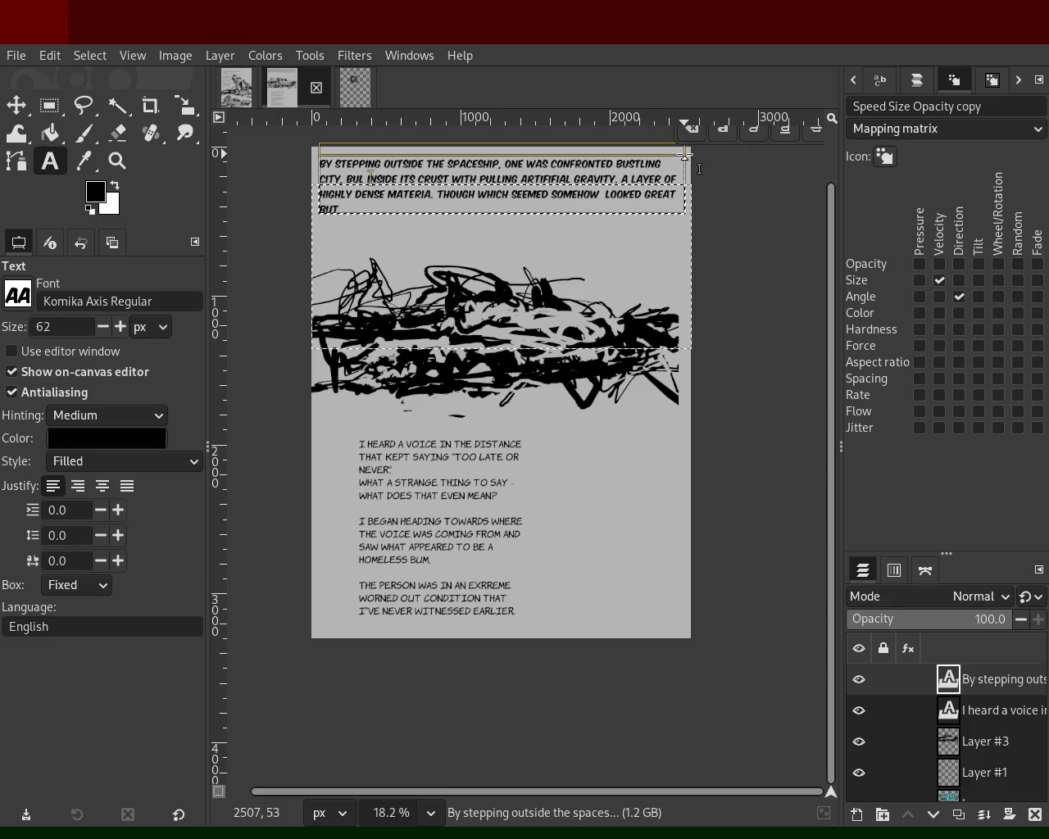
text(T)
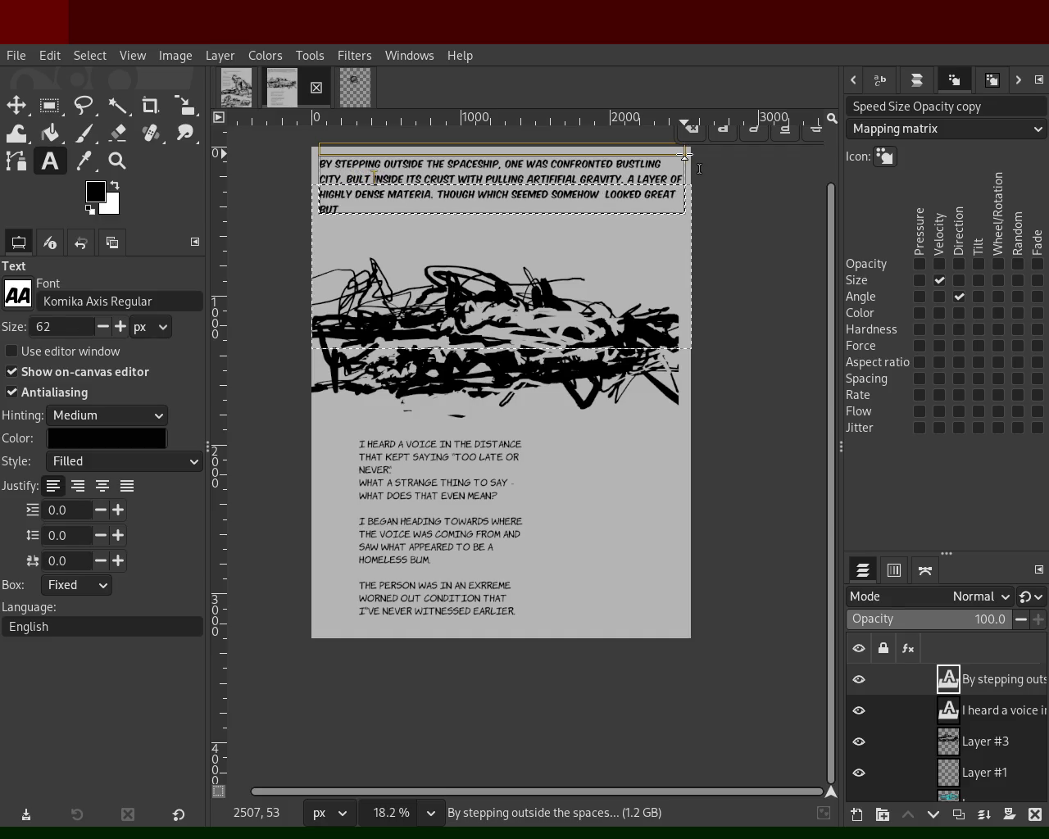
key(Right)
key(Right)
key(Right)
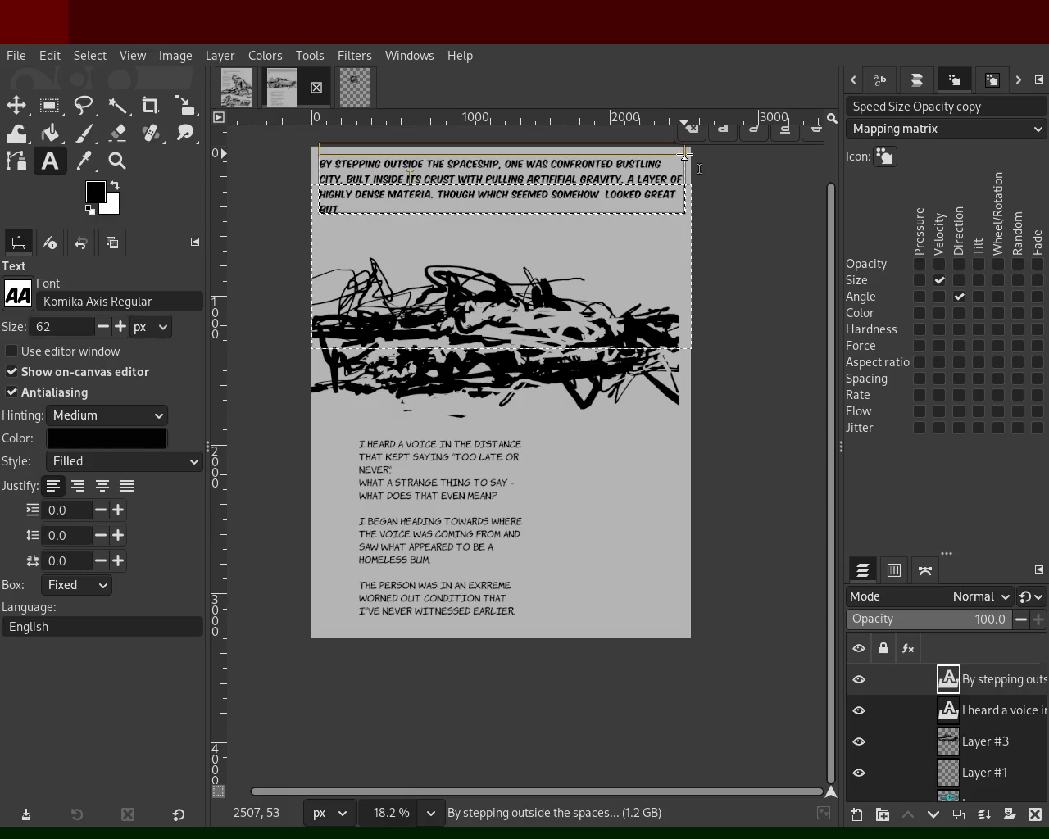
key(BackSpace)
key(BackSpace)
key(Delete)
text(THE)
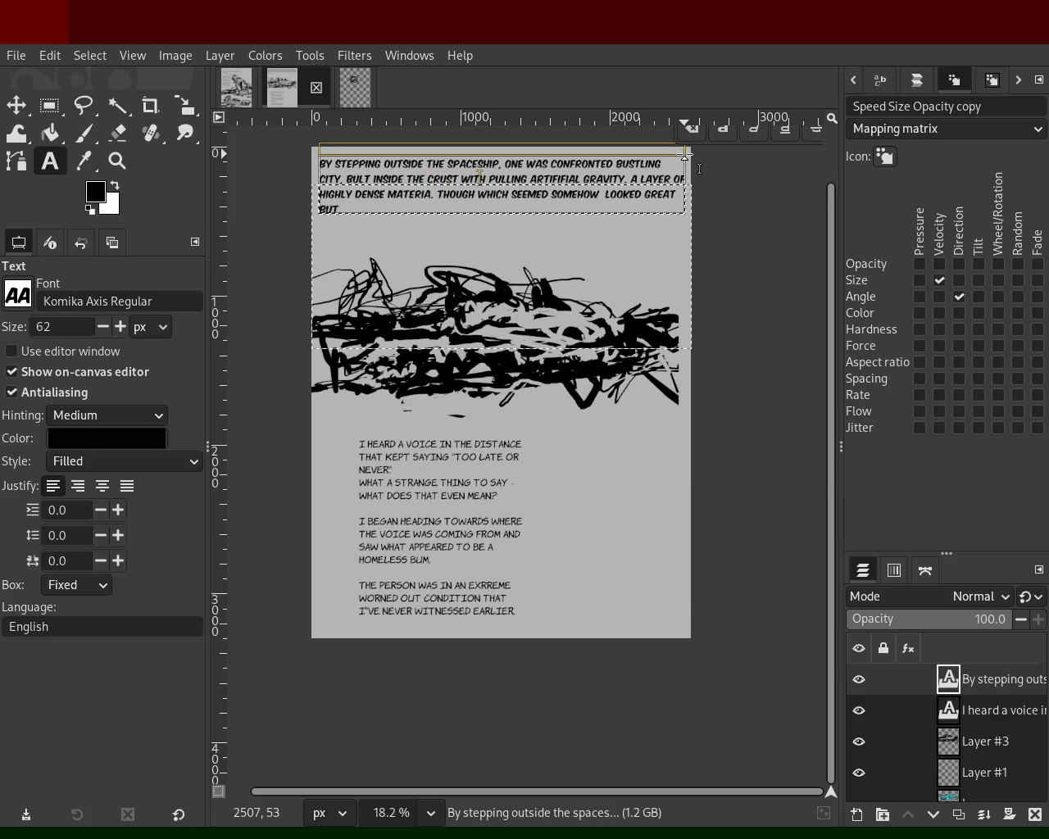
text( CRUST WITH A LAYER OF)
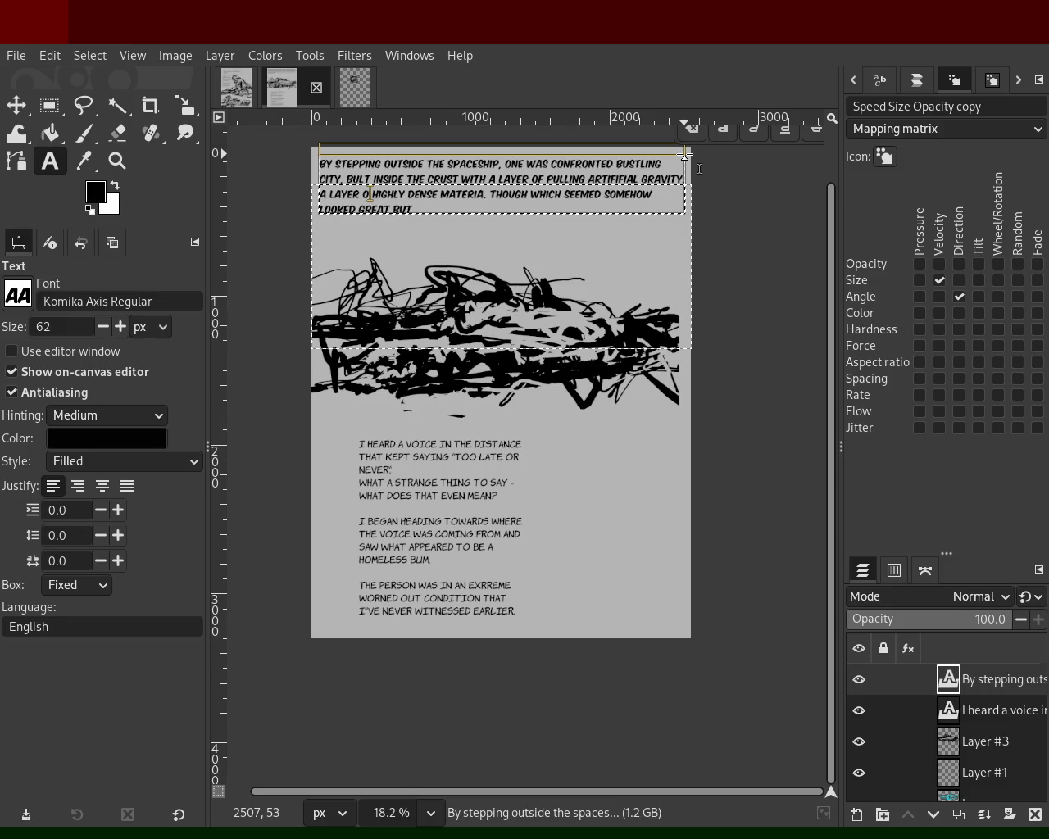
key(BackSpace)
key(BackSpace)
key(BackSpace)
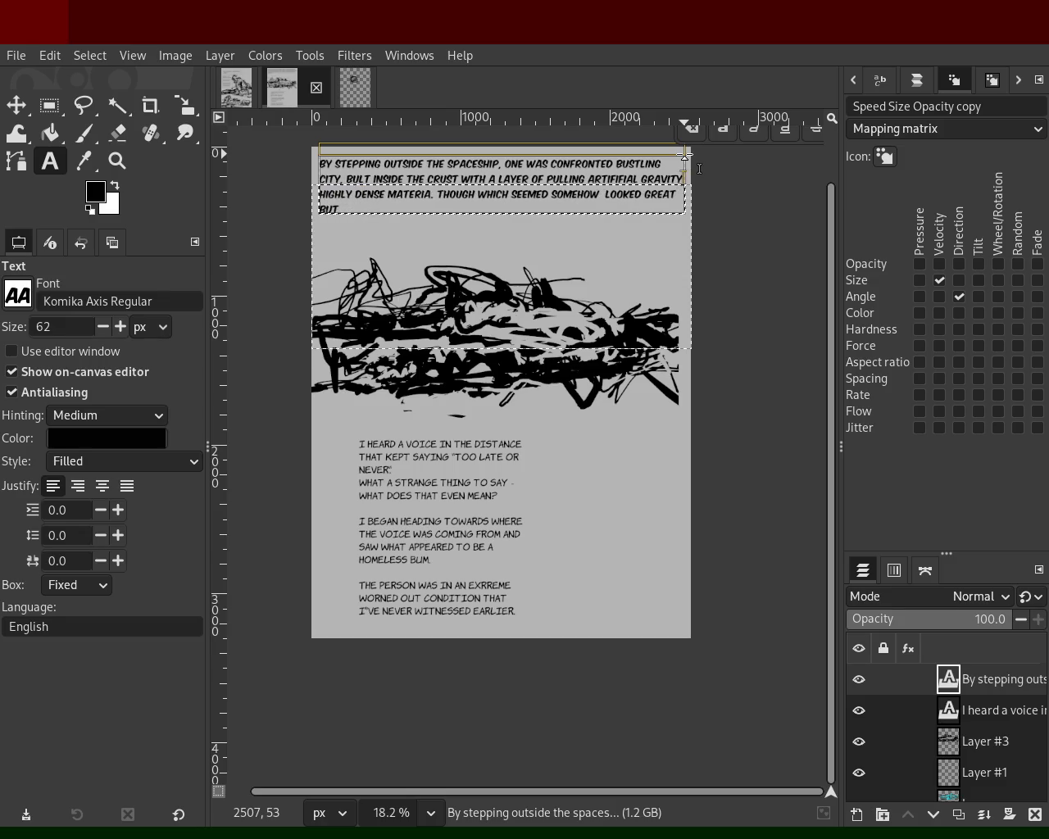
text(which )
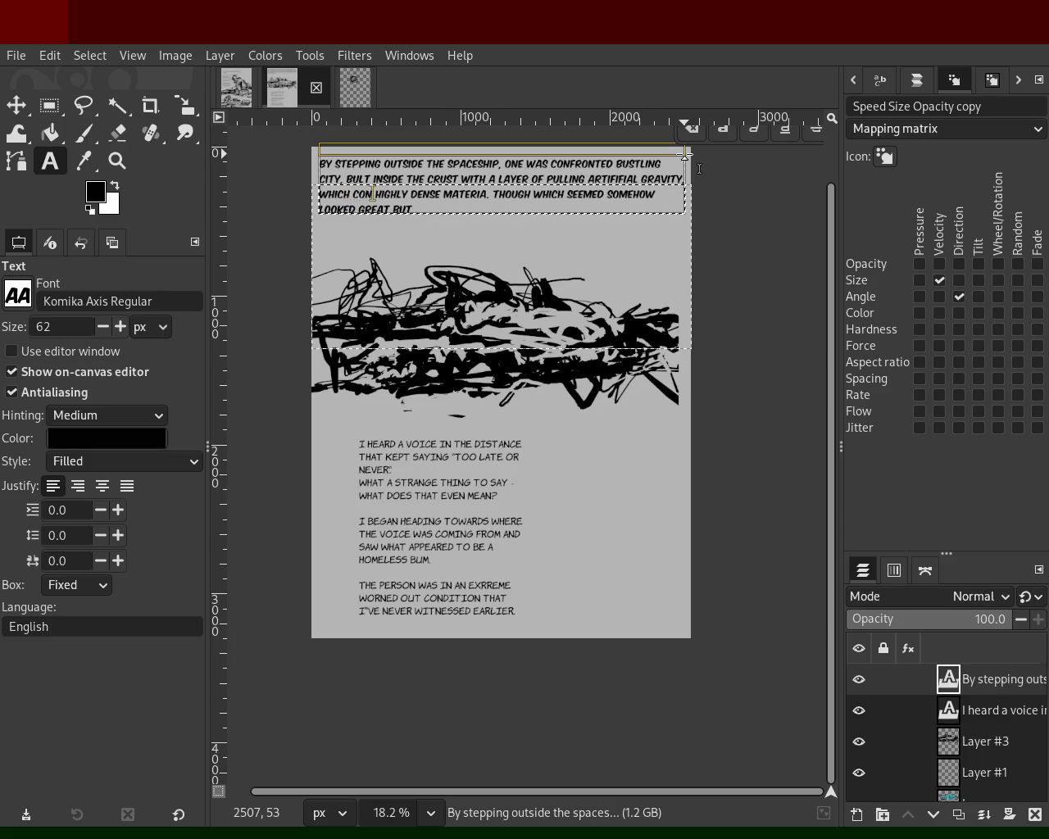
text(isted)
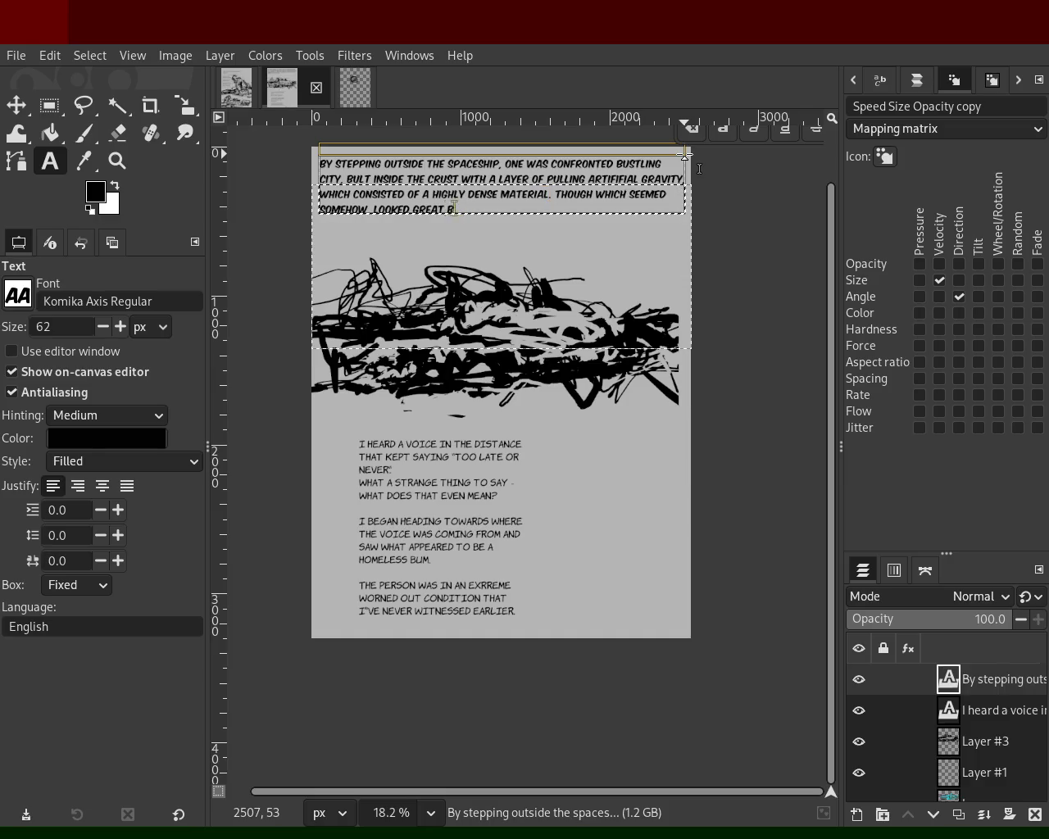
key(ctrl+BackSpace)
key(ctrl+BackSpace)
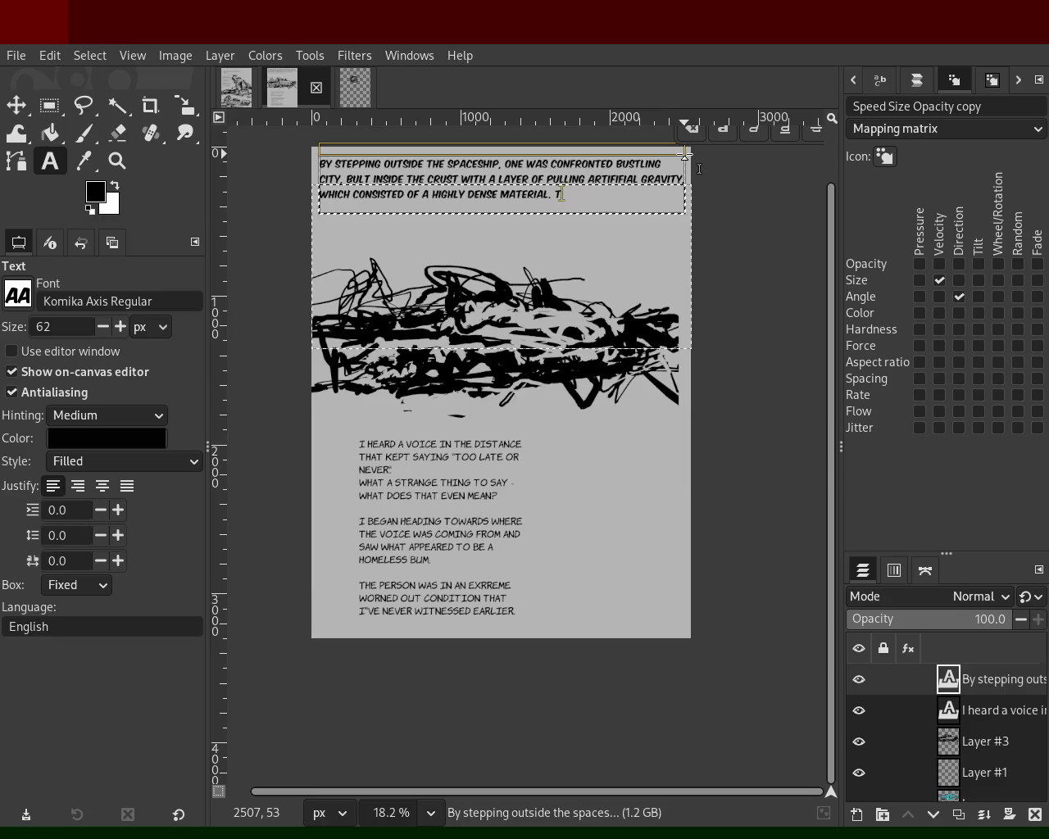
key(ctrl+s)
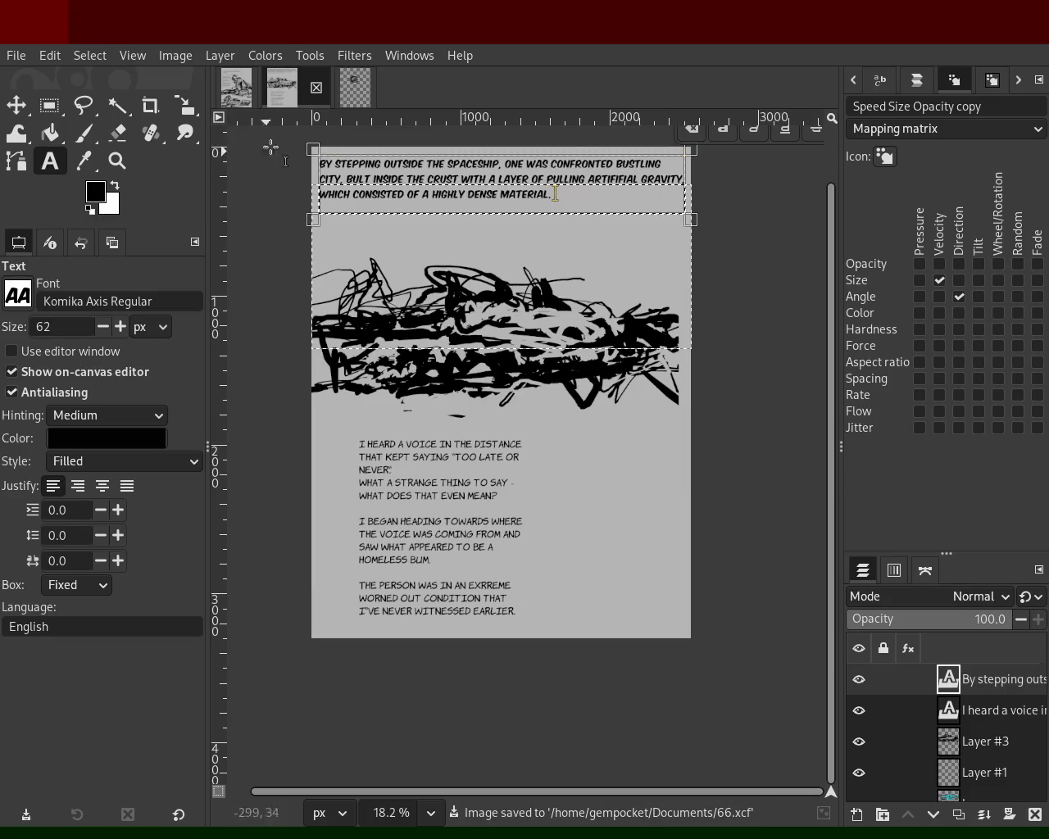
click(244, 98)
click(461, 292)
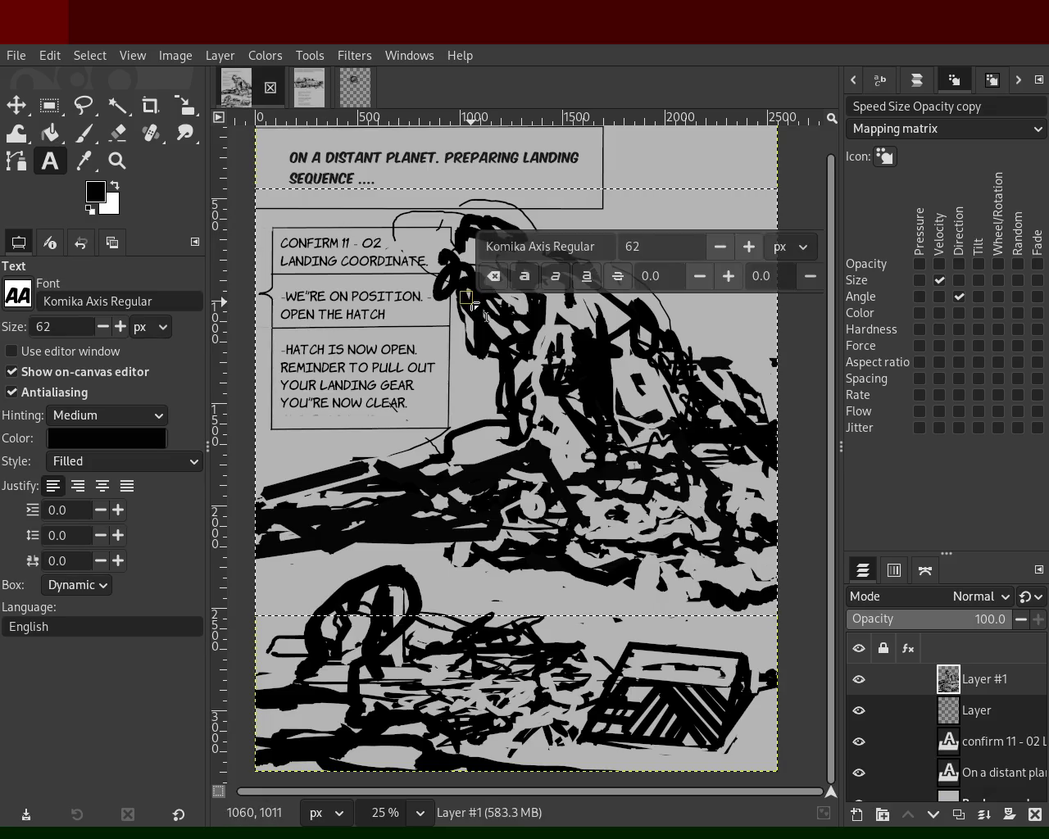
click(106, 164)
scroll(459, 330, down, 1)
scroll(459, 330, down, 1)
scroll(459, 330, up, 2)
scroll(459, 330, down, 2)
scroll(508, 401, up, 2)
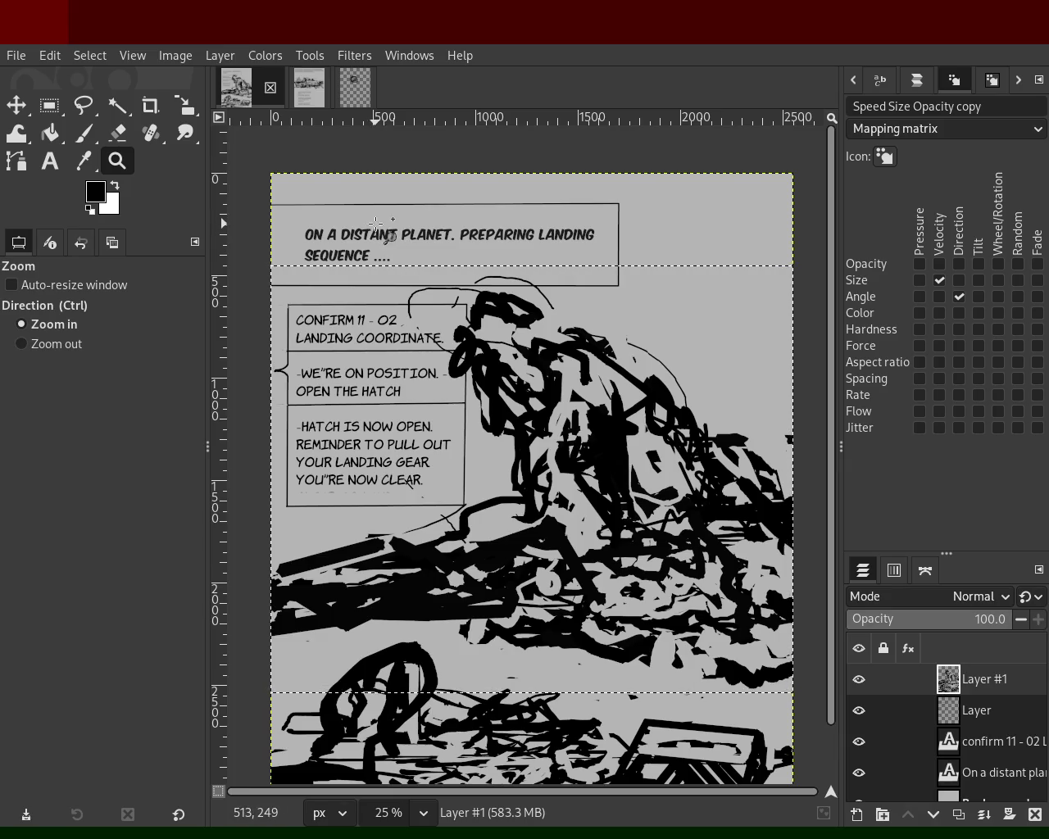
click(312, 92)
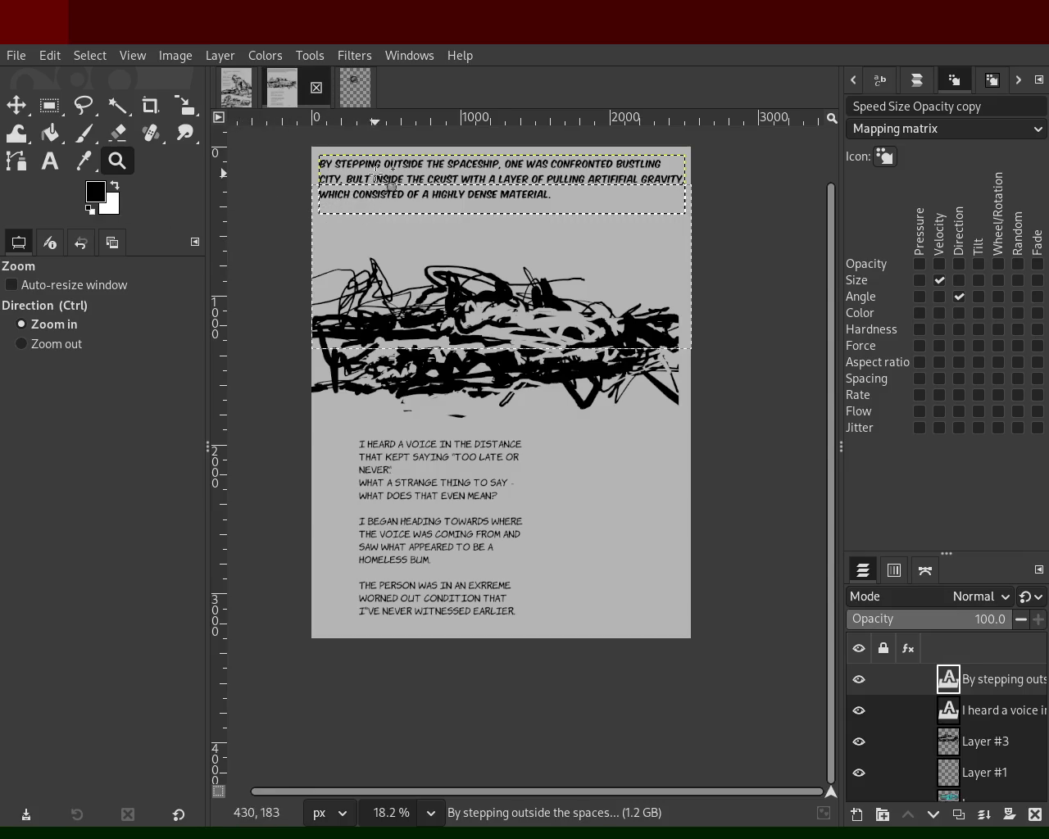
Delete the leading word 'BY' from the top caption.
click(376, 175)
click(50, 162)
click(358, 162)
drag(358, 162, 266, 163)
click(285, 160)
key(BackSpace)
key(Escape)
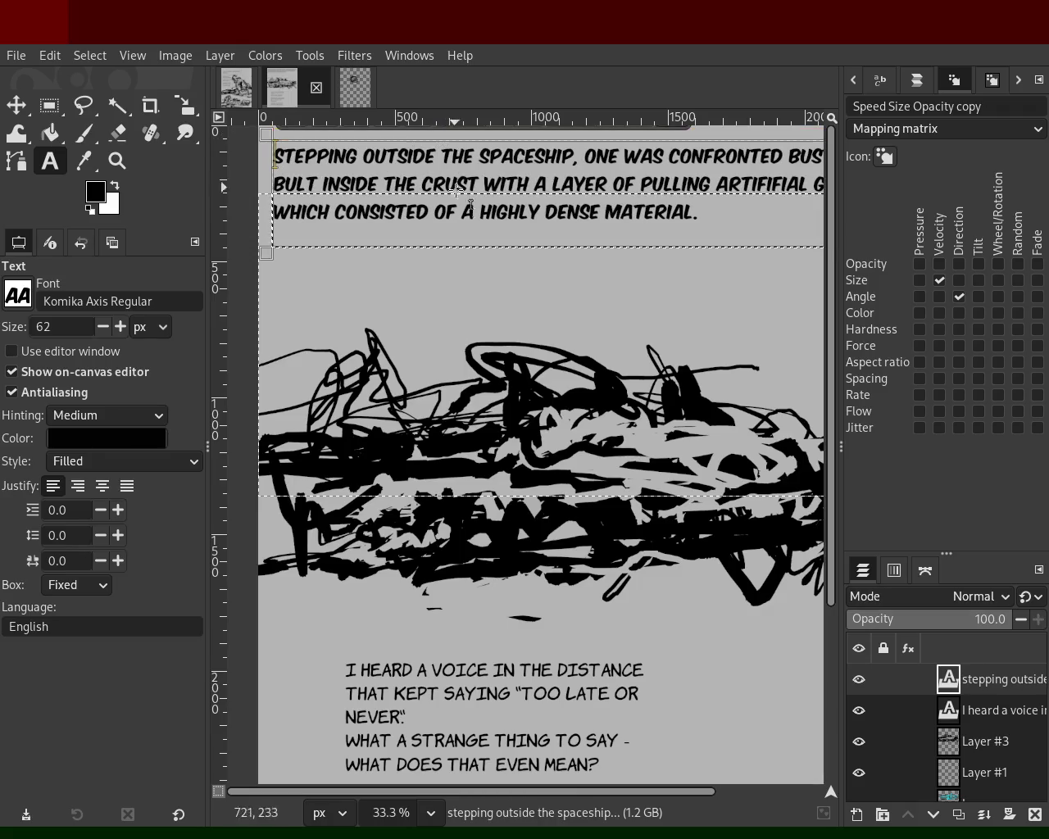
Insert 'PROTECTIVE' before 'CRUST' in the caption.
click(117, 161)
double_click(428, 301)
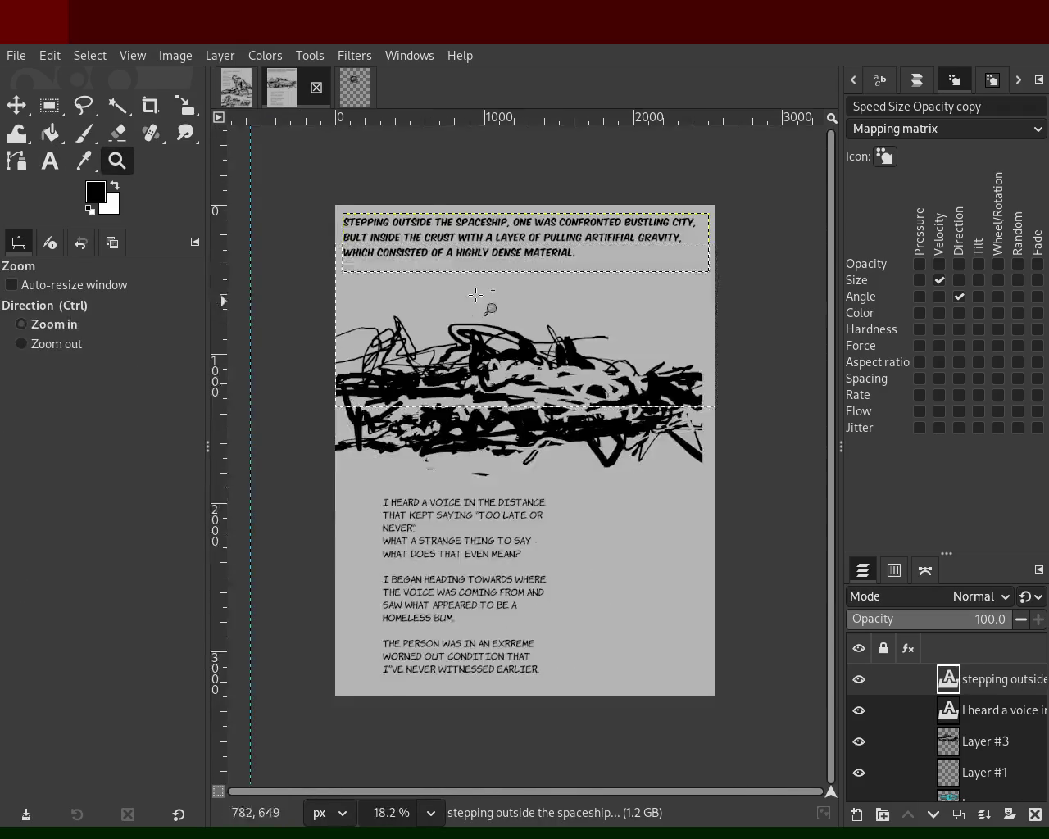
ctrl+click(482, 284)
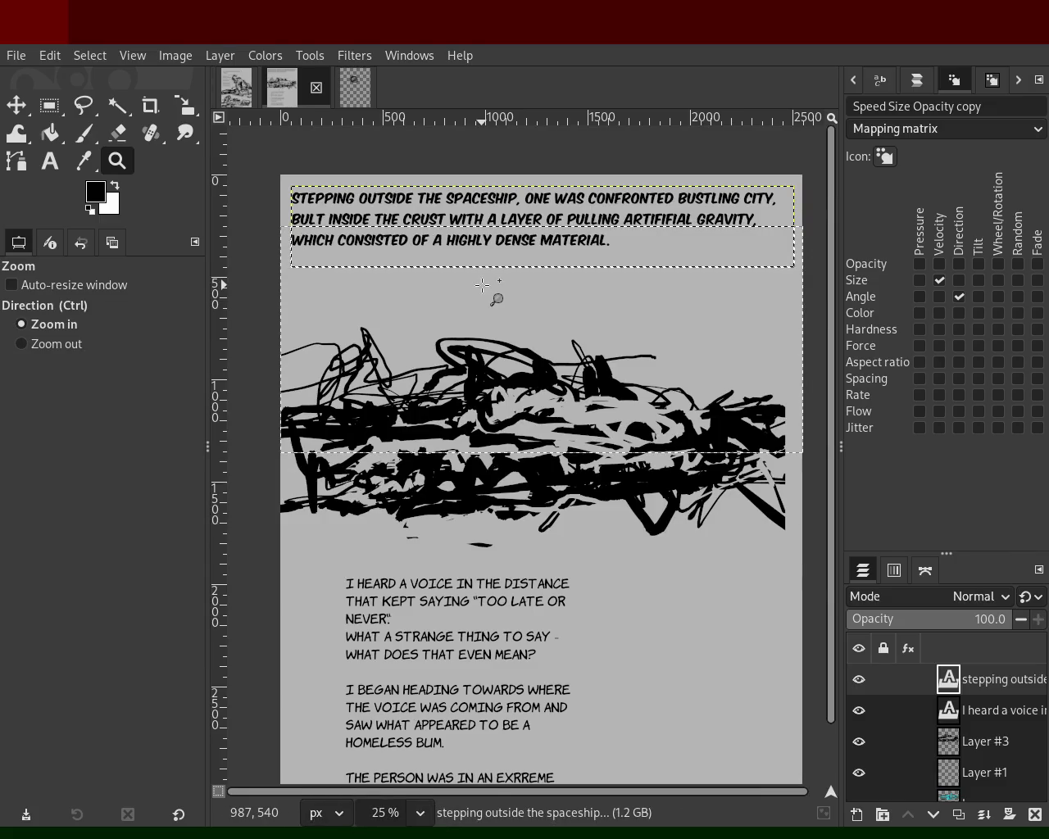
click(411, 217)
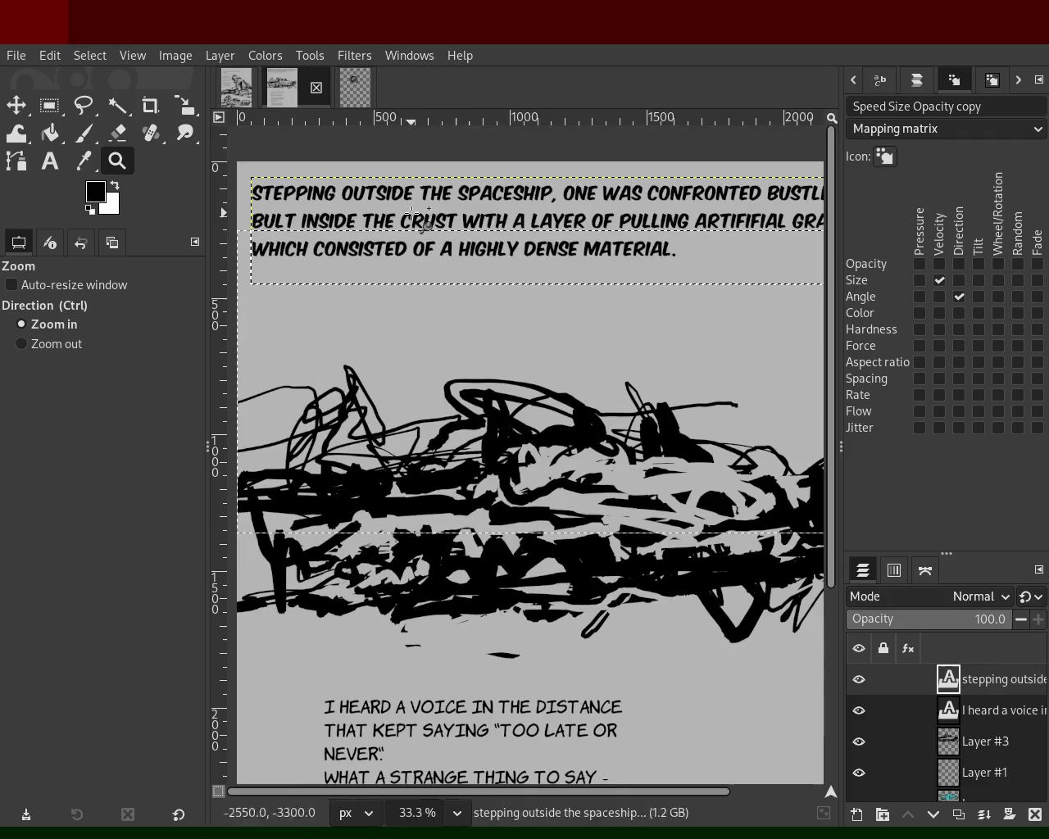
click(50, 161)
click(397, 223)
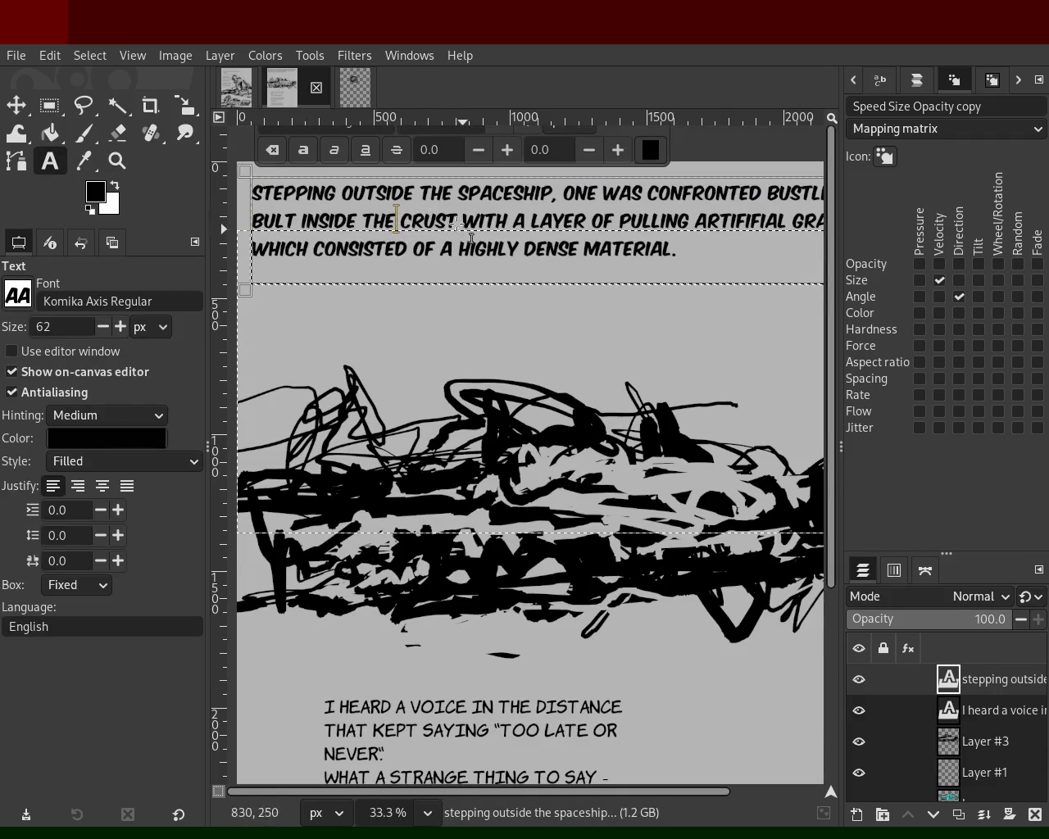
text(PROTECTIVE)
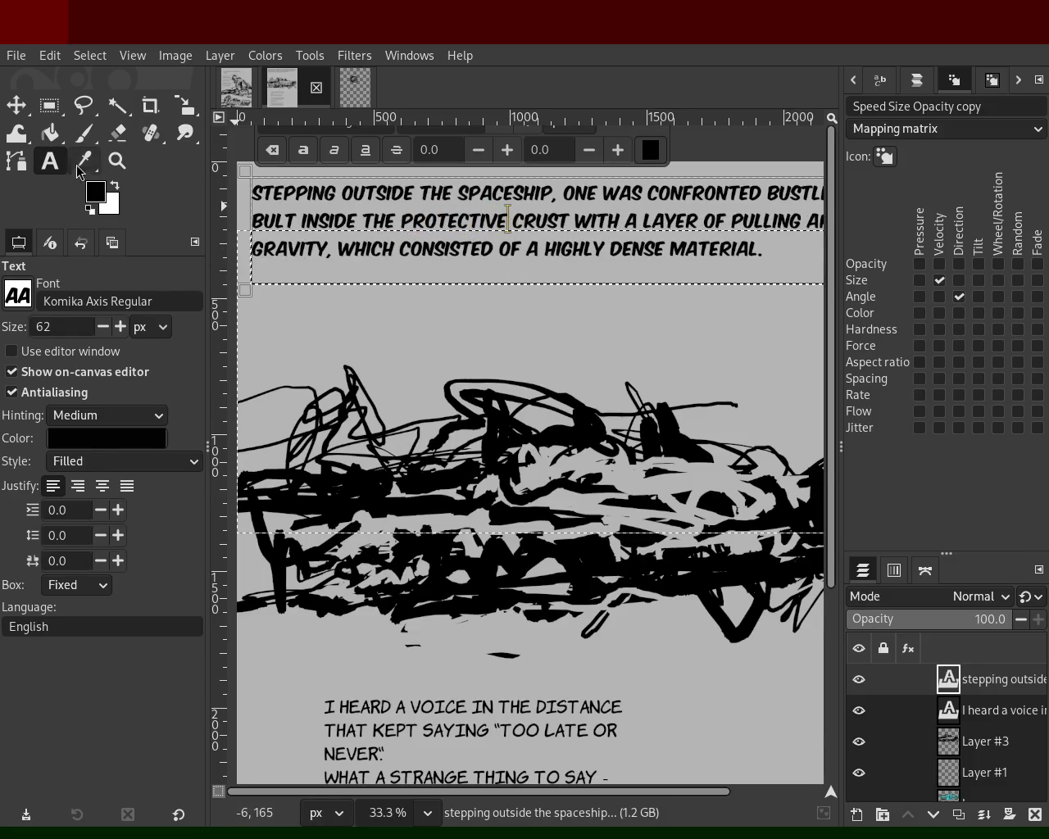
Select and remove the word 'PULLING' from the caption.
click(117, 161)
click(417, 323)
click(419, 322)
ctrl+click(474, 305)
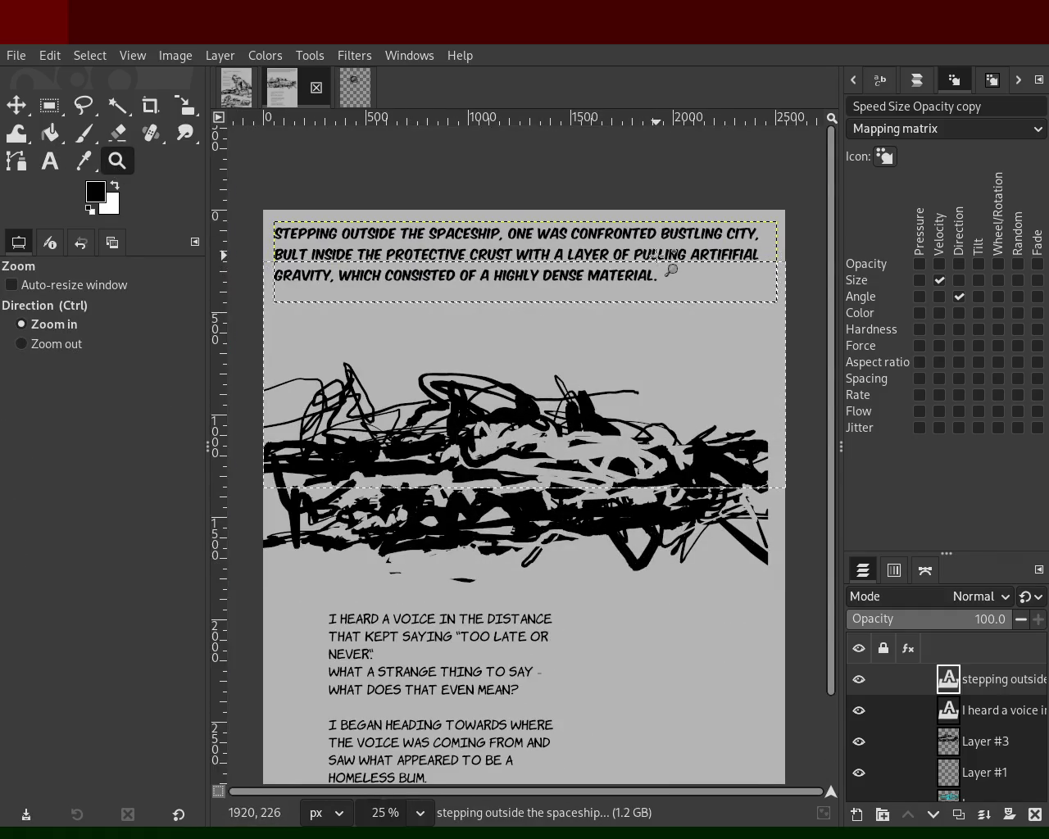
click(671, 270)
click(50, 161)
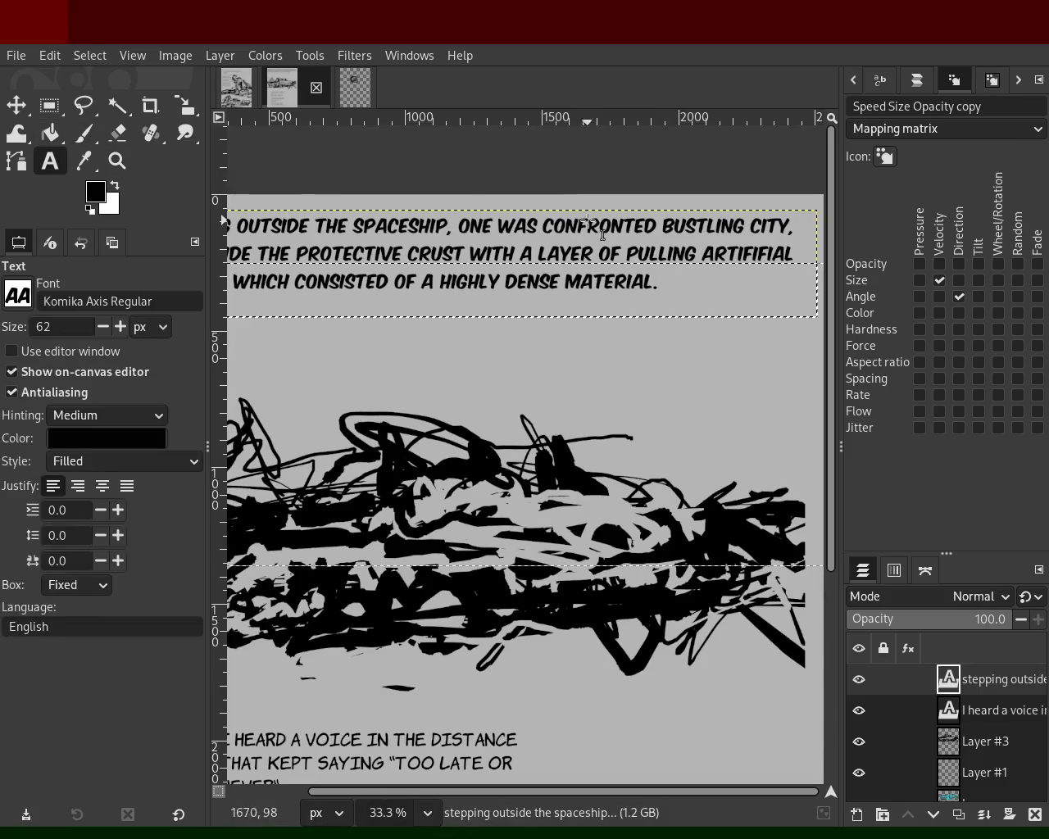
double_click(650, 250)
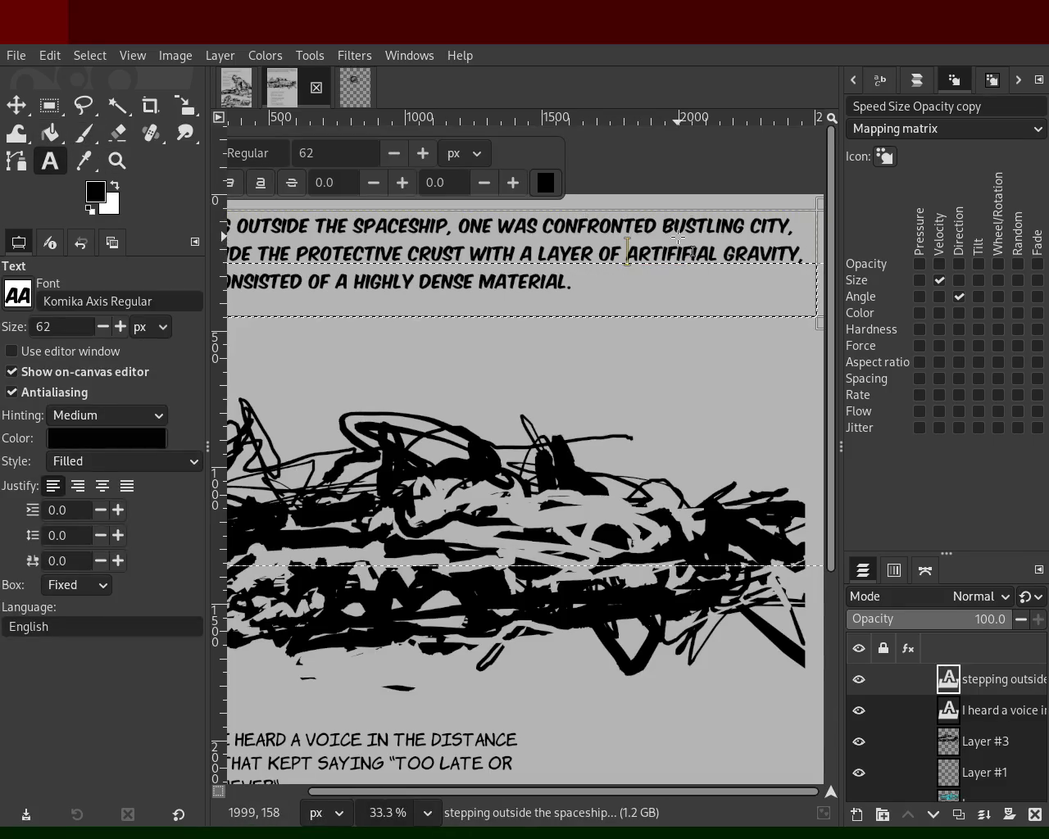
key(z)
ctrl+click(320, 228)
ctrl+click(319, 228)
click(478, 260)
ctrl+click(478, 261)
click(477, 261)
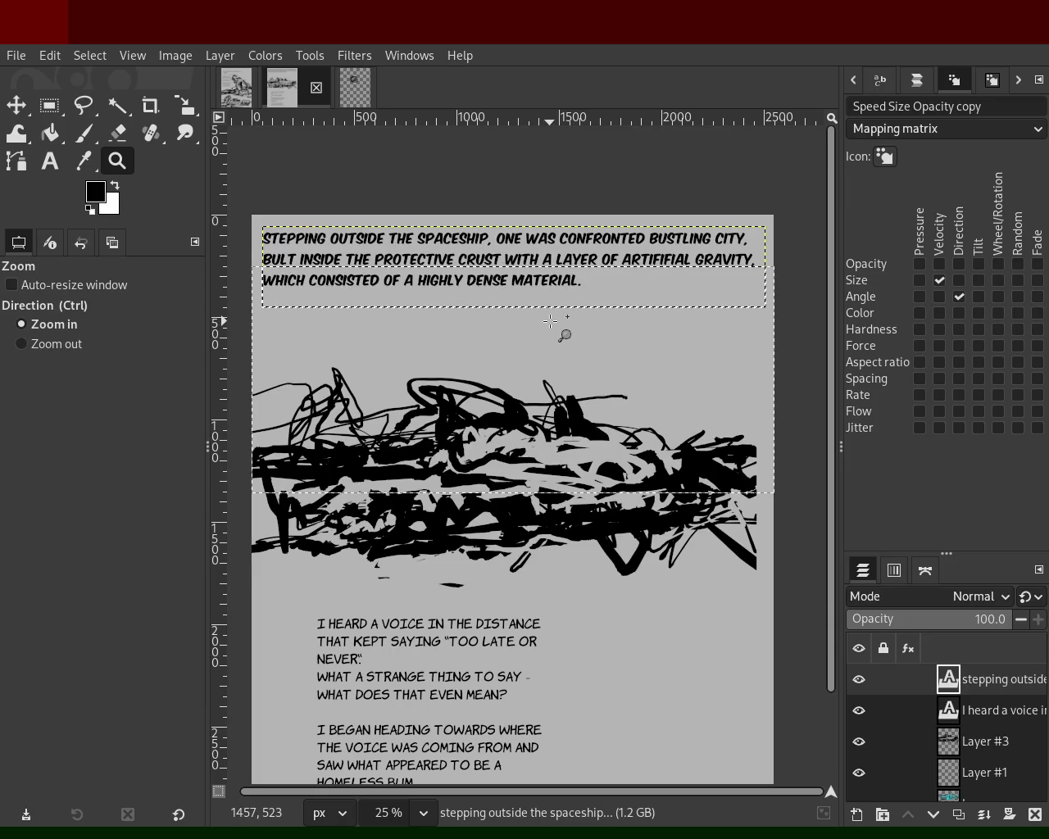
ctrl+click(376, 291)
click(377, 292)
End the crust sentence with a period, start 'The city stood' before 'a layer', and save.
click(50, 161)
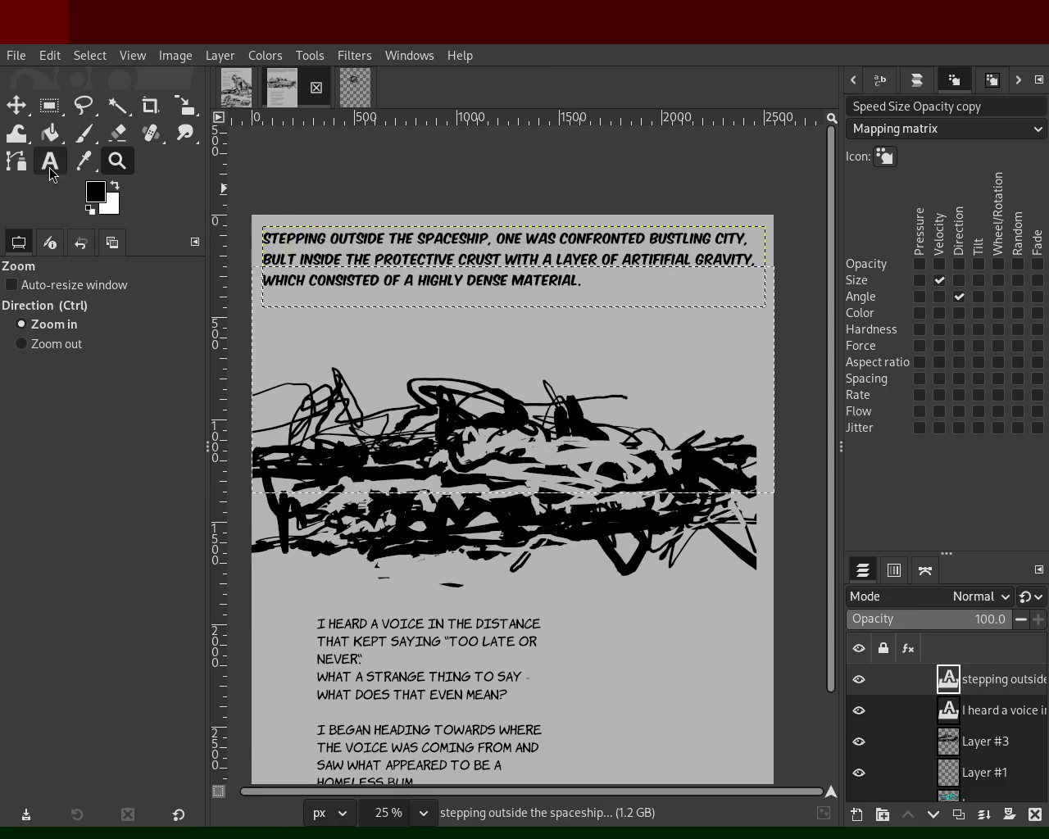
double_click(574, 259)
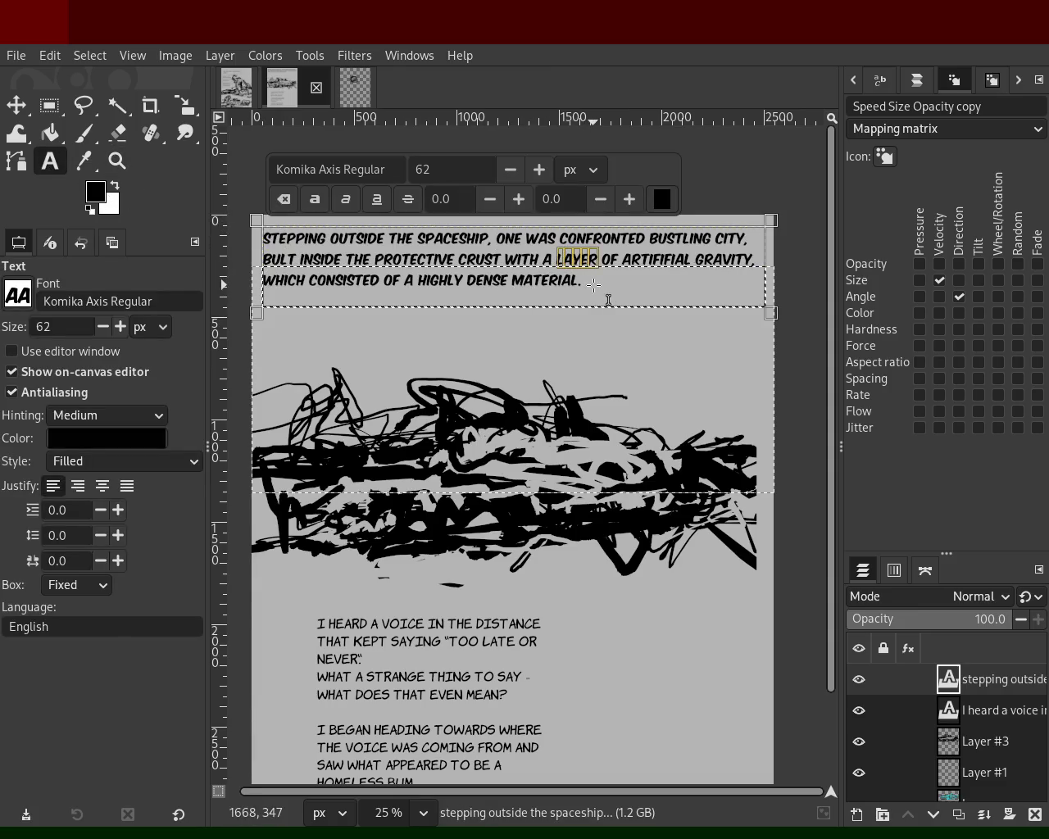
click(495, 257)
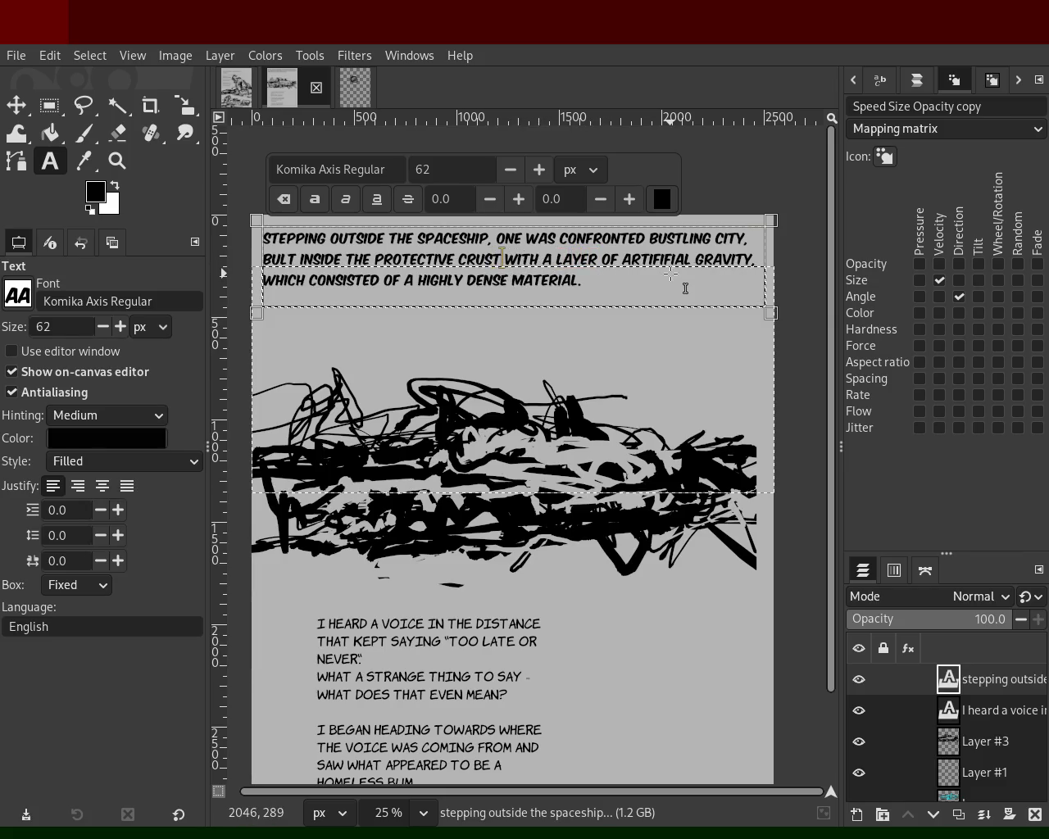
text(.)
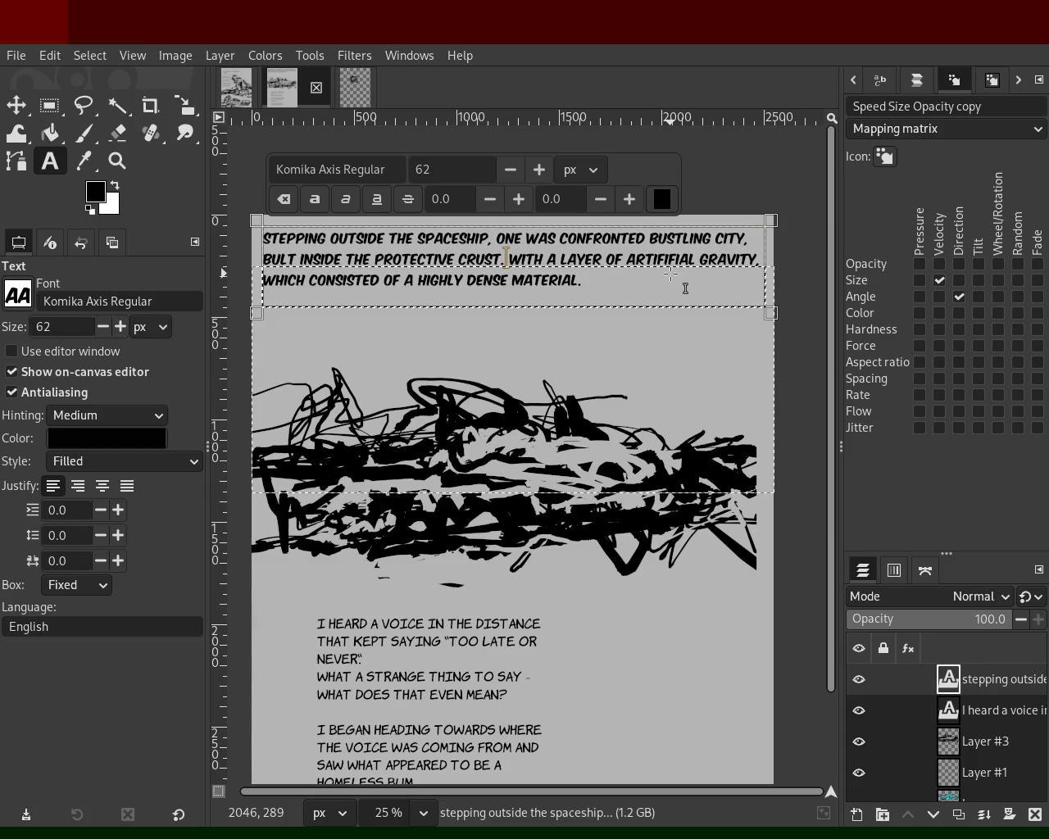
key(Delete)
key(Delete)
key(Delete)
key(Delete)
key(Delete)
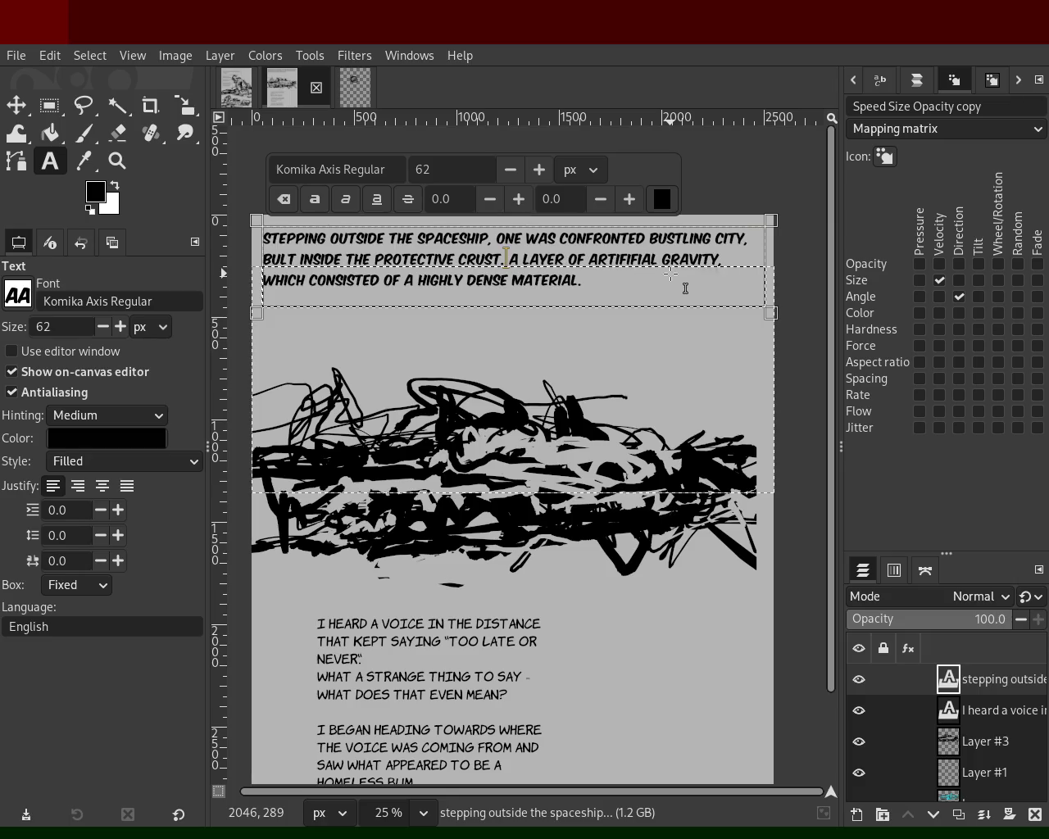
key(Right)
key(Right)
key(Right)
key(Right)
key(Right)
key(Right)
key(Right)
key(Right)
key(Right)
key(Right)
key(Right)
key(Left)
key(Left)
key(Left)
key(Left)
key(Left)
key(Left)
key(Left)
key(Left)
key(Left)
key(Left)
text(the )
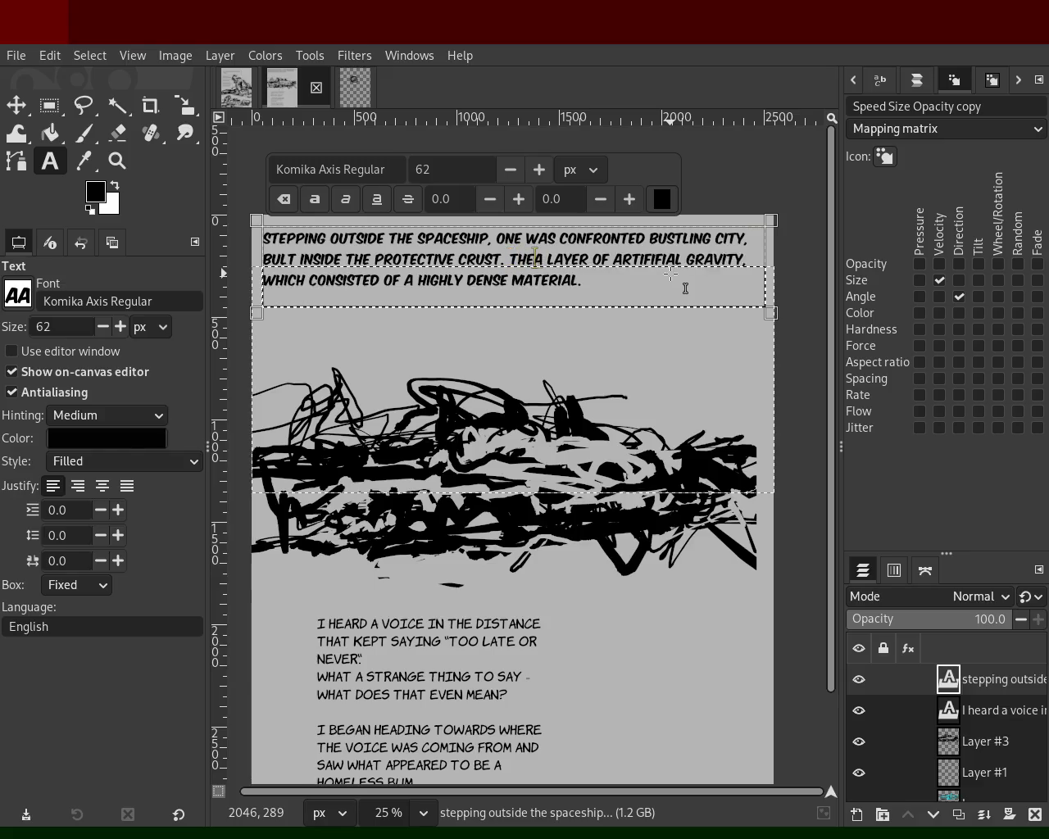
text(city stood )
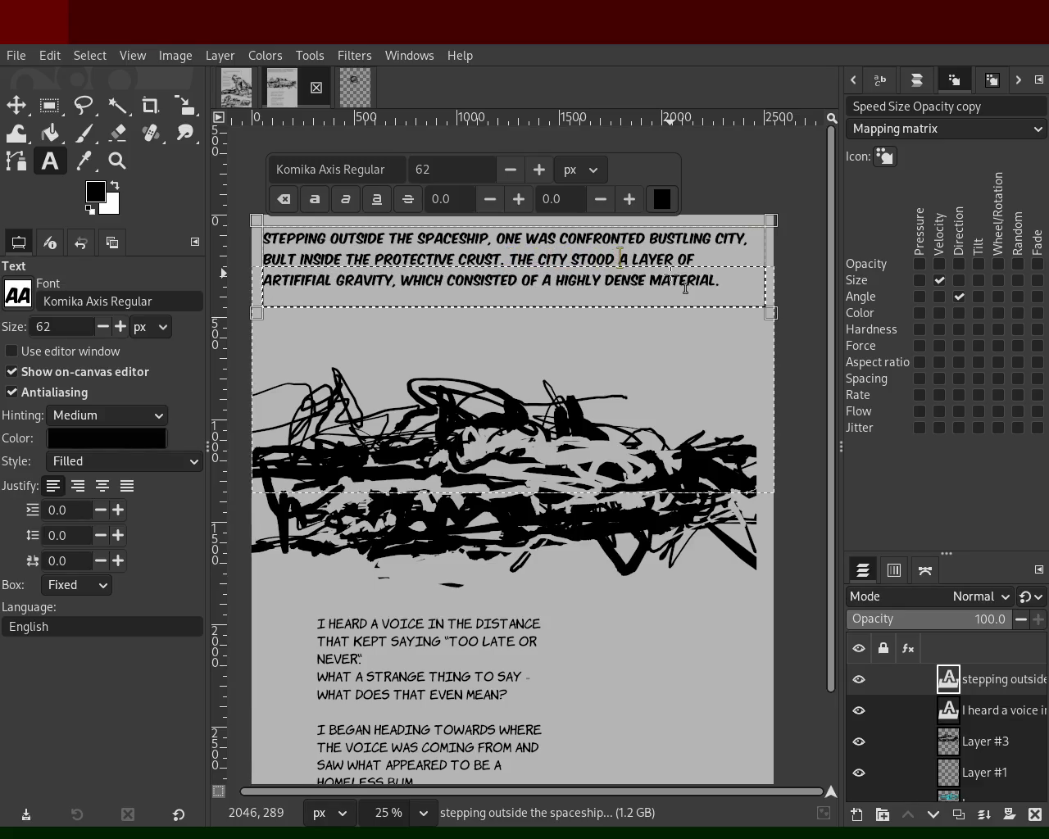
text(an)
key(Down)
key(Home)
key(Right)
key(Right)
key(Right)
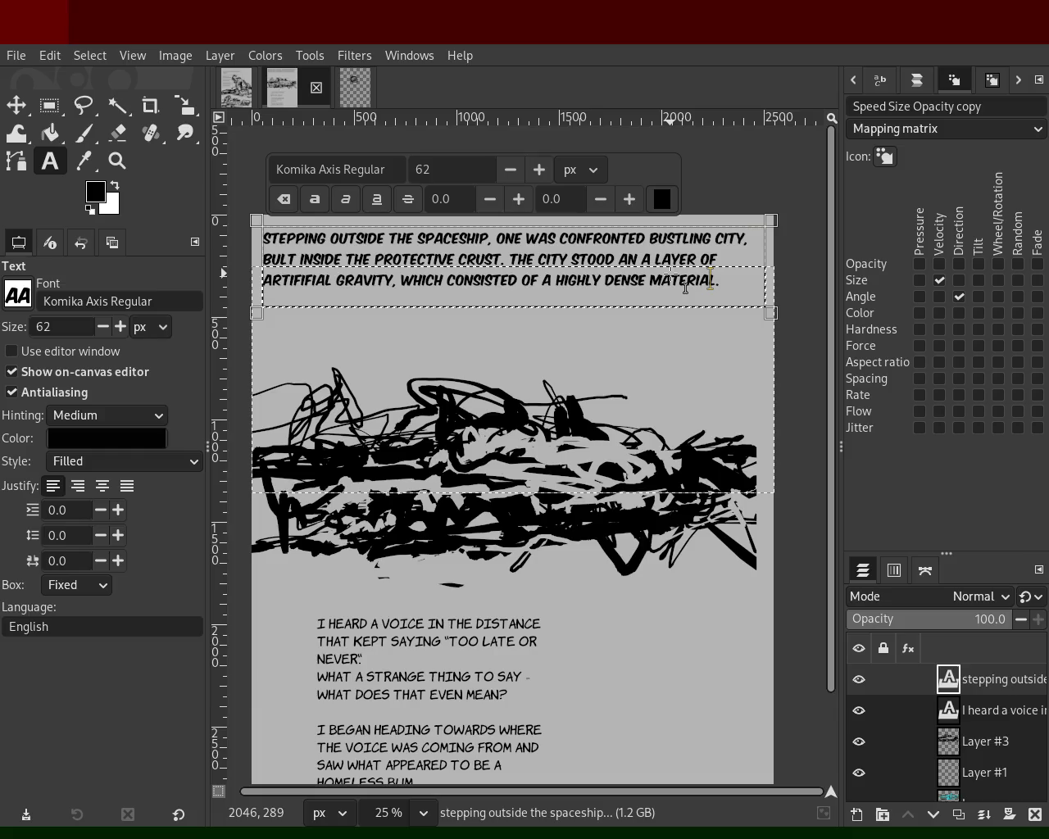
key(ctrl+s)
text(AIMED TO REPLICAT)
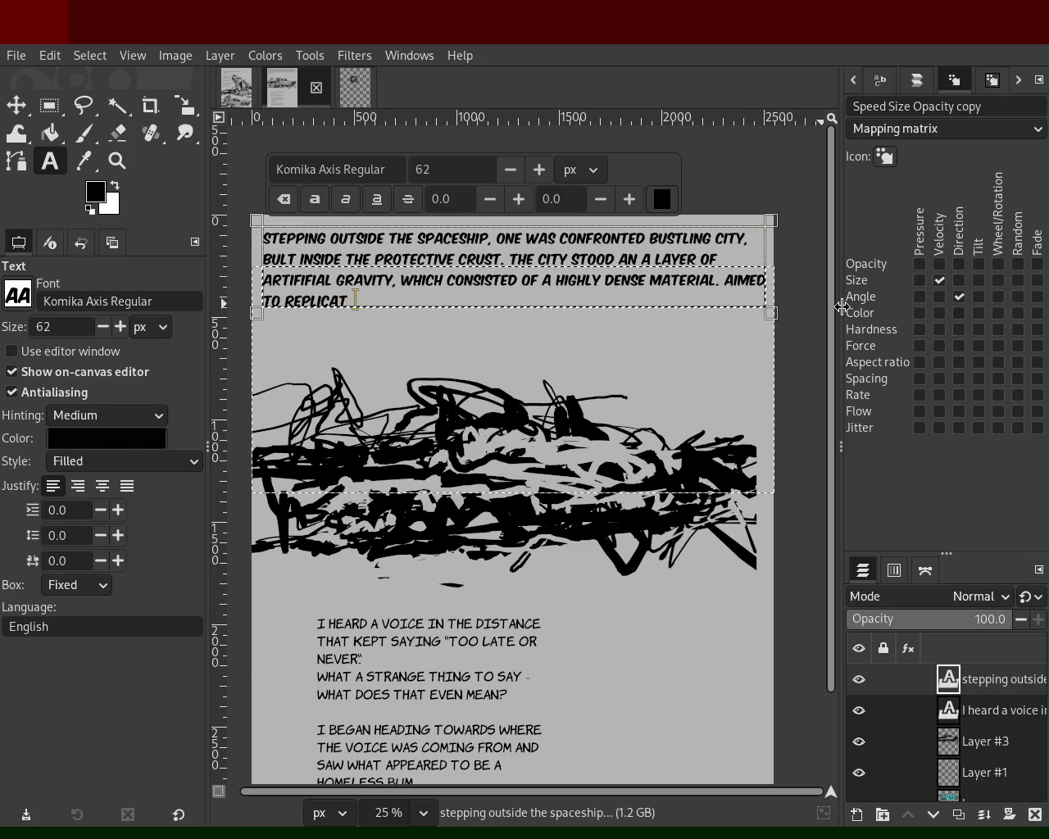
Add the closing 'Aimed to replicate the gravity on Earth.' sentence and enlarge the box to four lines.
text(E THE G)
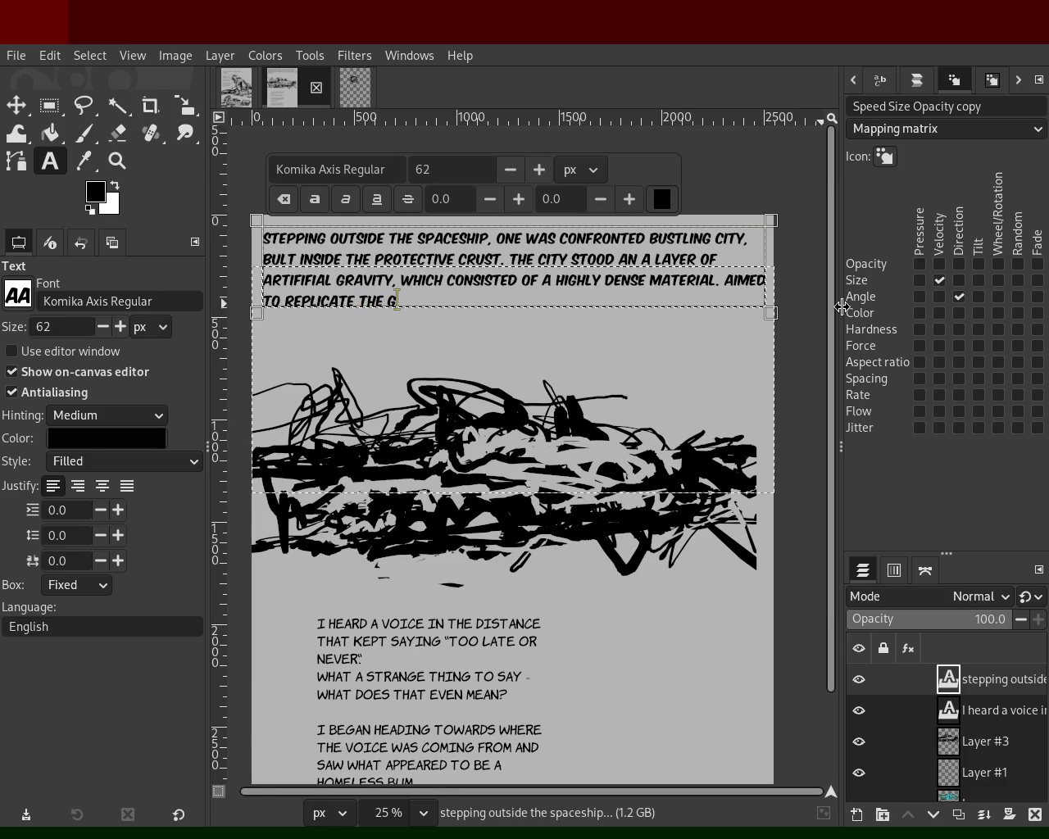
text(RTH.)
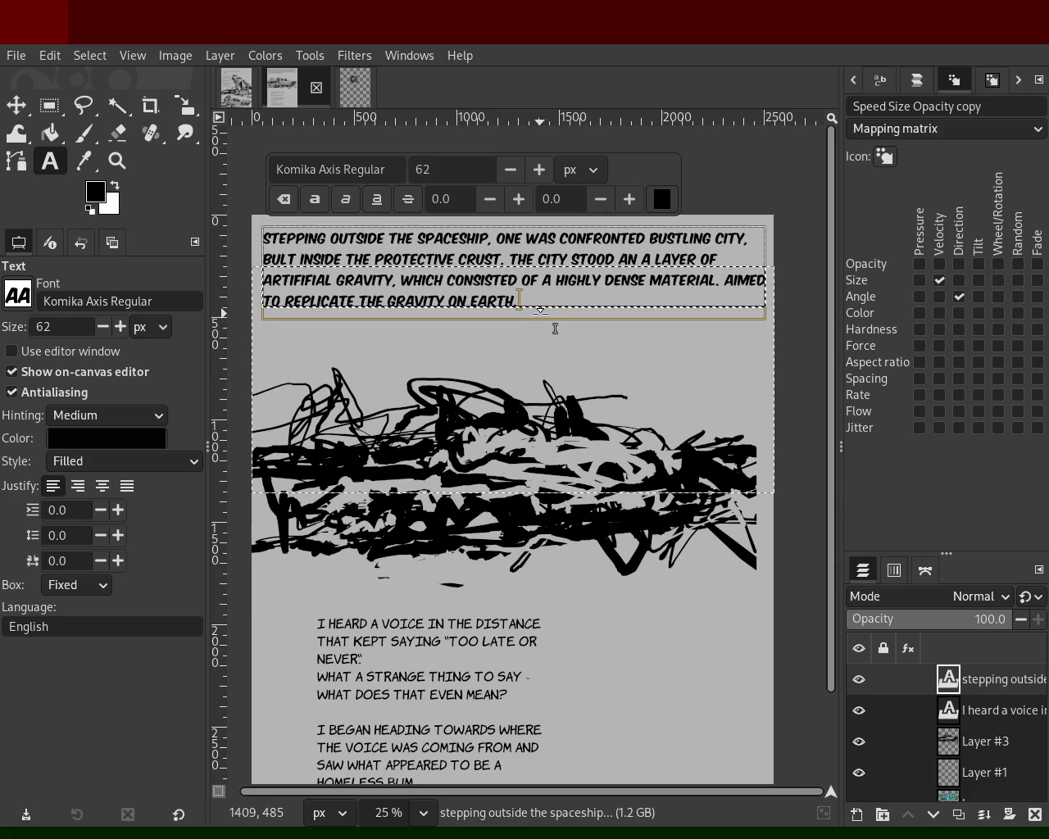
key(ctrl+z)
key(ctrl+y)
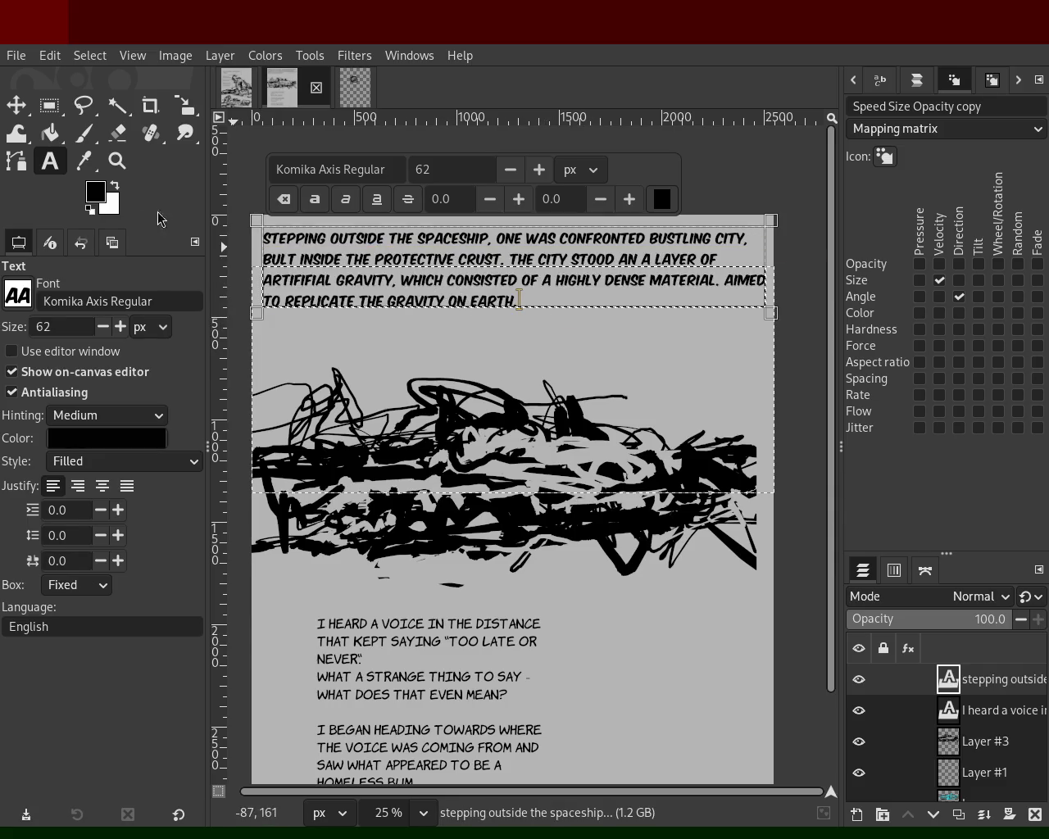
mouse_move(516, 312)
mouse_down()
mouse_move(515, 339)
mouse_move(515, 325)
mouse_move(529, 340)
mouse_up()
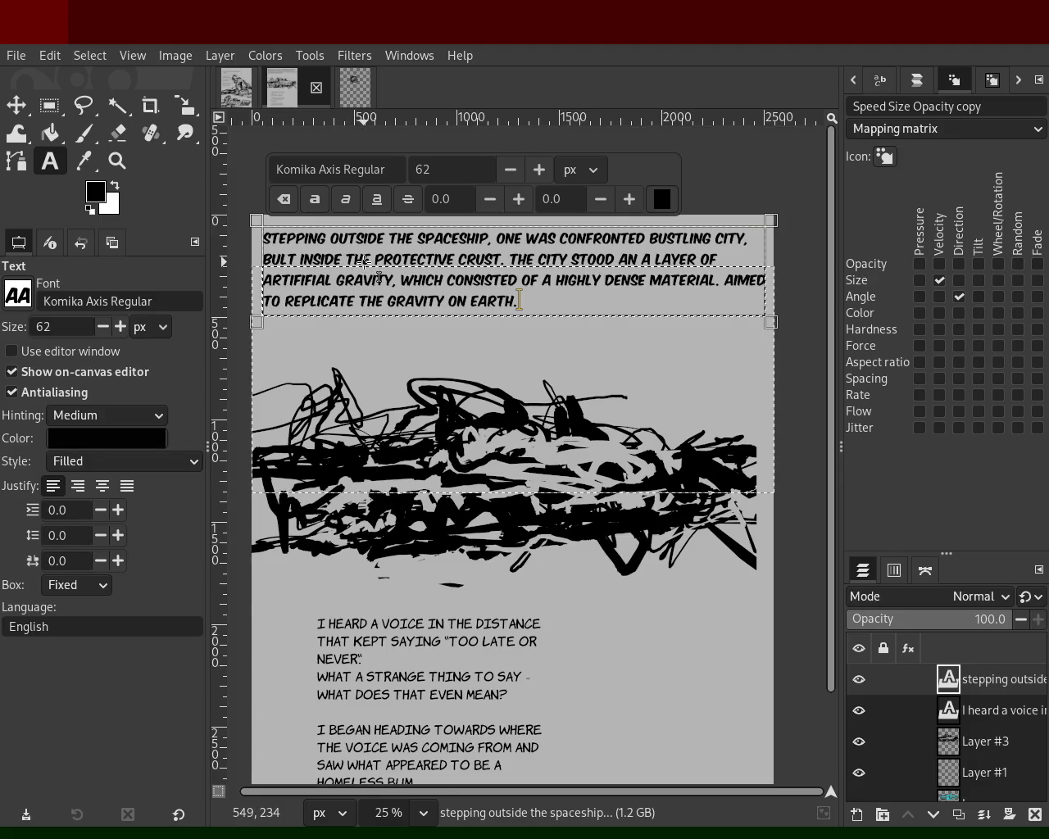
Change 'THE' before PROTECTIVE to 'THE PLANET'S' and save.
double_click(361, 260)
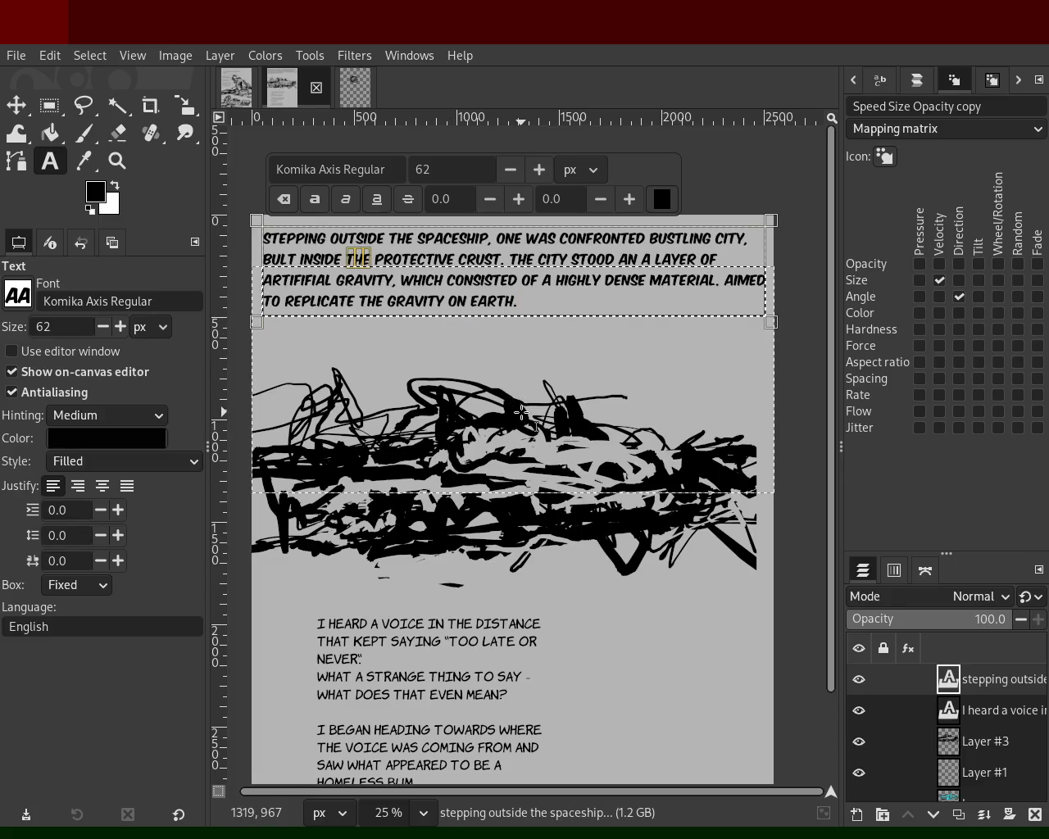
text(THE PLAT)
key(BackSpace)
text(NET'S)
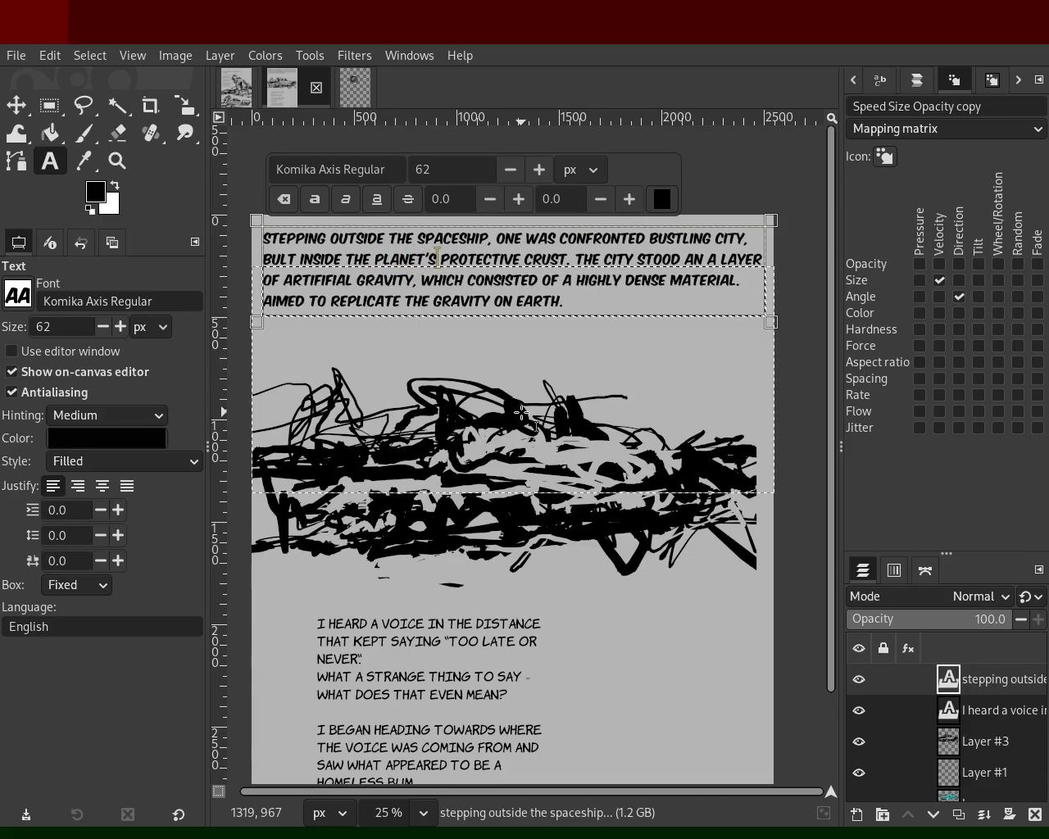
key(ctrl+s)
Insert 'with a' before BUSTLING and replace the period after MATERIAL with a comma.
key(ctrl+a)
click(645, 244)
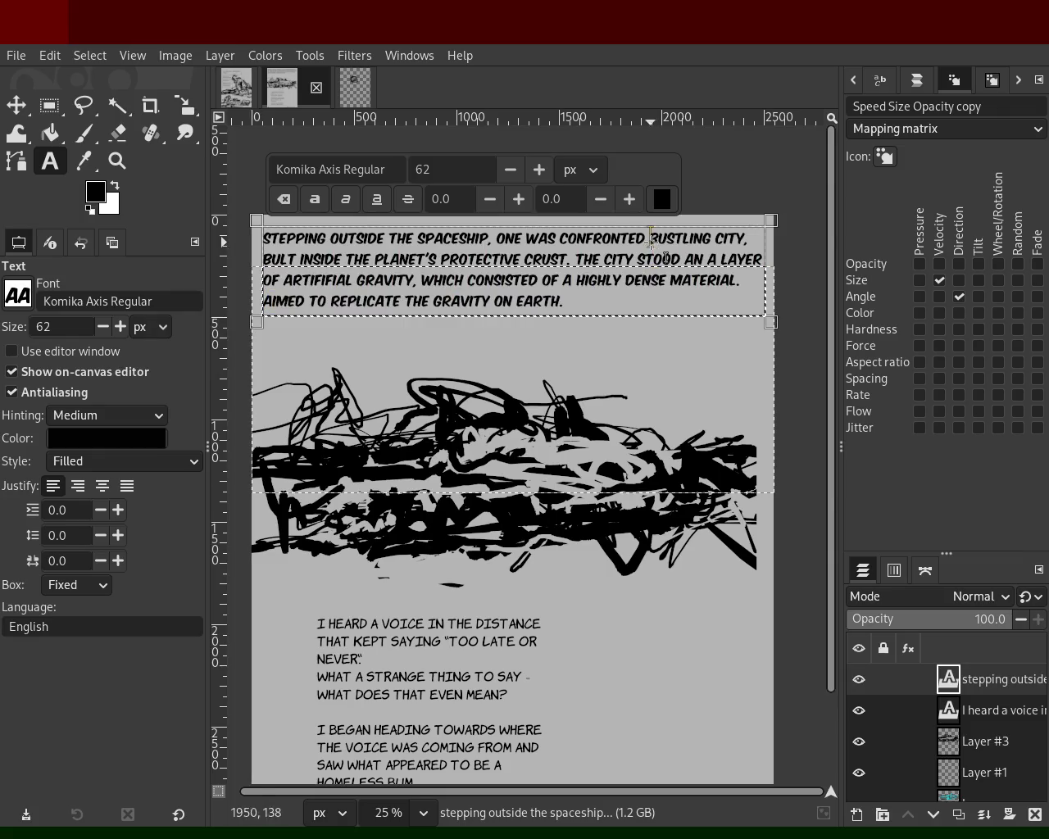
text(with a)
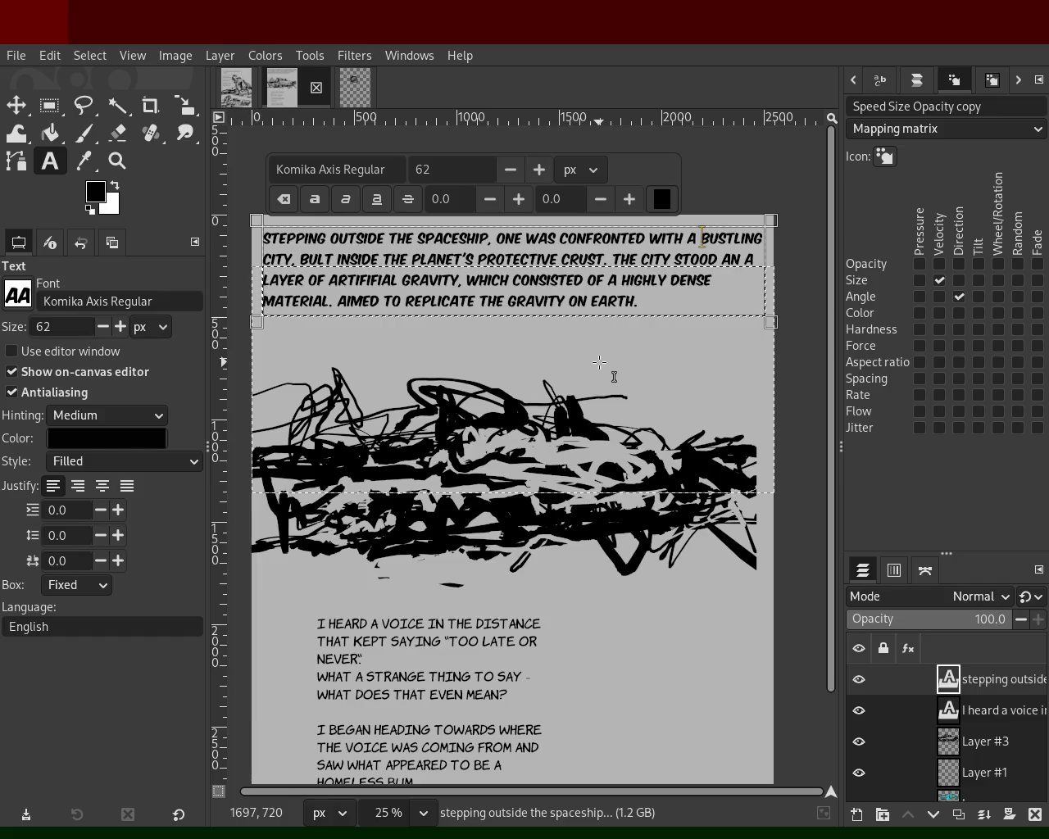
click(335, 301)
key(BackSpace)
text(,)
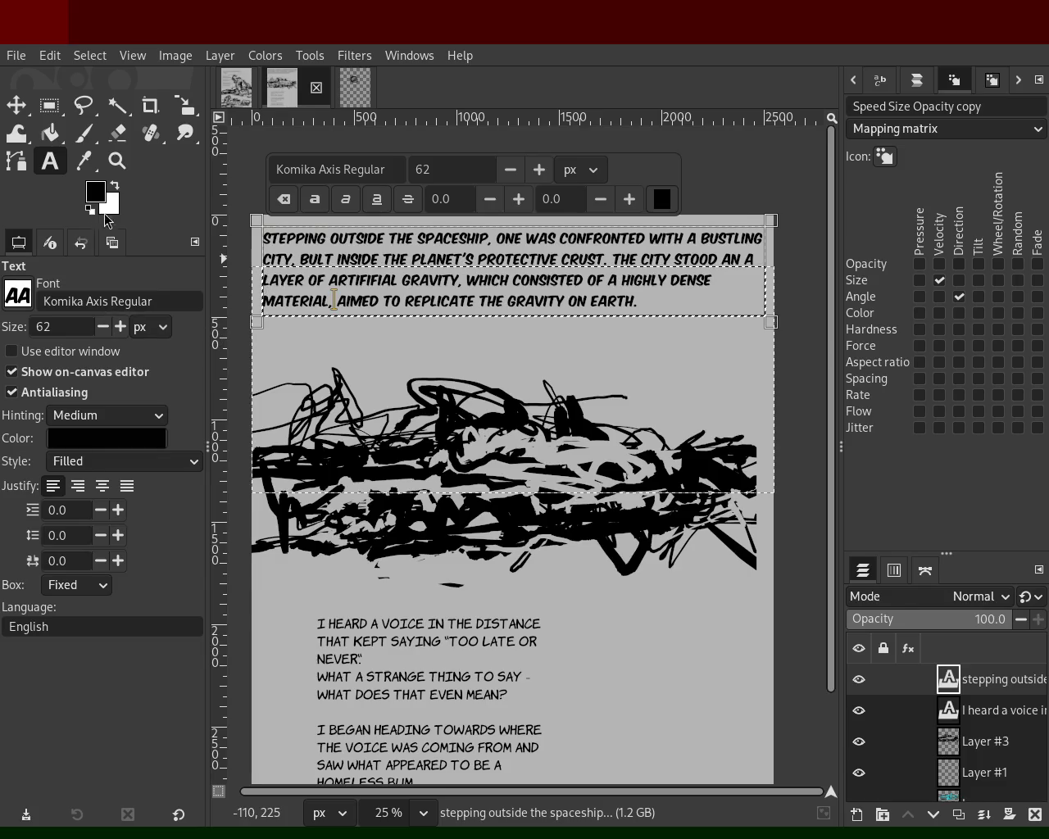
click(117, 161)
scroll(492, 410, down, 1)
scroll(491, 410, down, 2)
scroll(464, 461, up, 4)
scroll(497, 357, down, 1)
scroll(524, 418, up, 1)
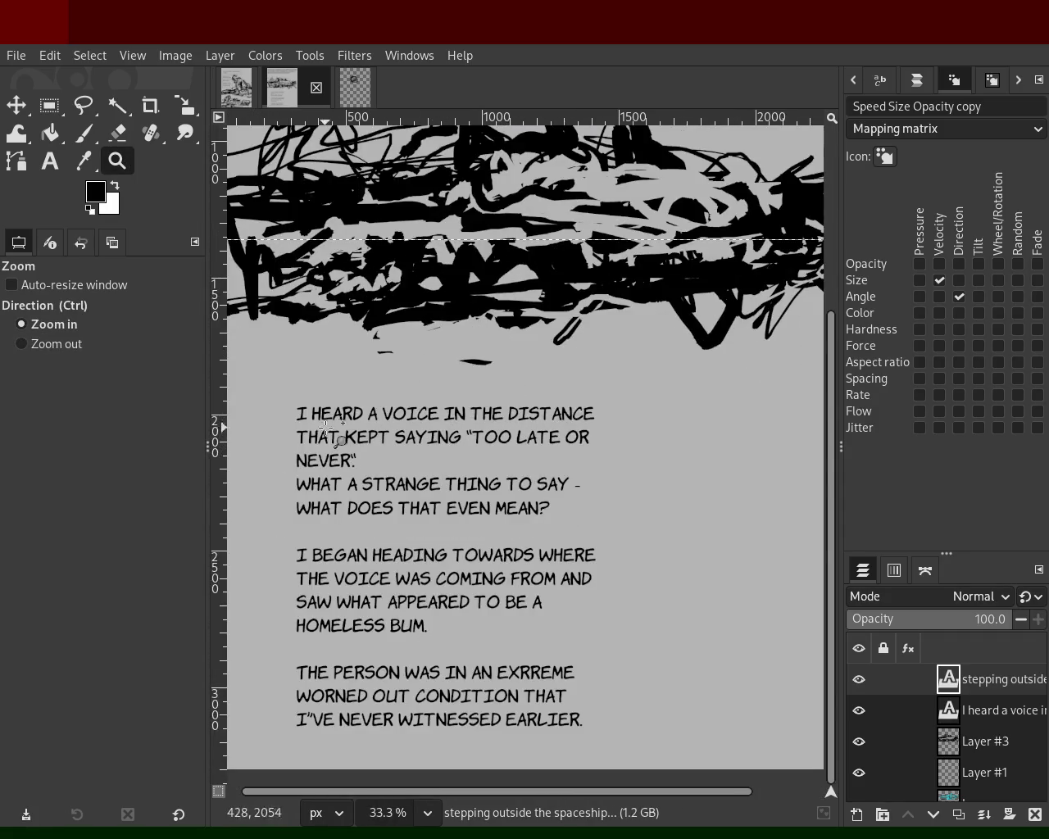
key(ctrl)
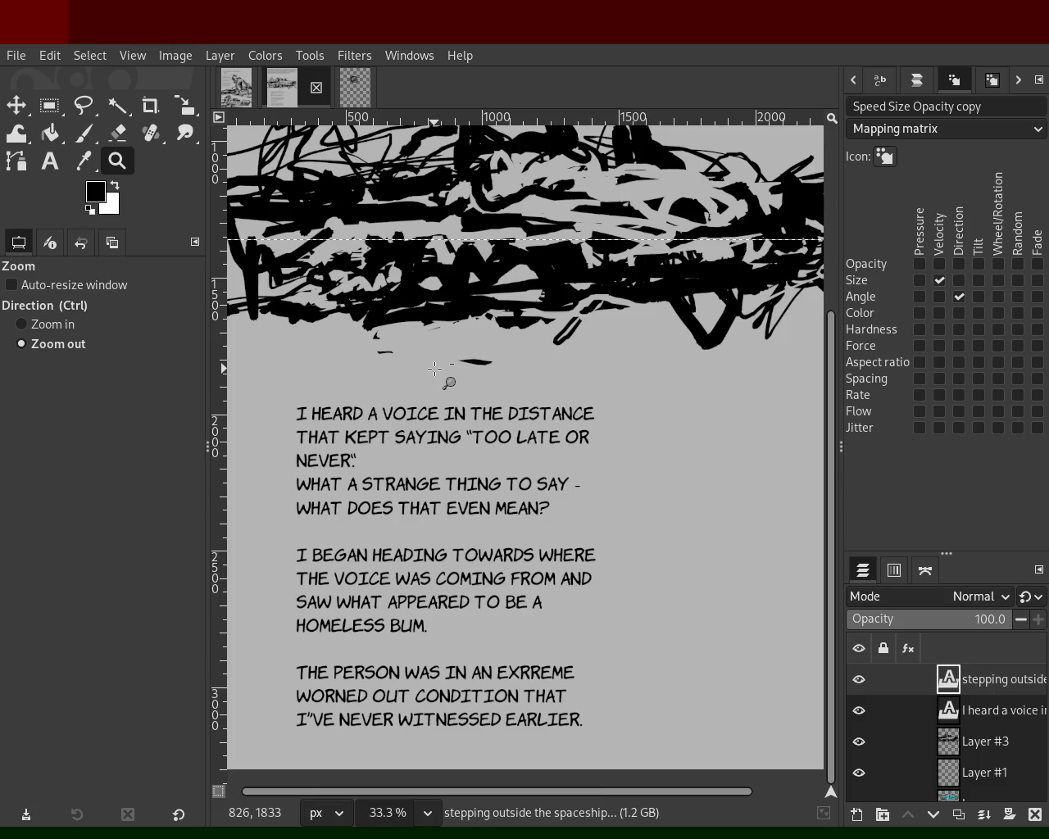
click(434, 368)
ctrl+click(424, 490)
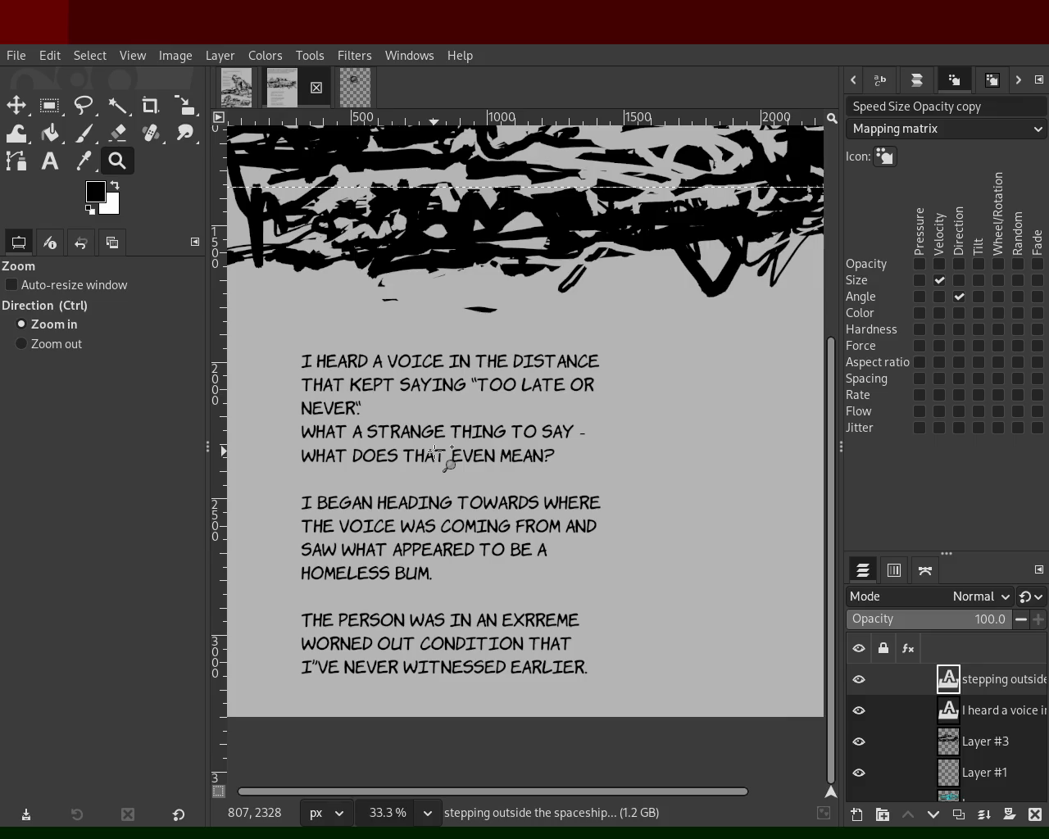
ctrl+click(434, 453)
ctrl+click(492, 442)
ctrl+scroll(471, 425, up, 1)
ctrl+click(471, 425)
click(473, 426)
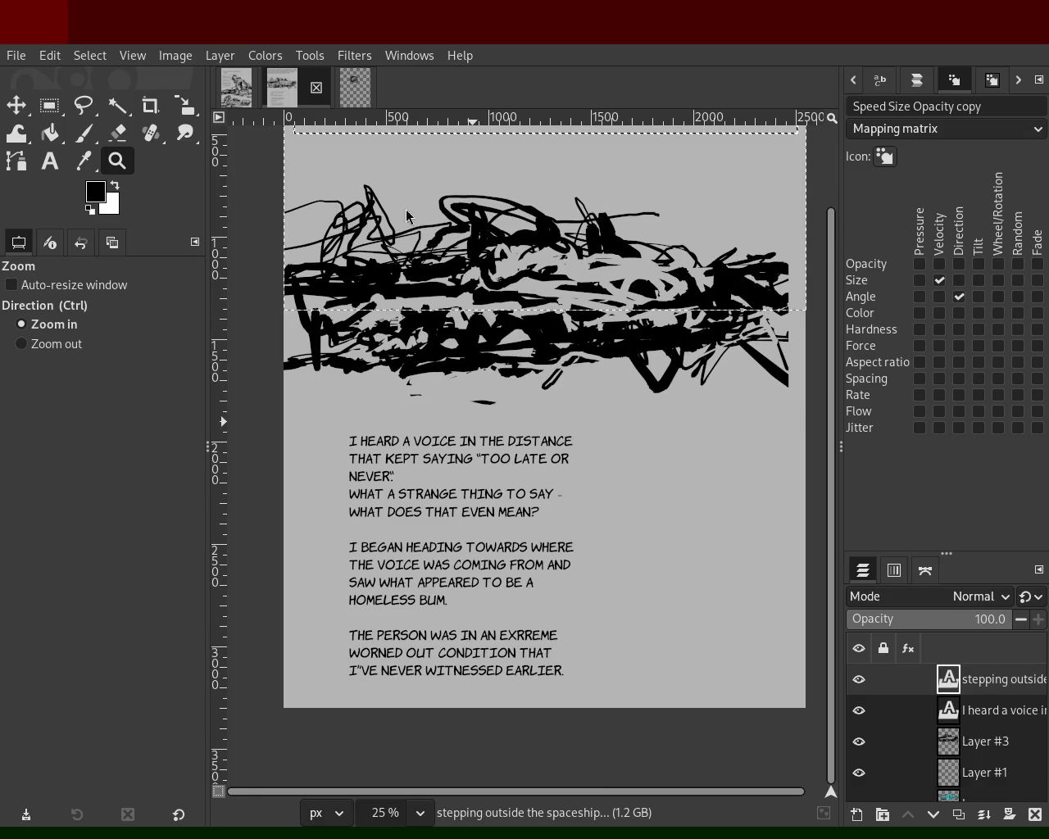
click(236, 87)
ctrl+click(527, 382)
ctrl+click(527, 383)
ctrl+click(527, 382)
click(527, 383)
click(527, 383)
ctrl+click(527, 382)
click(540, 366)
ctrl+click(539, 365)
click(515, 299)
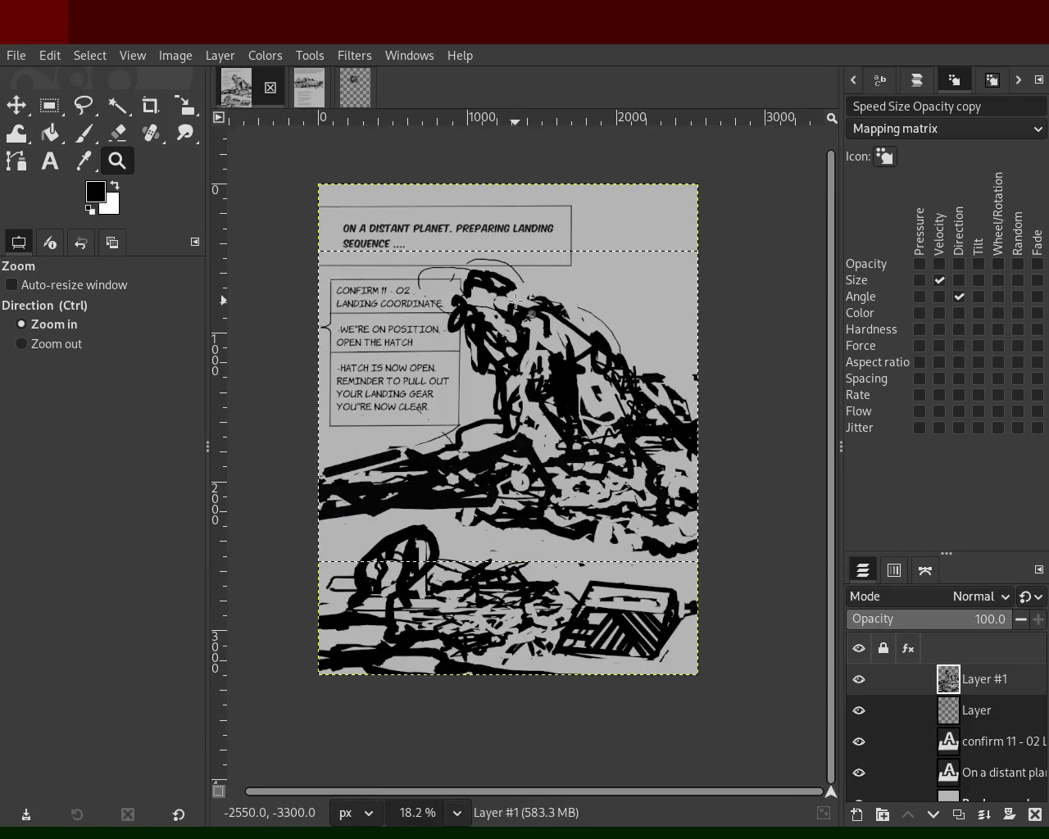
click(516, 299)
ctrl+click(490, 446)
click(490, 447)
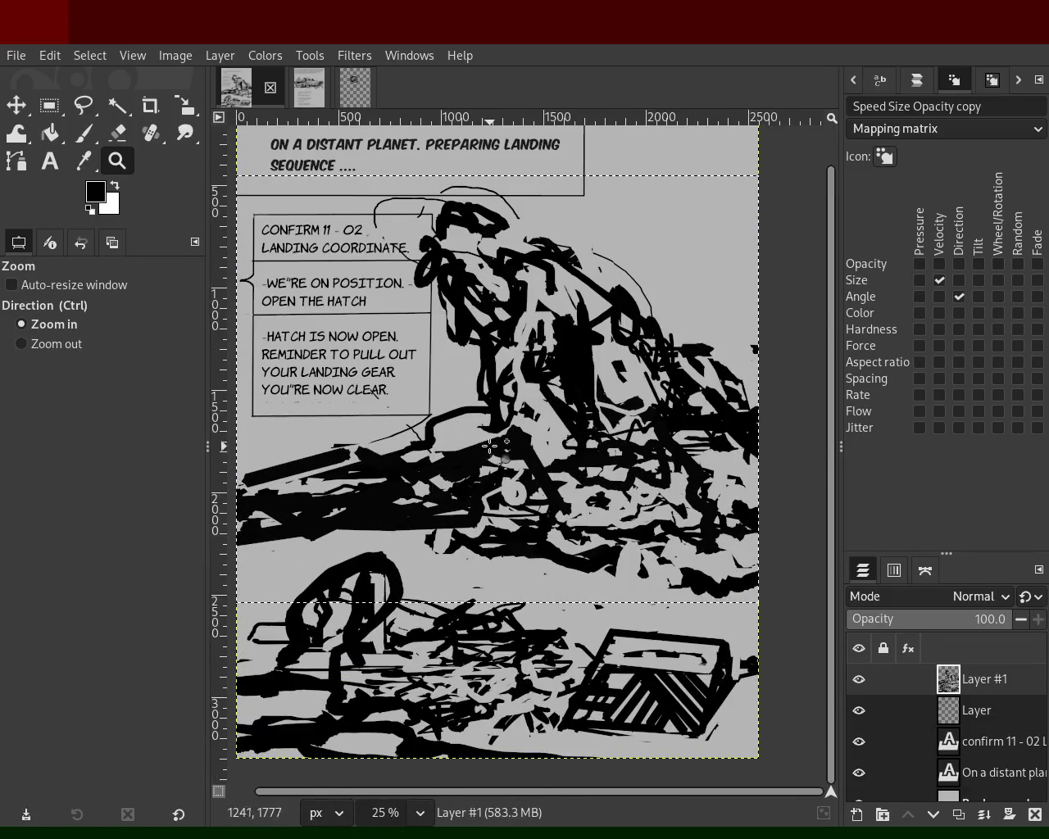
ctrl+click(490, 447)
click(469, 459)
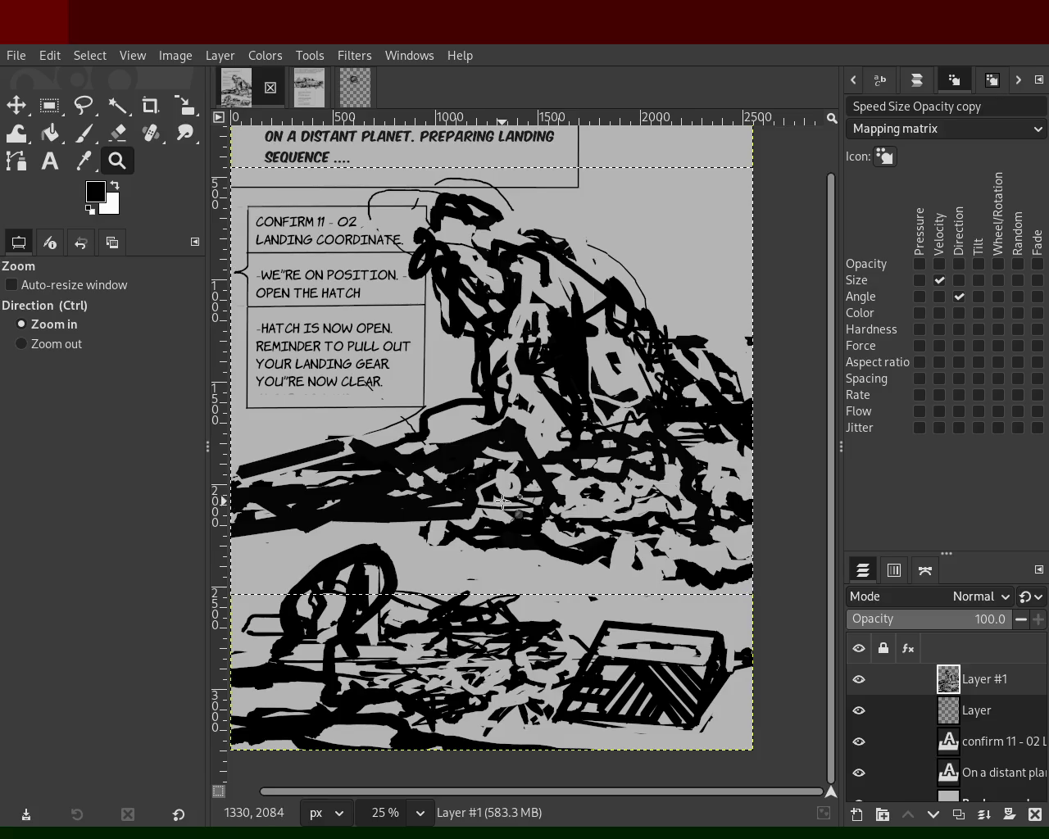
click(310, 88)
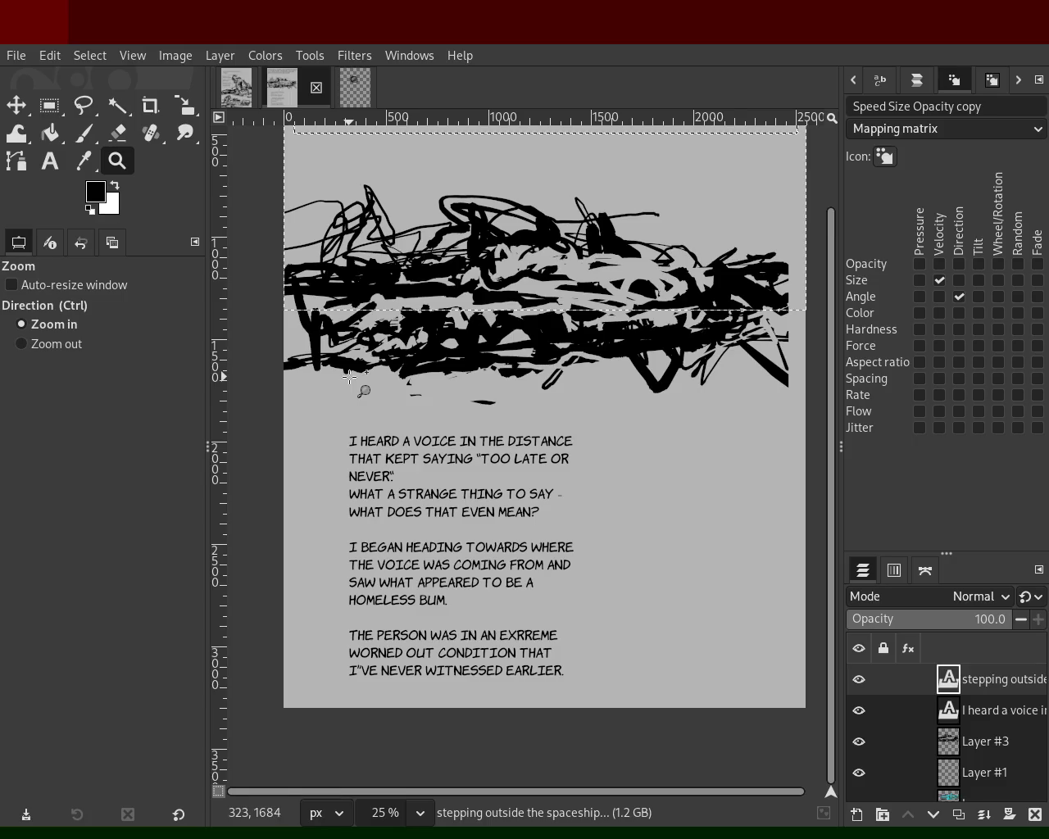
Shift the Layer #3 scribbled panel so it lines up with the page's side edges.
click(83, 132)
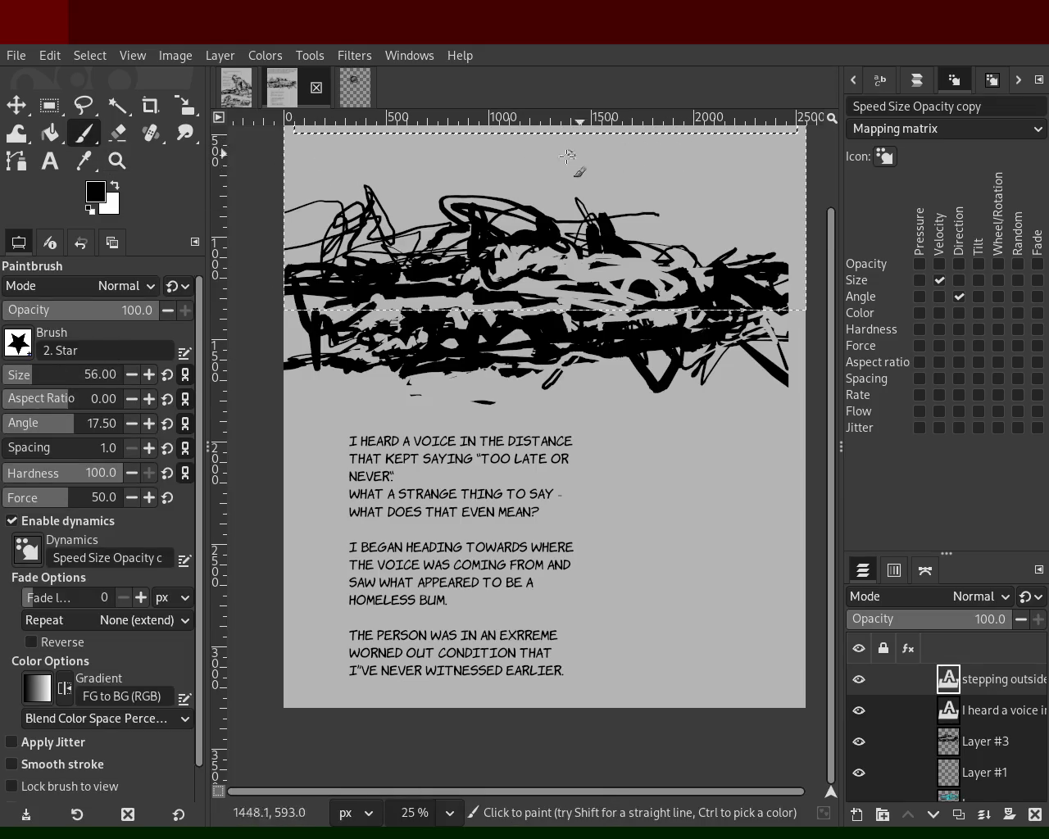
click(949, 758)
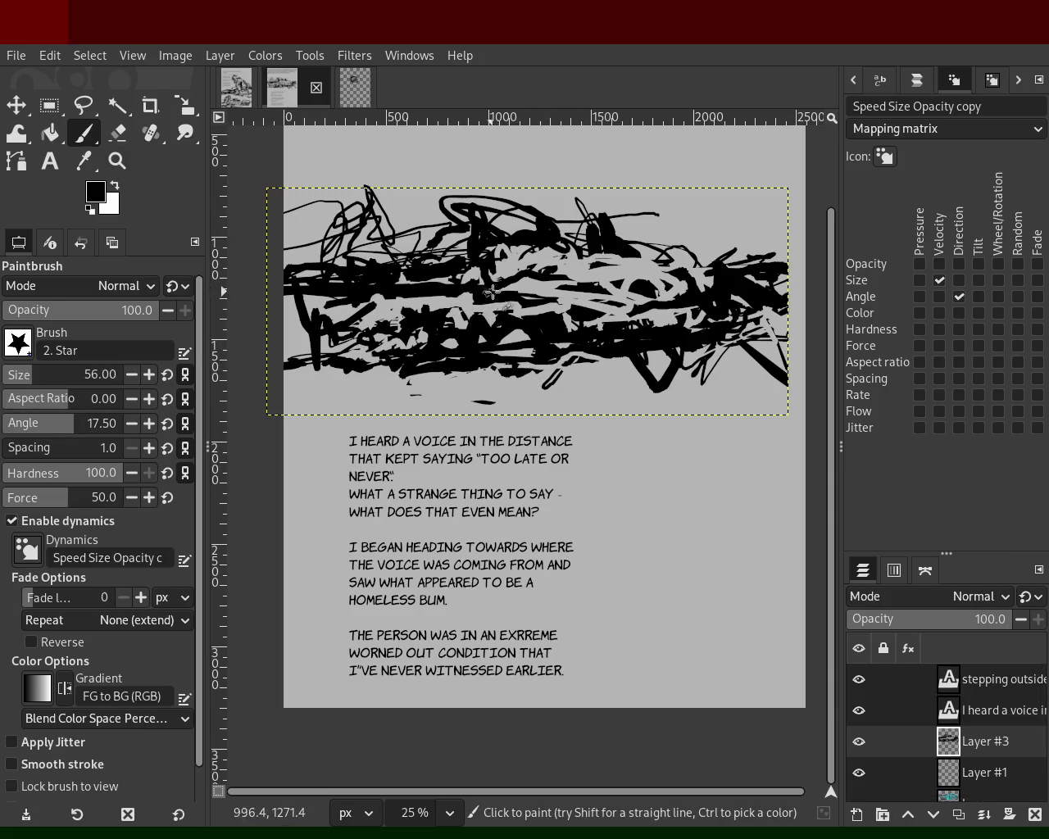
click(15, 105)
mouse_move(463, 291)
mouse_down()
mouse_move(484, 291)
mouse_move(476, 281)
mouse_move(467, 312)
mouse_up()
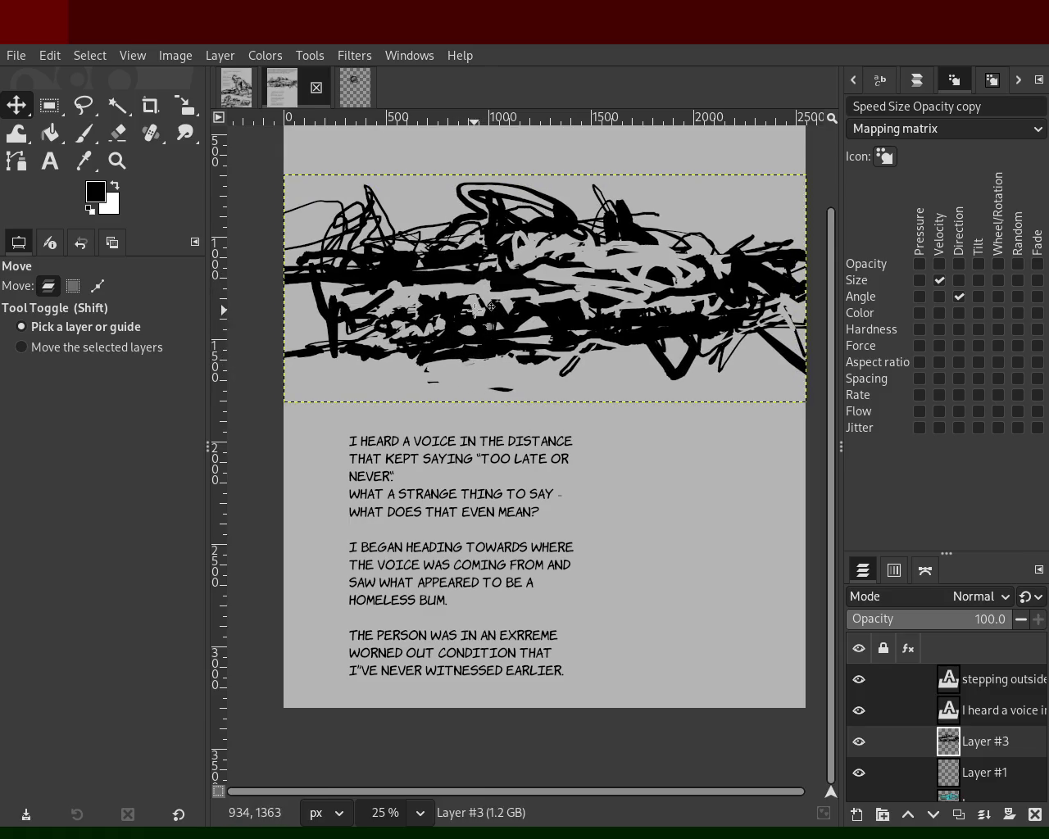
click(117, 160)
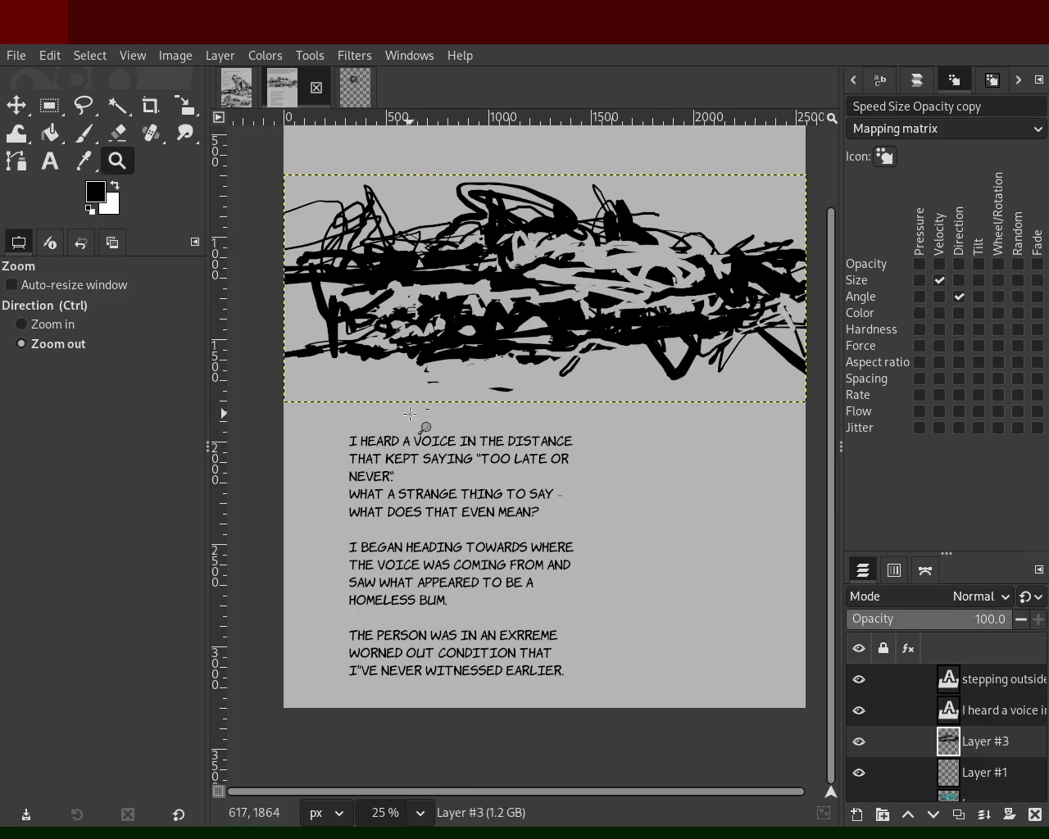
ctrl+click(435, 318)
double_click(438, 318)
ctrl+click(458, 311)
click(460, 309)
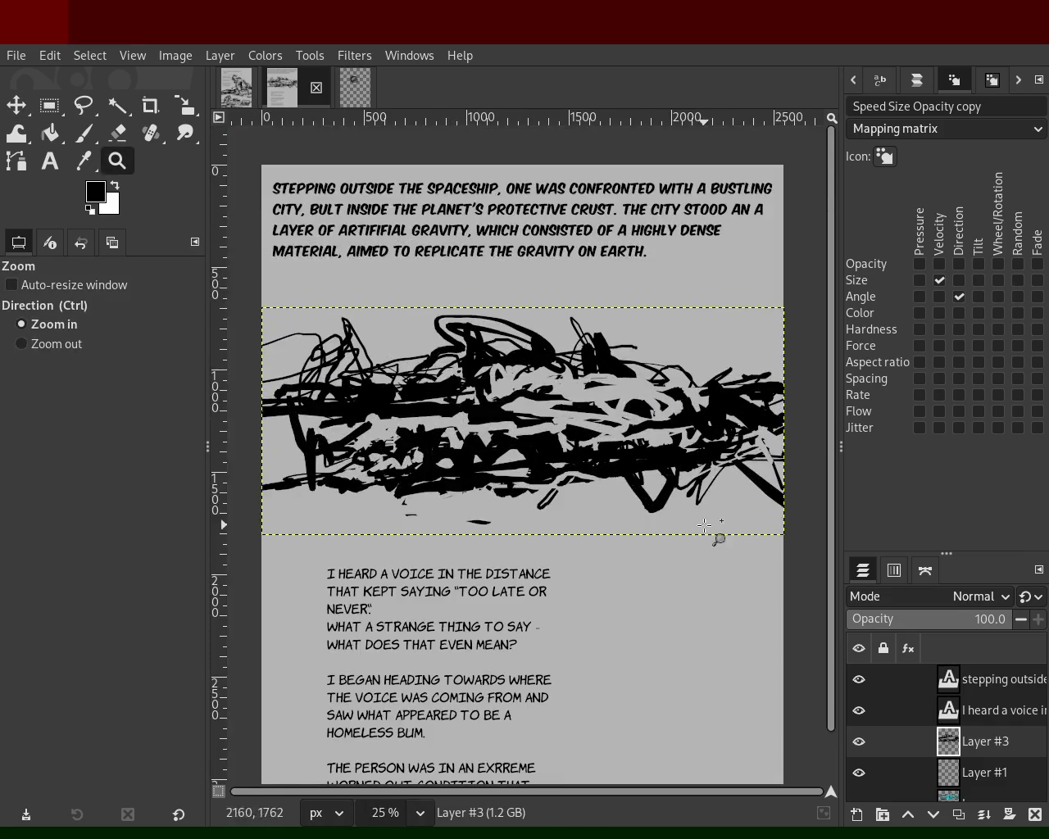
mouse_move(975, 711)
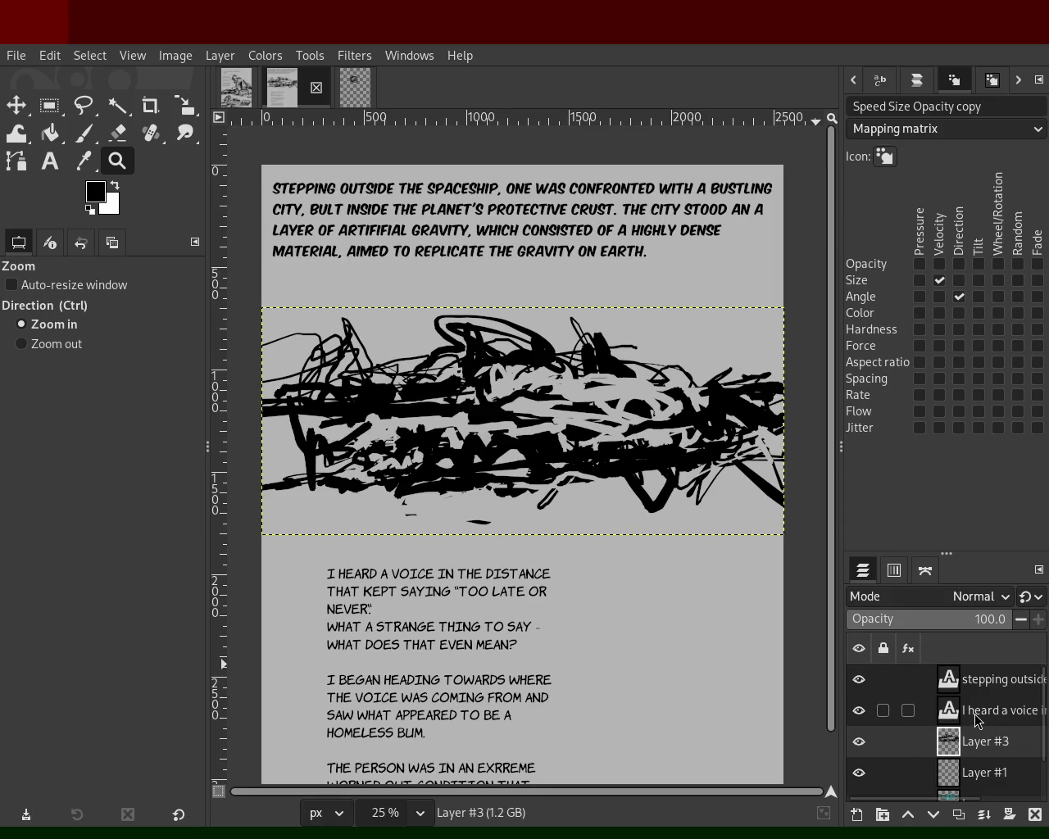
Add a new layer and test border strokes under the caption, undoing them and thinning the brush.
key(ctrl+shift+n)
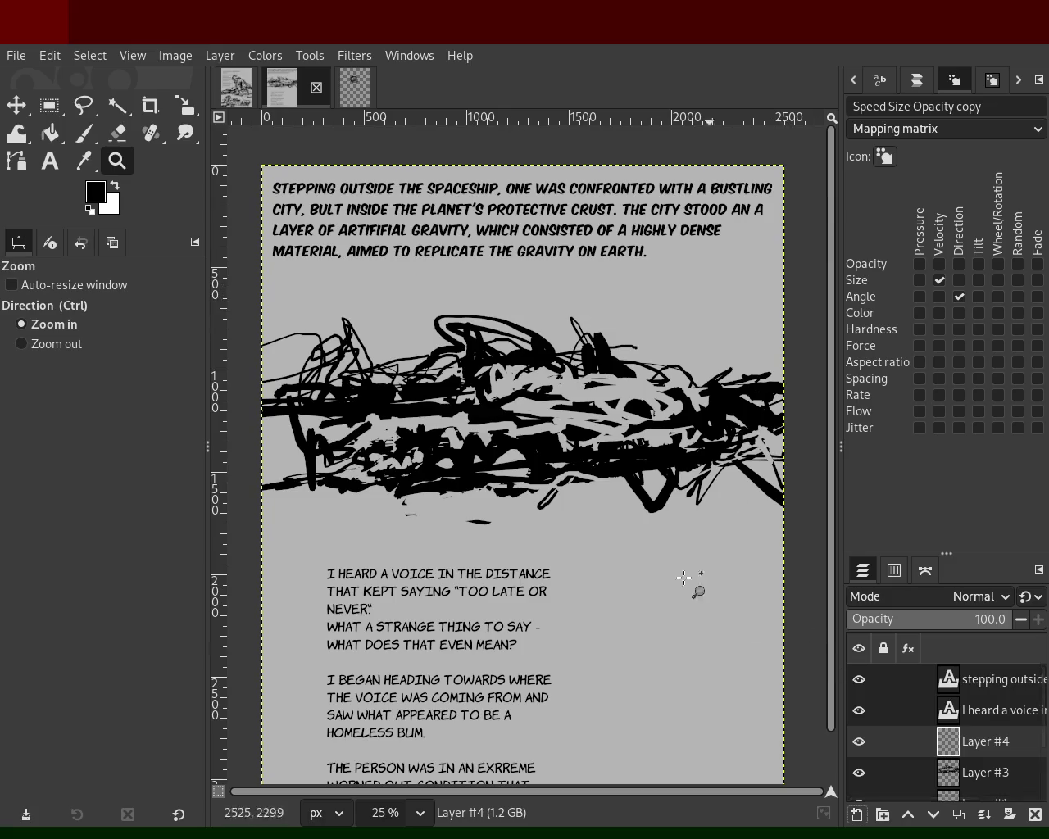
click(83, 133)
click(264, 283)
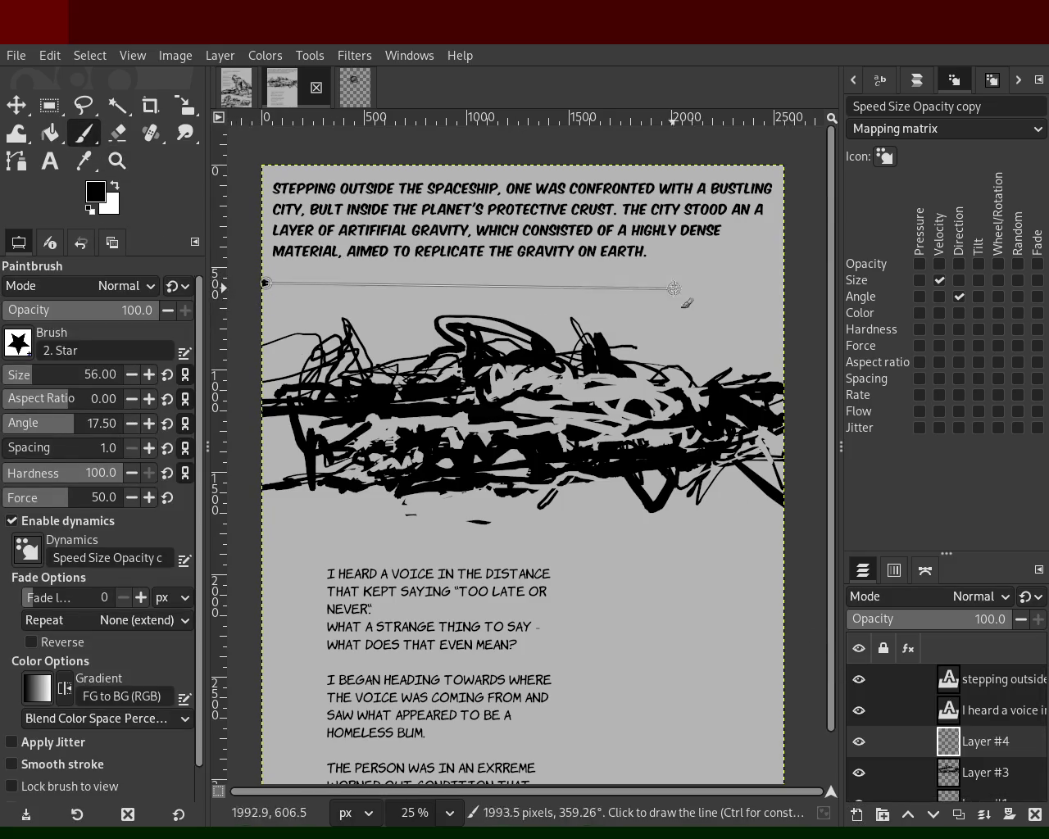
shift+click(777, 282)
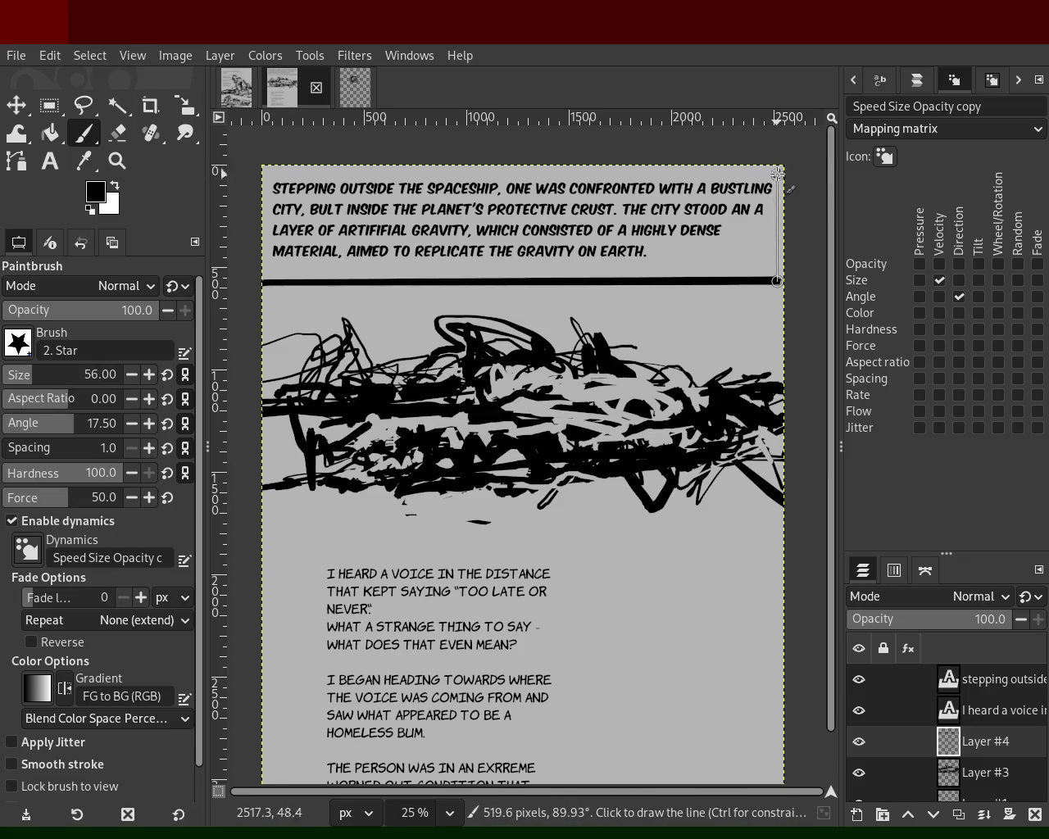
shift+click(777, 171)
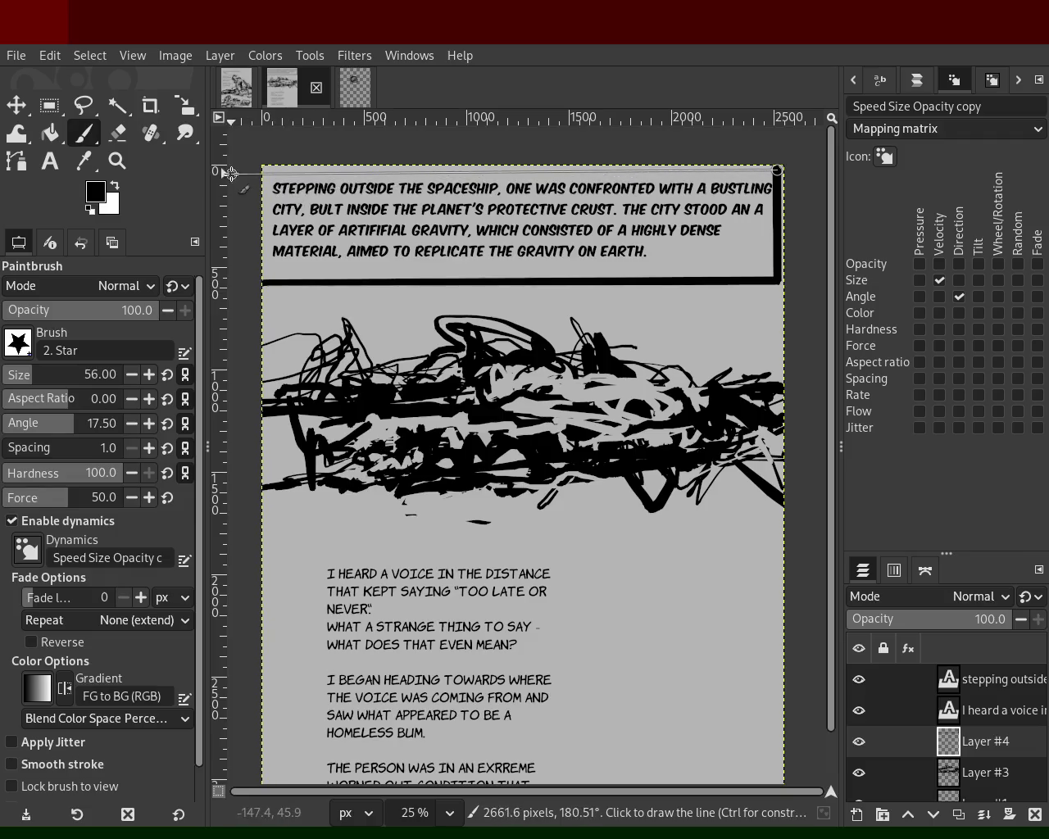
key(ctrl+z)
key(ctrl+z)
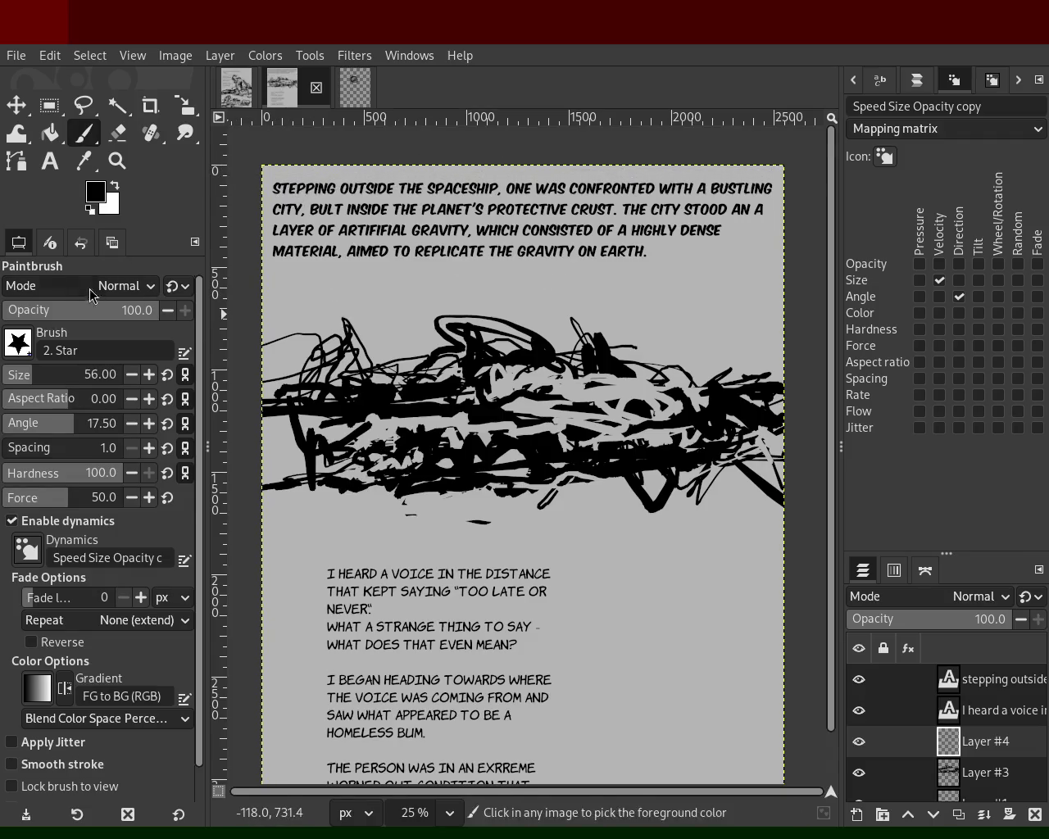
click(11, 379)
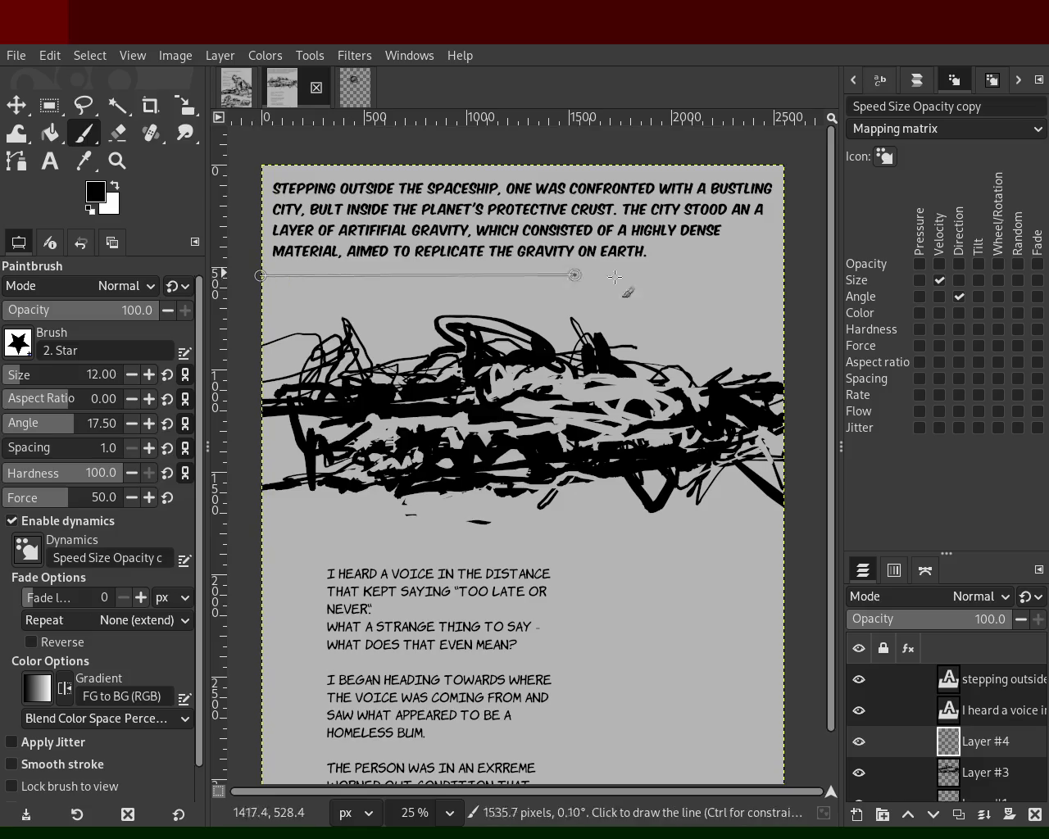
shift+click(782, 273)
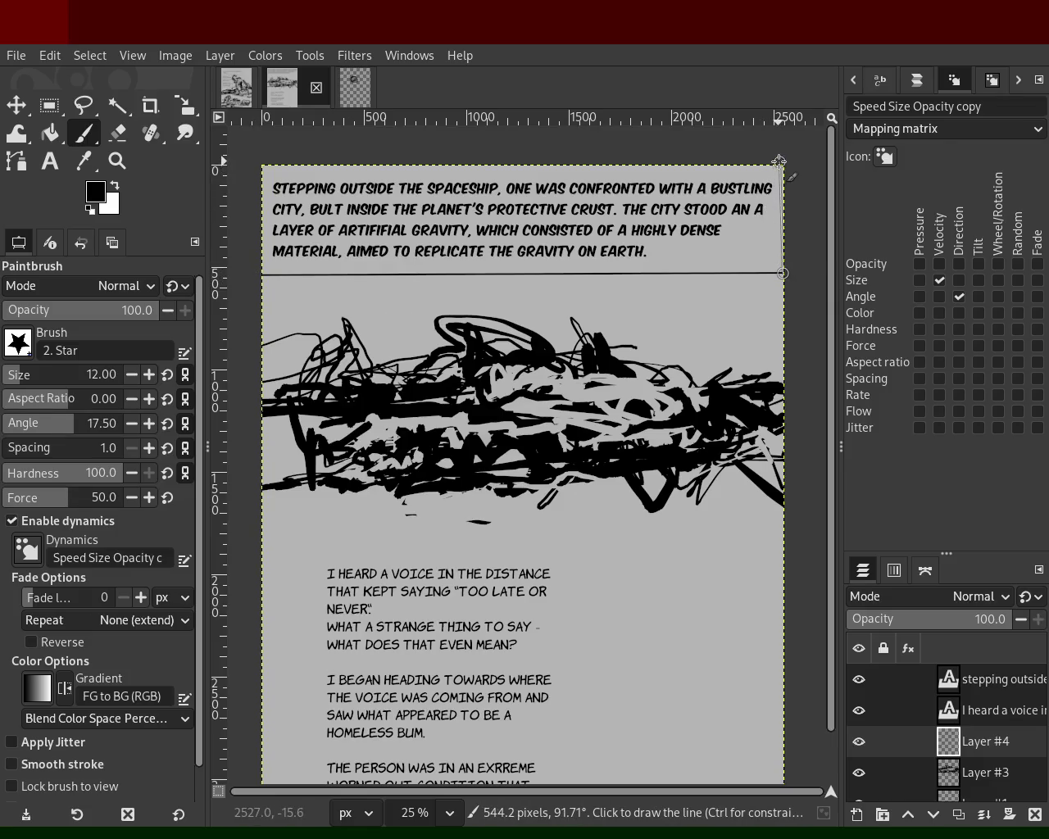
key(ctrl+z)
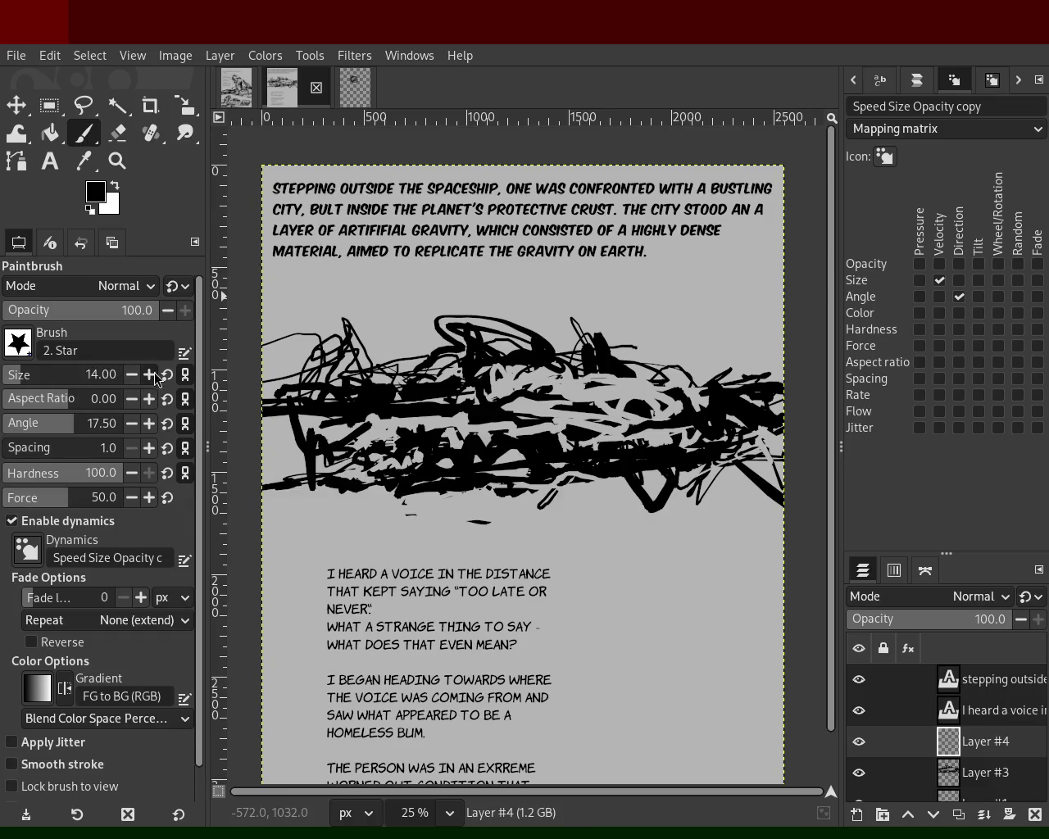
Paint thin straight border lines along the caption box's bottom, right, left and top edges.
shift+click(776, 275)
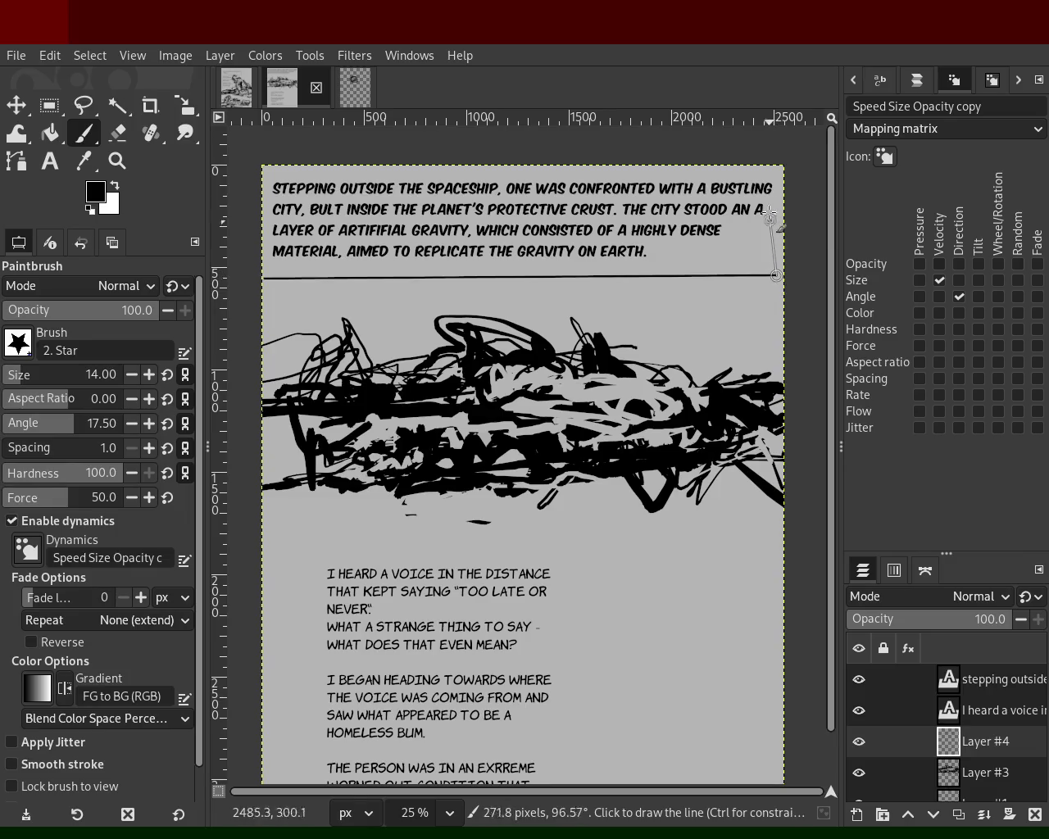
shift+click(775, 162)
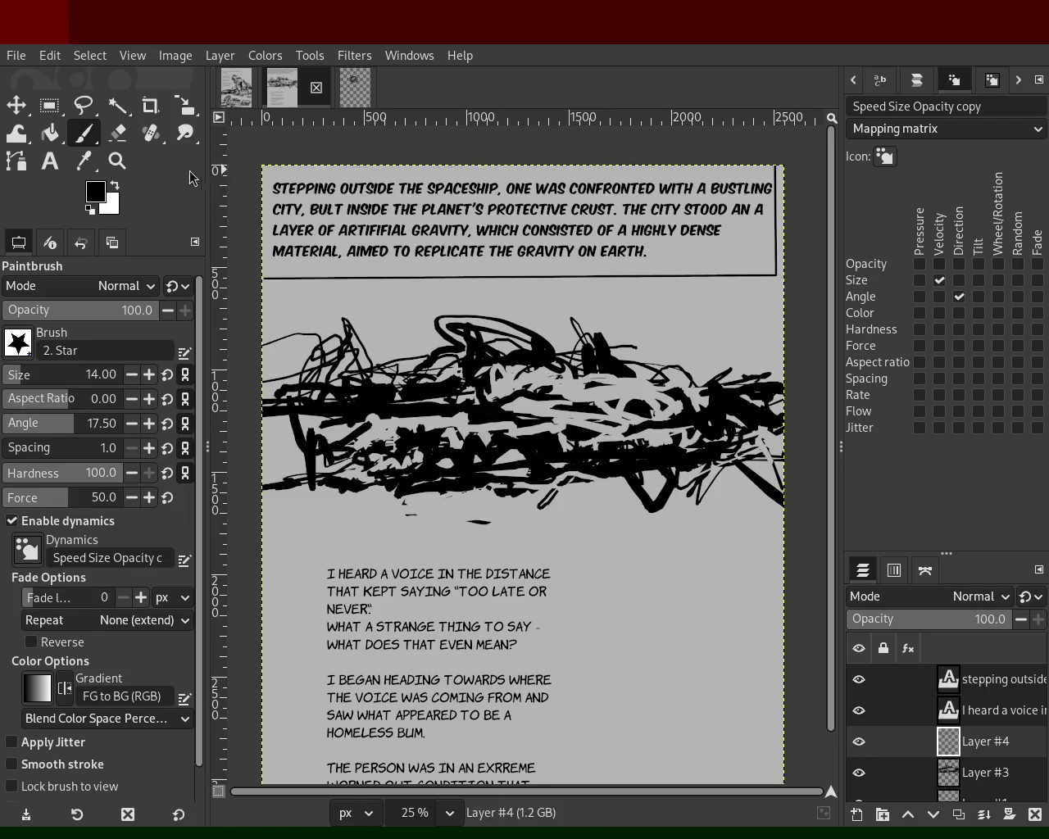
click(268, 155)
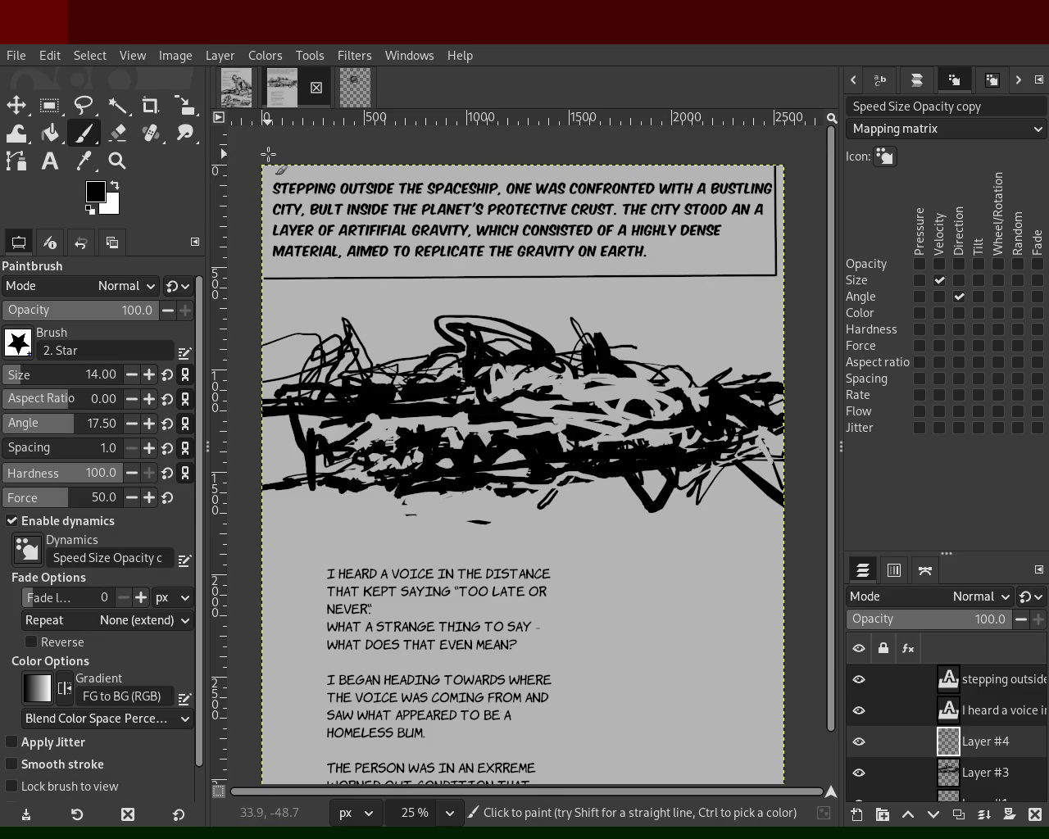
shift+click(266, 282)
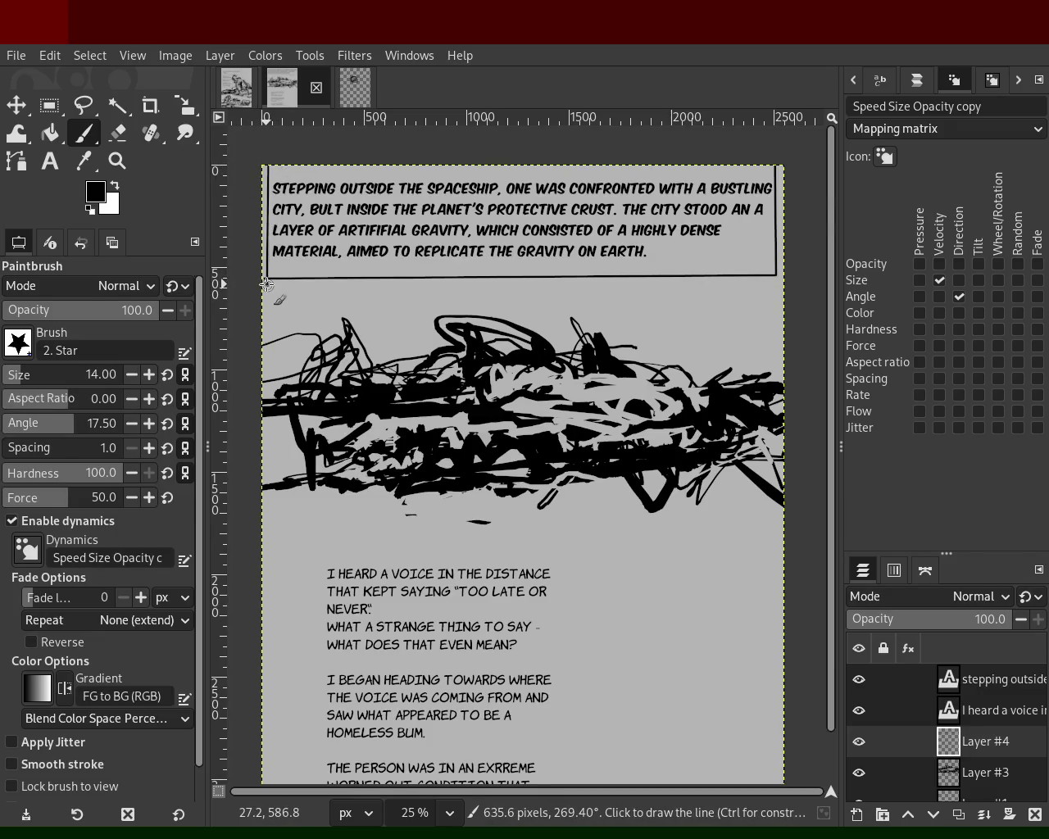
click(261, 178)
click(251, 172)
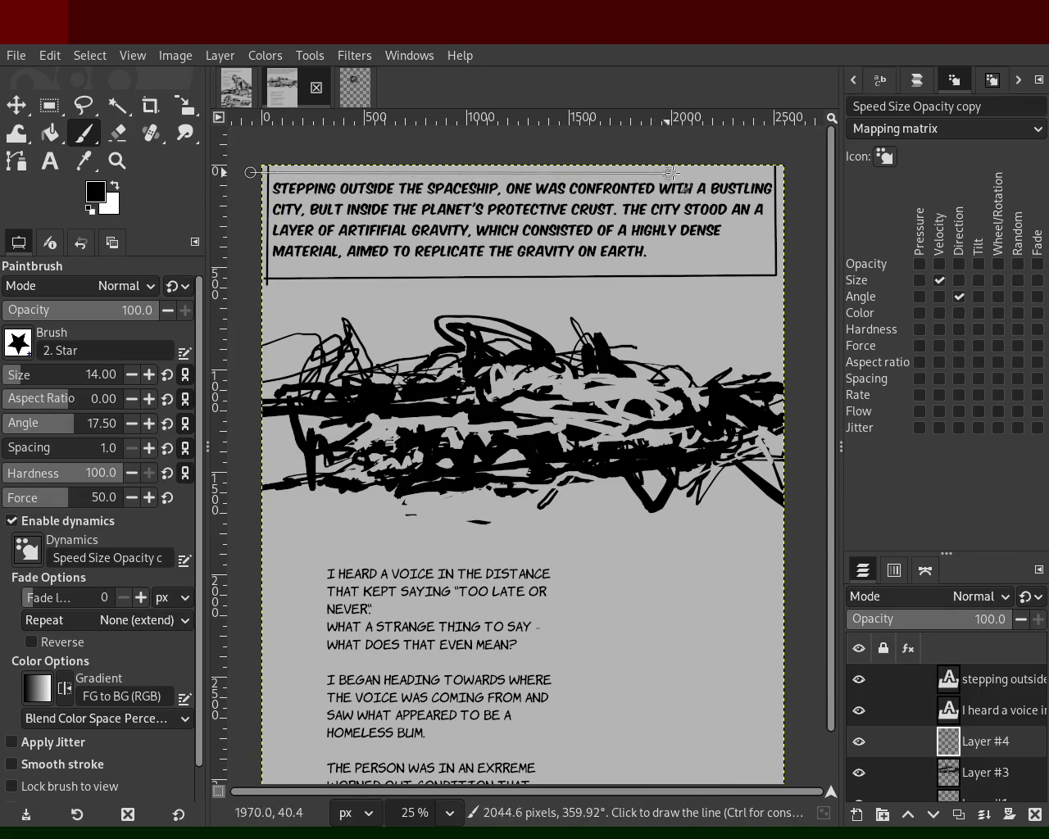
shift+click(791, 174)
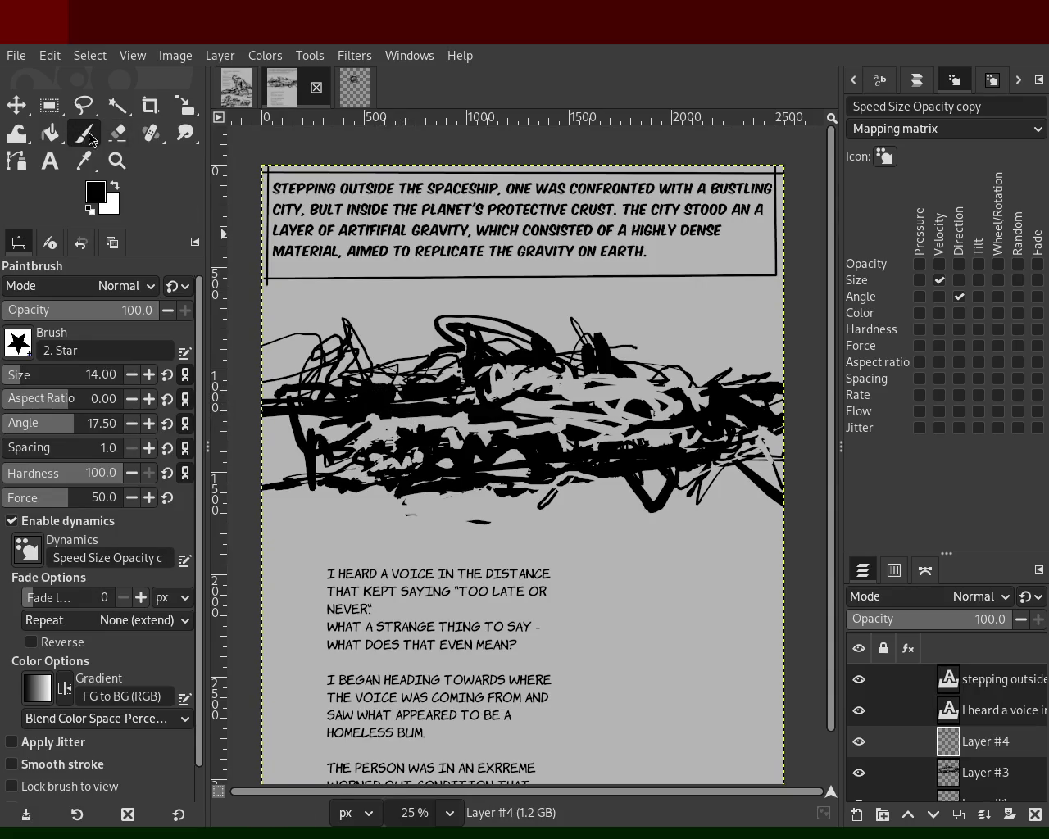
click(116, 133)
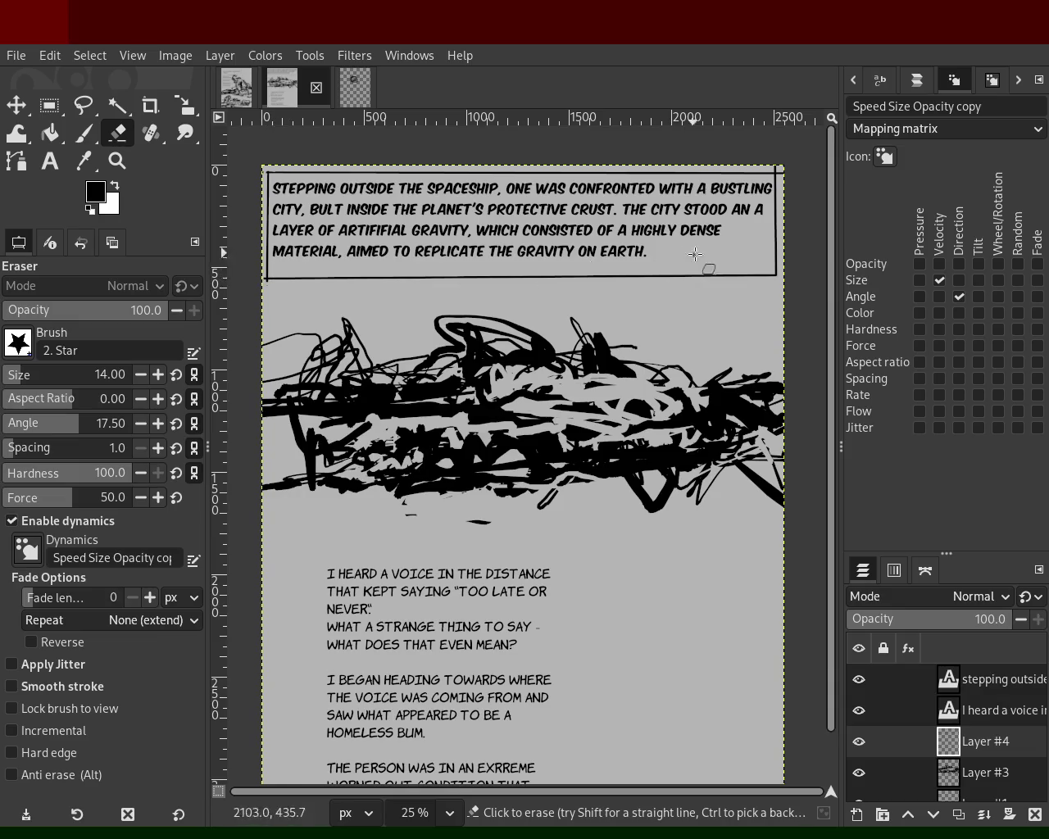
Select all of the 'stepping outside' caption text and make it fully justified.
mouse_move(986, 741)
click(998, 685)
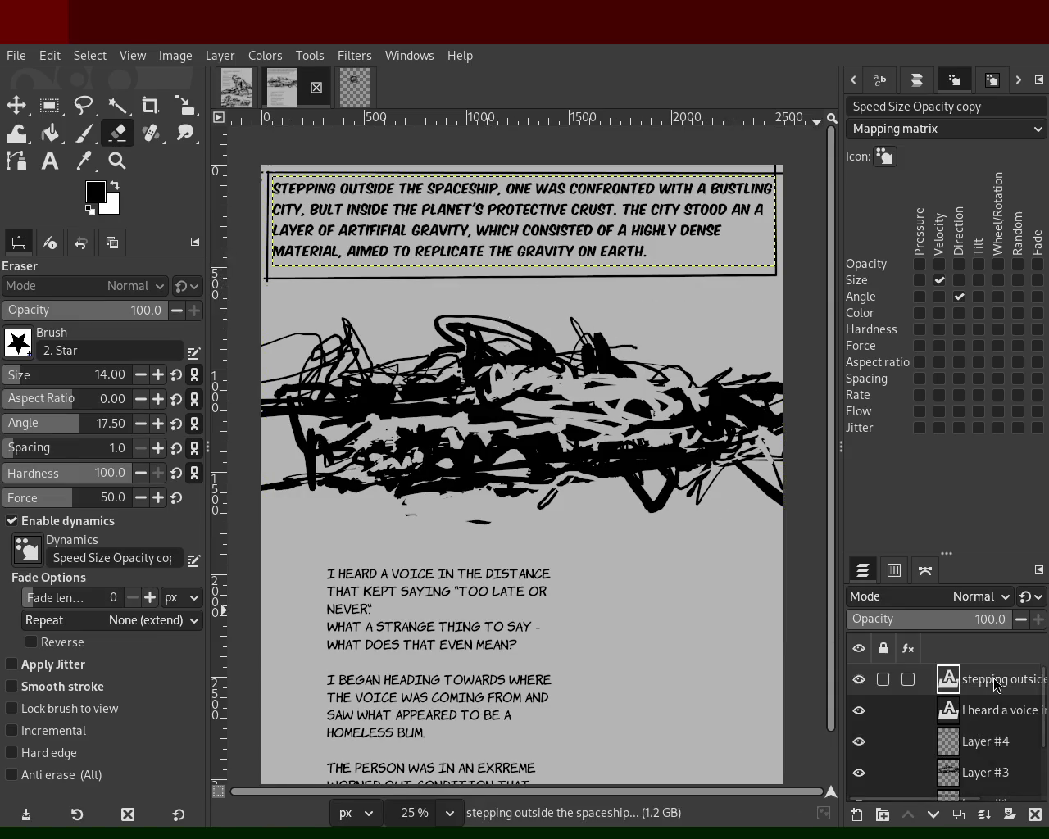
click(49, 161)
click(444, 236)
key(ctrl+a)
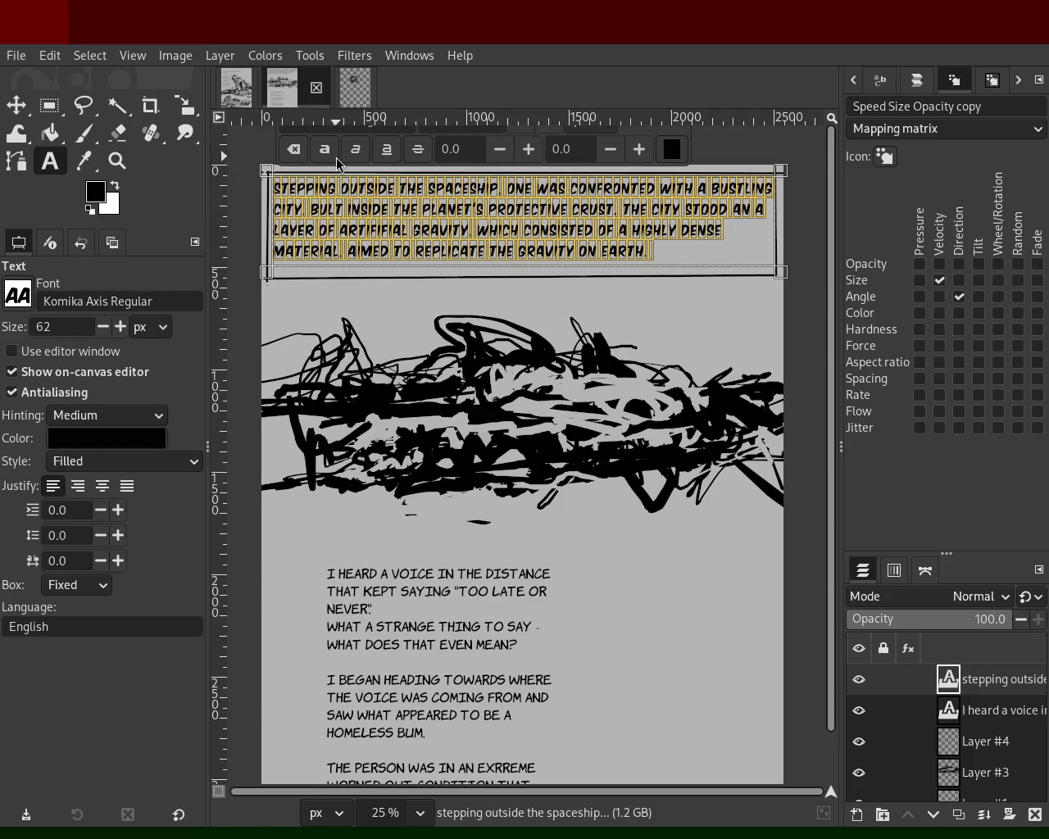
click(127, 486)
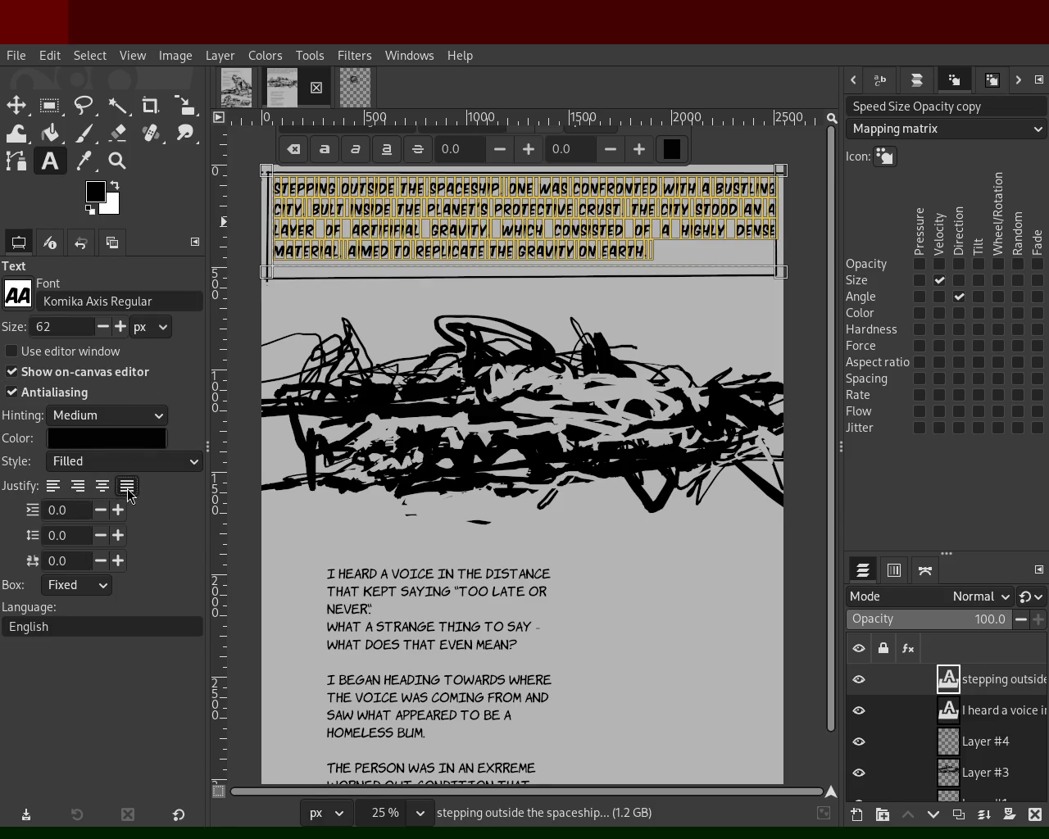
Resize the caption's fixed text box so the paragraph rewraps into five lines ending 'THE GRAVITY ON EARTH.'.
mouse_move(797, 248)
mouse_down()
mouse_move(671, 246)
mouse_move(735, 241)
mouse_move(705, 245)
mouse_up()
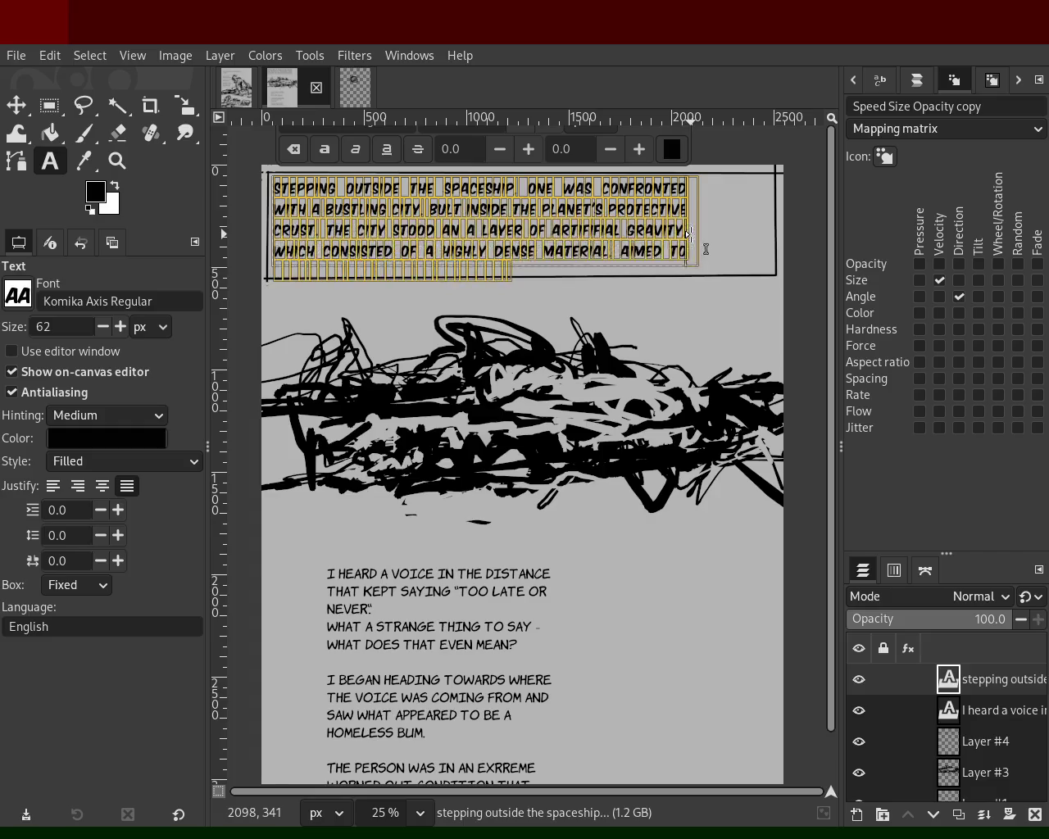
key(ctrl+z)
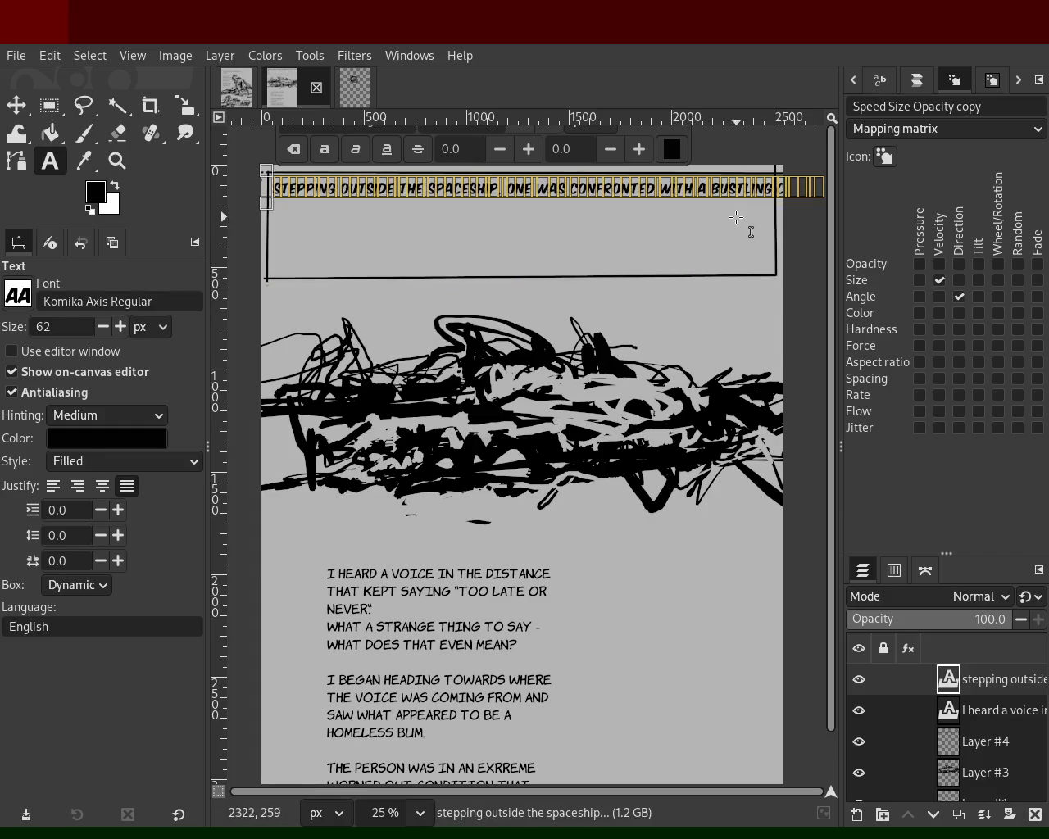
key(ctrl+y)
drag(713, 244, 716, 246)
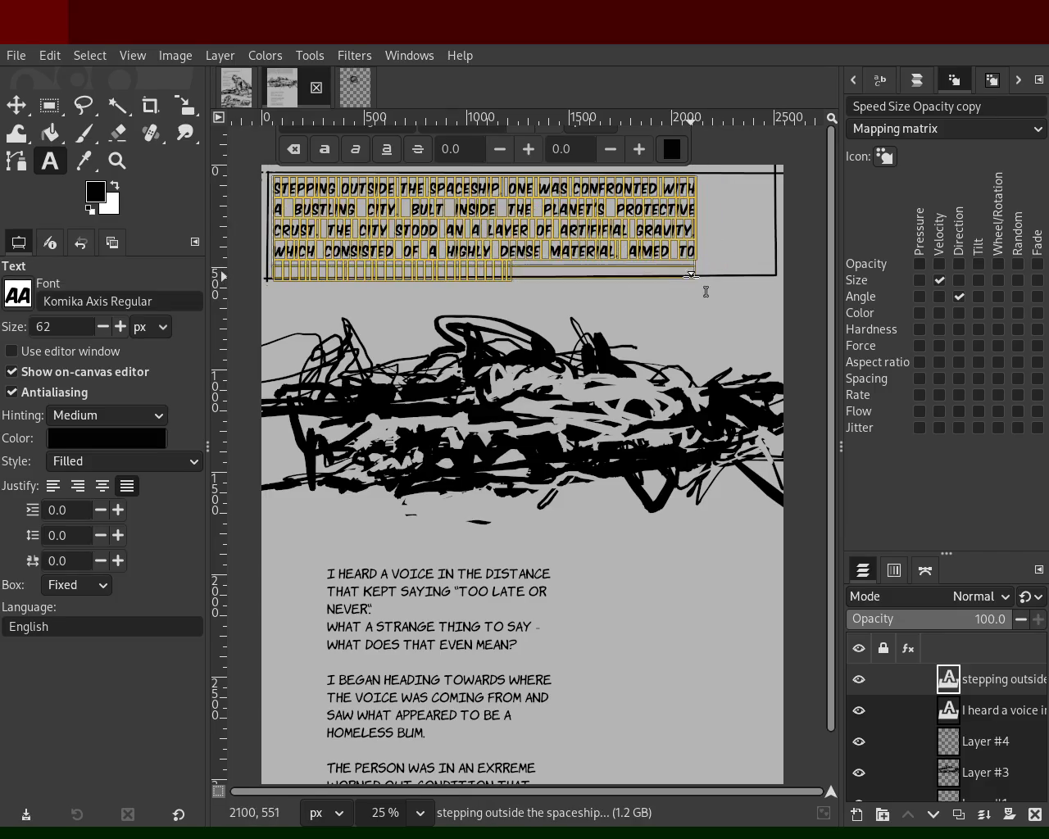
drag(694, 214, 703, 221)
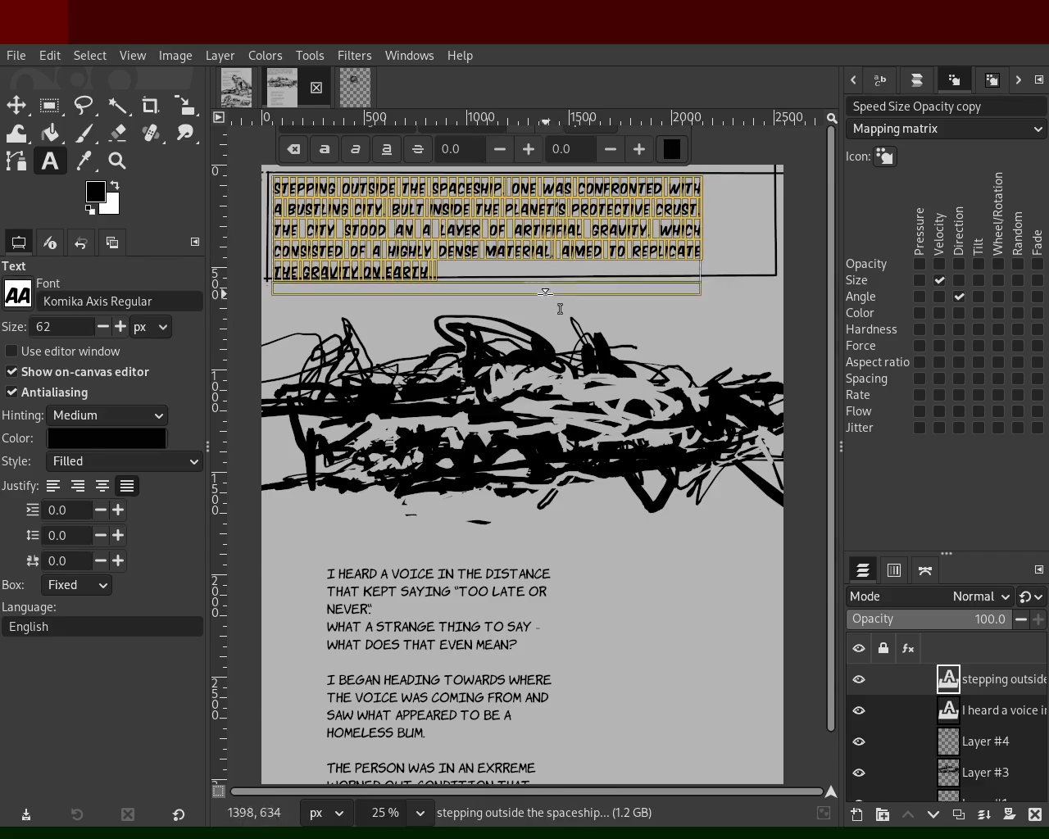
click(812, 325)
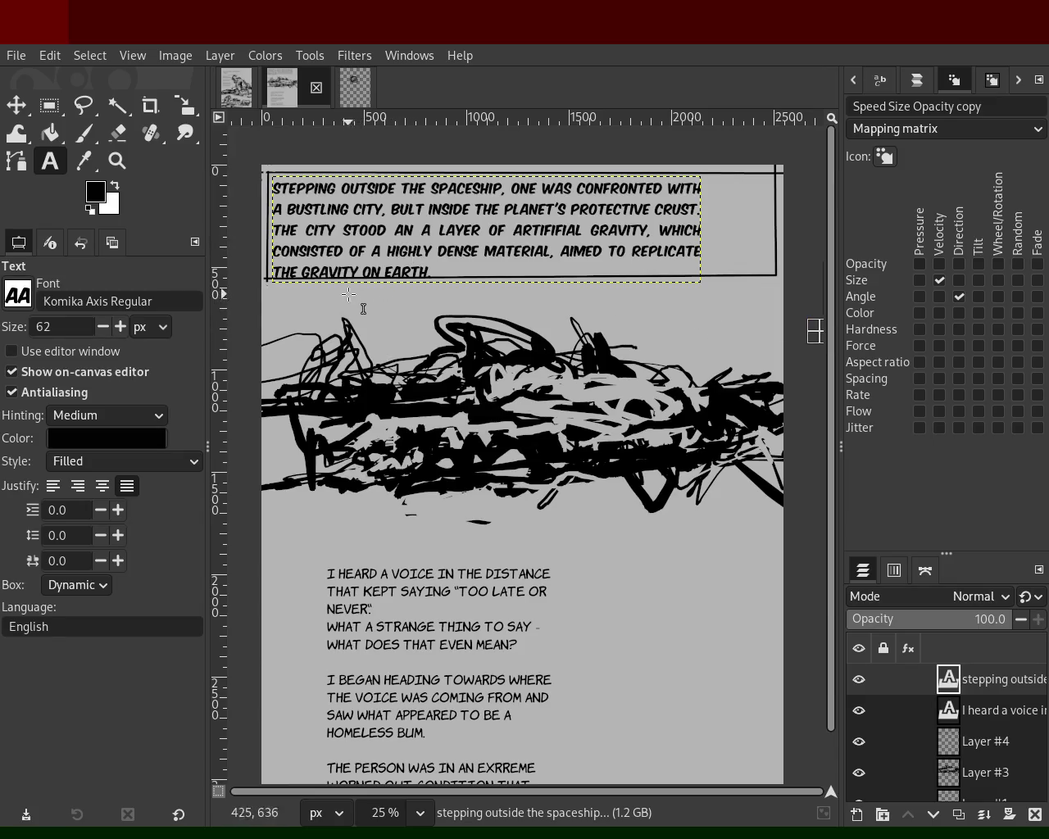
click(15, 105)
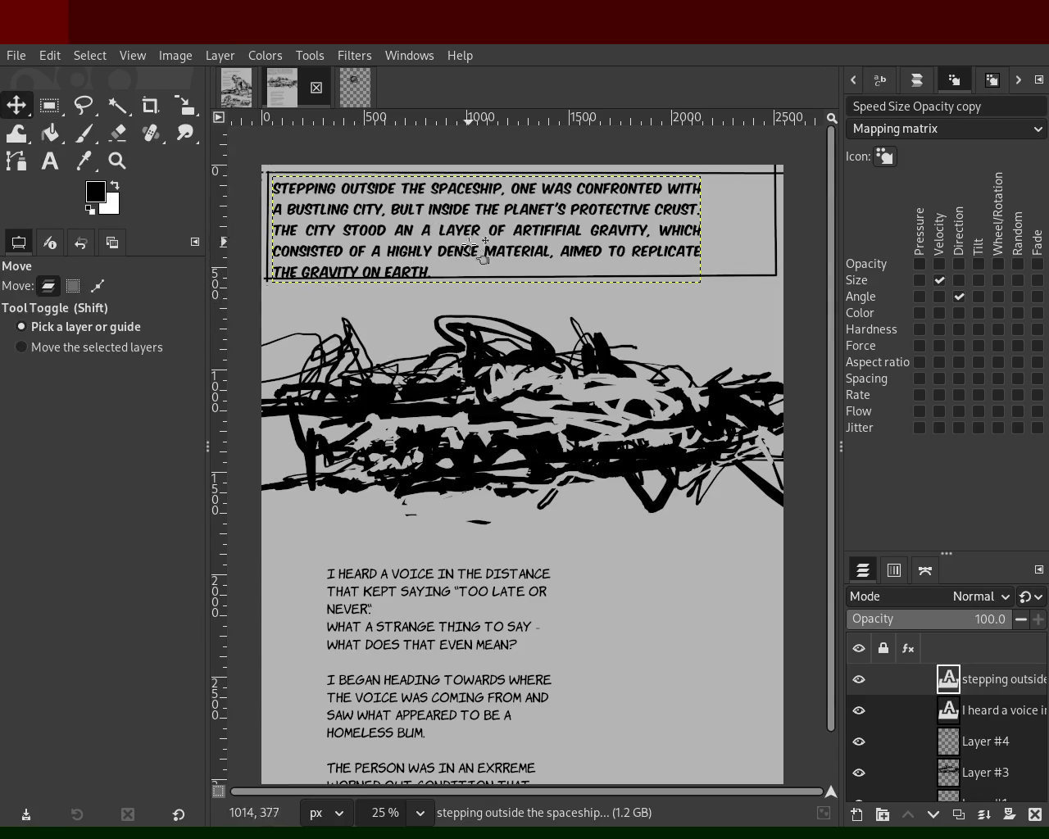
Shift the 'stepping outside' caption paragraph right to centre it inside the bordered box.
drag(533, 217, 570, 208)
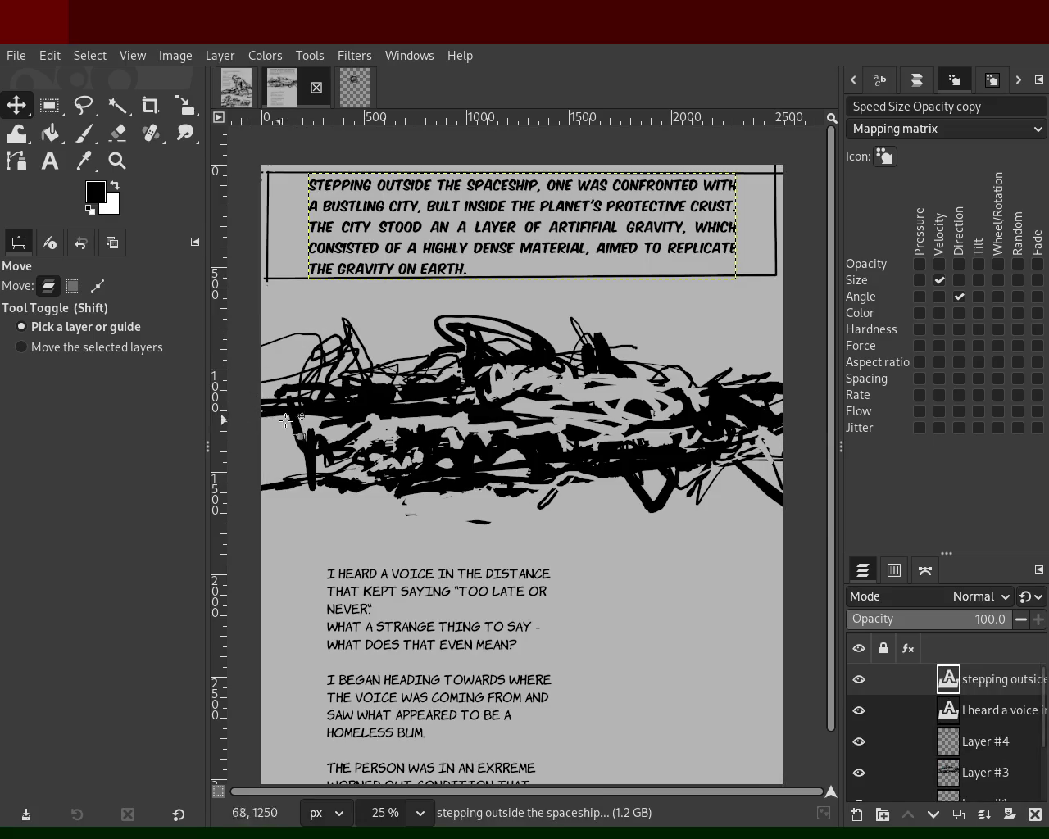
click(932, 710)
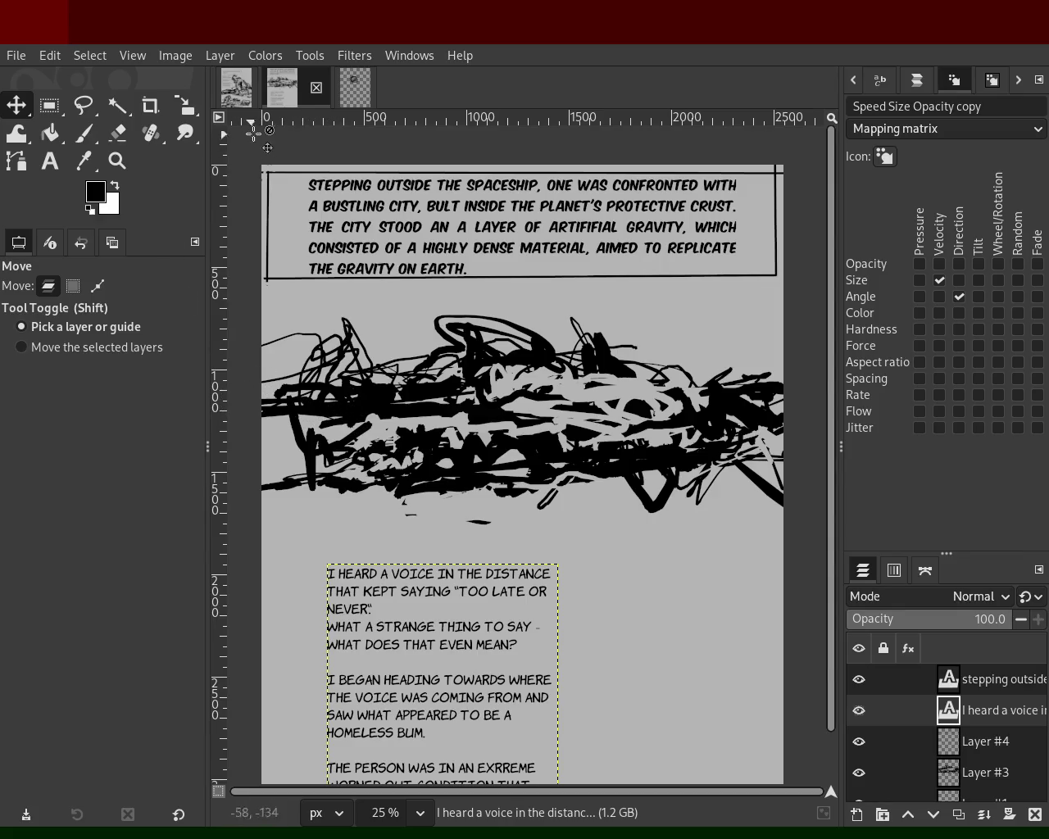
click(244, 103)
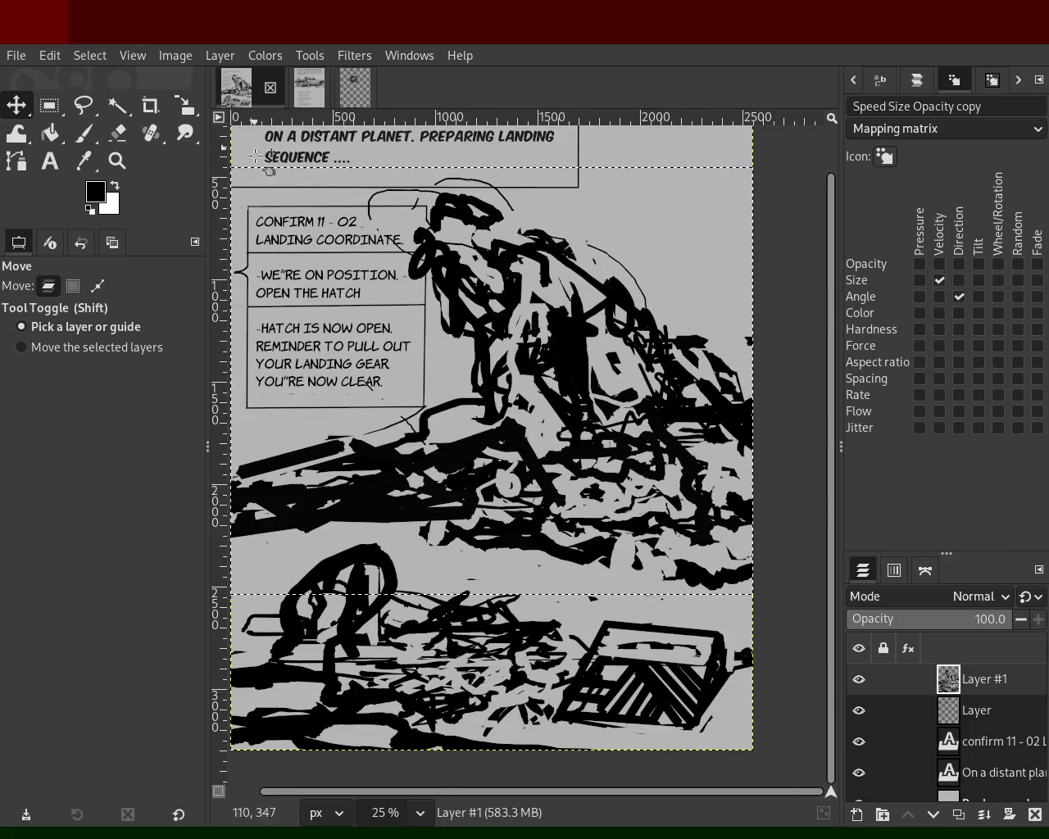
click(307, 99)
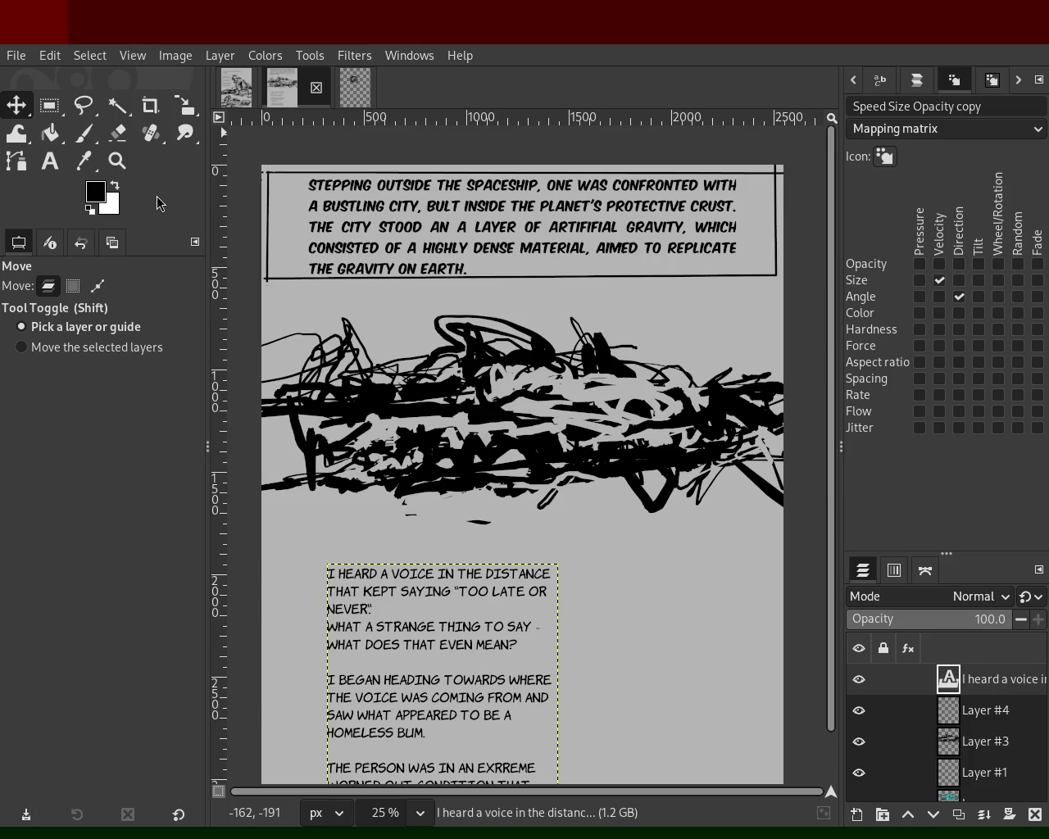
click(117, 161)
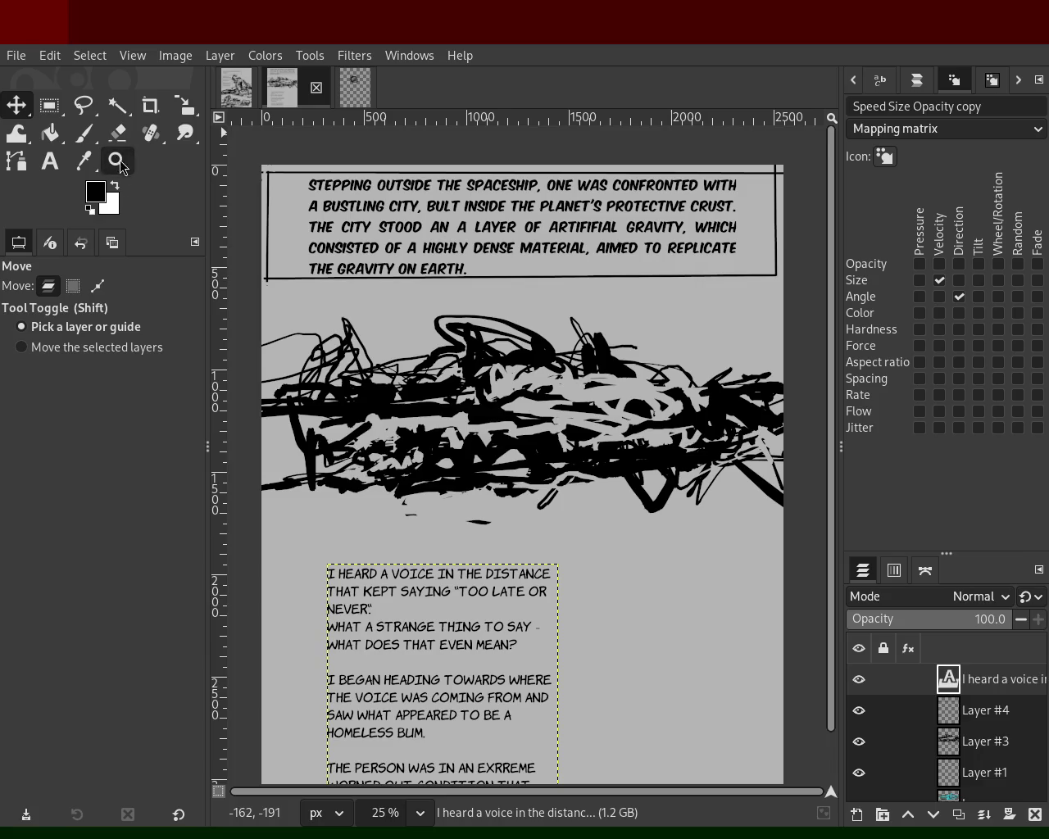
click(422, 298)
click(422, 297)
click(22, 324)
click(481, 374)
click(481, 373)
ctrl+click(481, 374)
click(481, 374)
click(481, 374)
ctrl+click(481, 374)
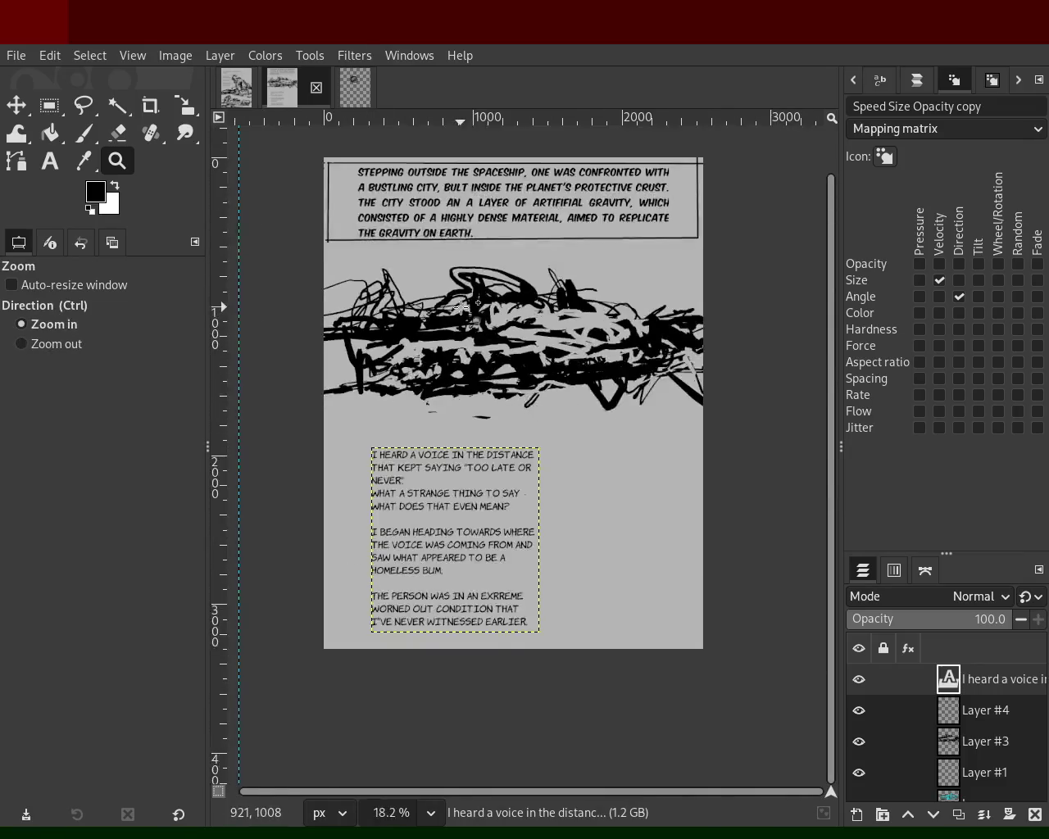
click(462, 306)
ctrl+click(462, 306)
click(443, 299)
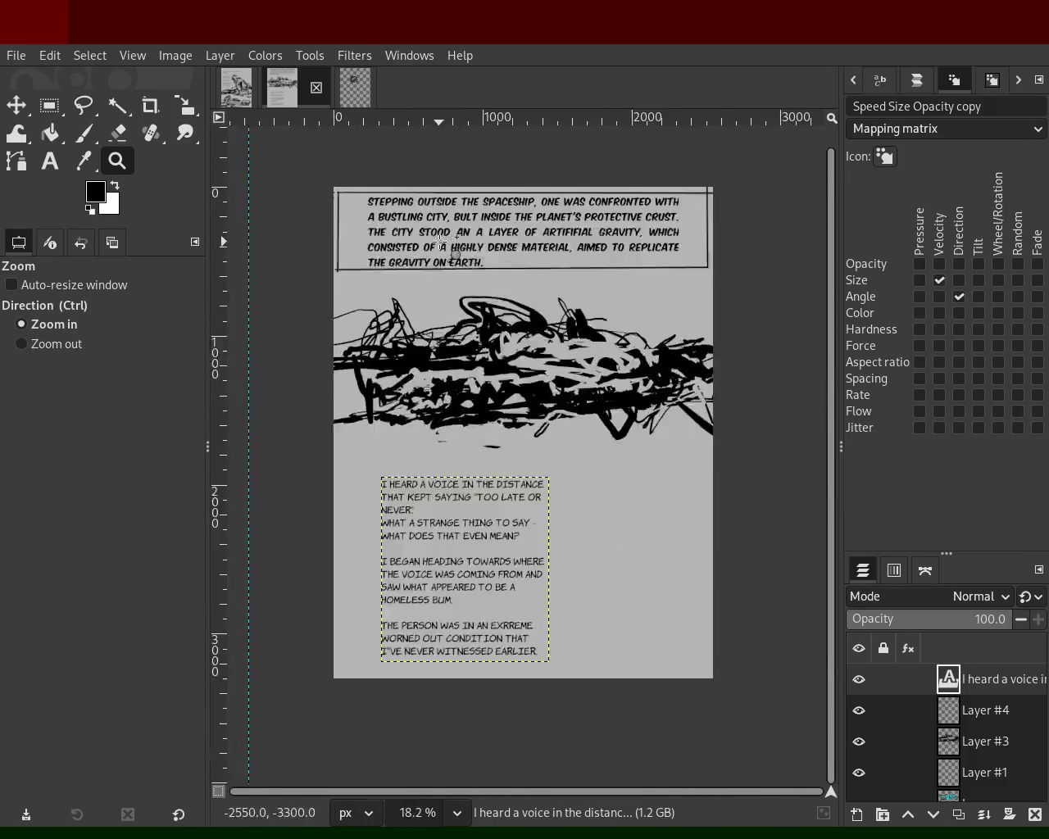
click(440, 298)
ctrl+click(434, 292)
click(461, 266)
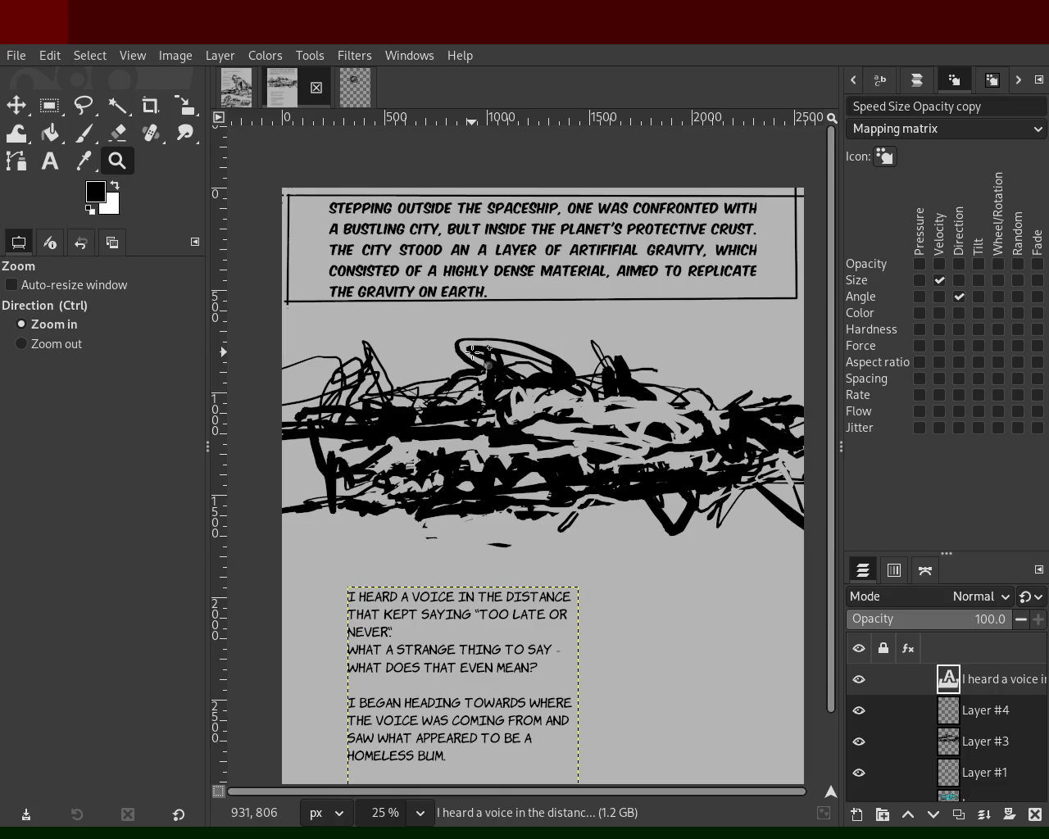
click(50, 161)
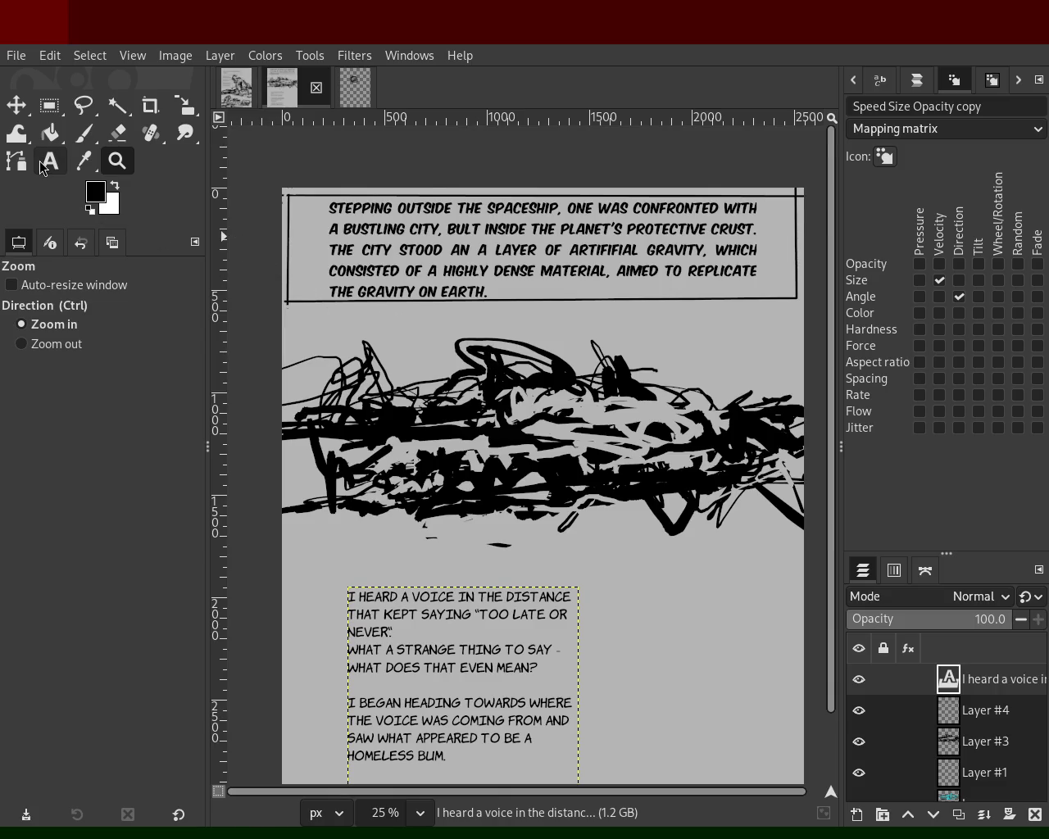
Correct 'BULT' to 'BUILT' in the top caption and widen its text box slightly.
click(491, 291)
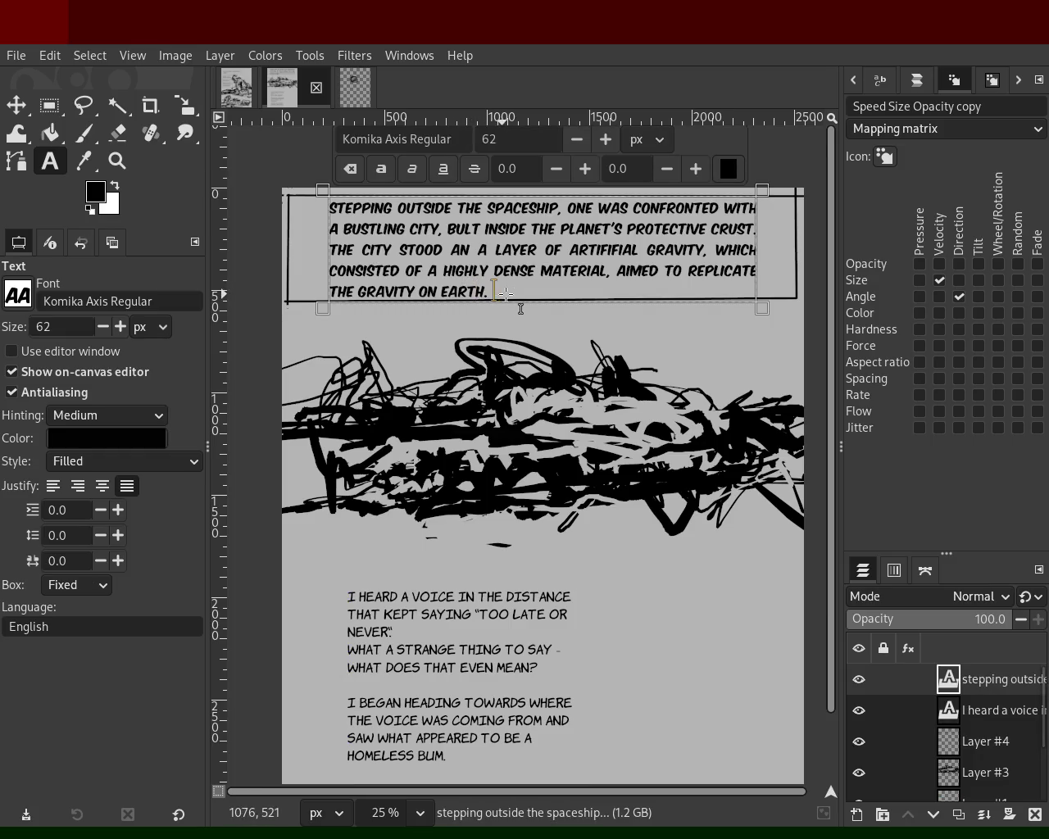
key(BackSpace)
text(with its)
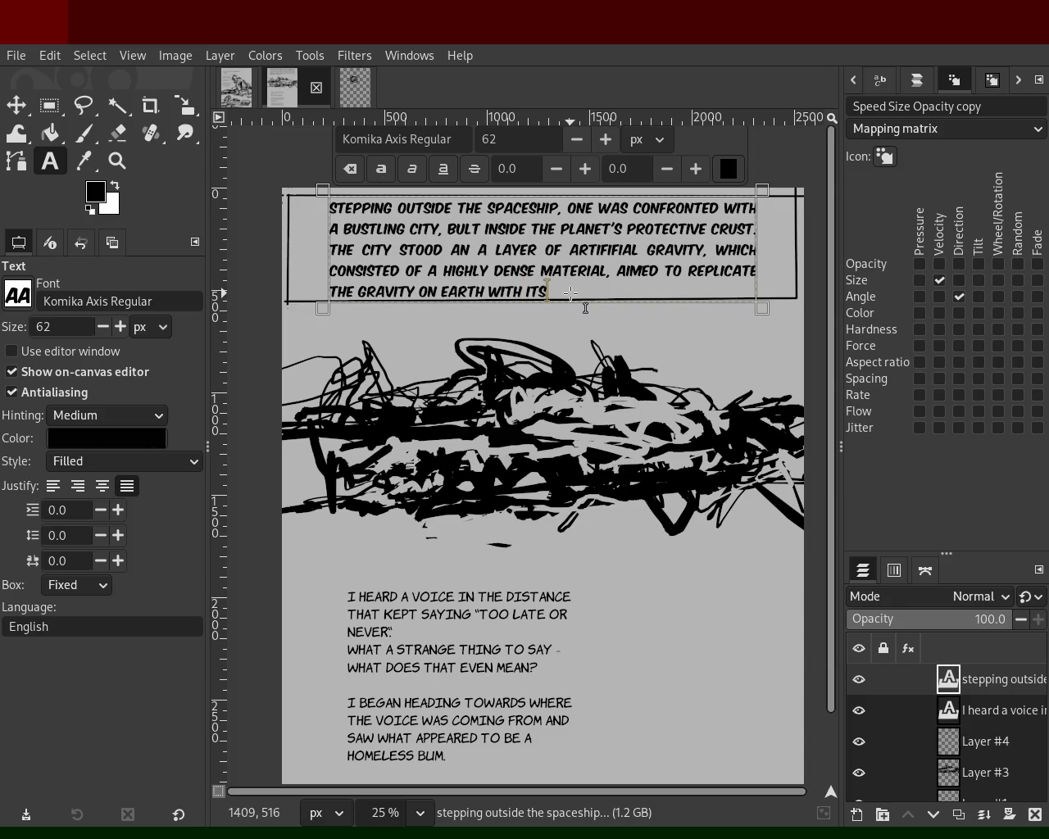
text( c)
key(BackSpace)
key(BackSpace)
key(BackSpace)
key(BackSpace)
key(BackSpace)
key(BackSpace)
key(BackSpace)
key(BackSpace)
key(BackSpace)
key(BackSpace)
text(.)
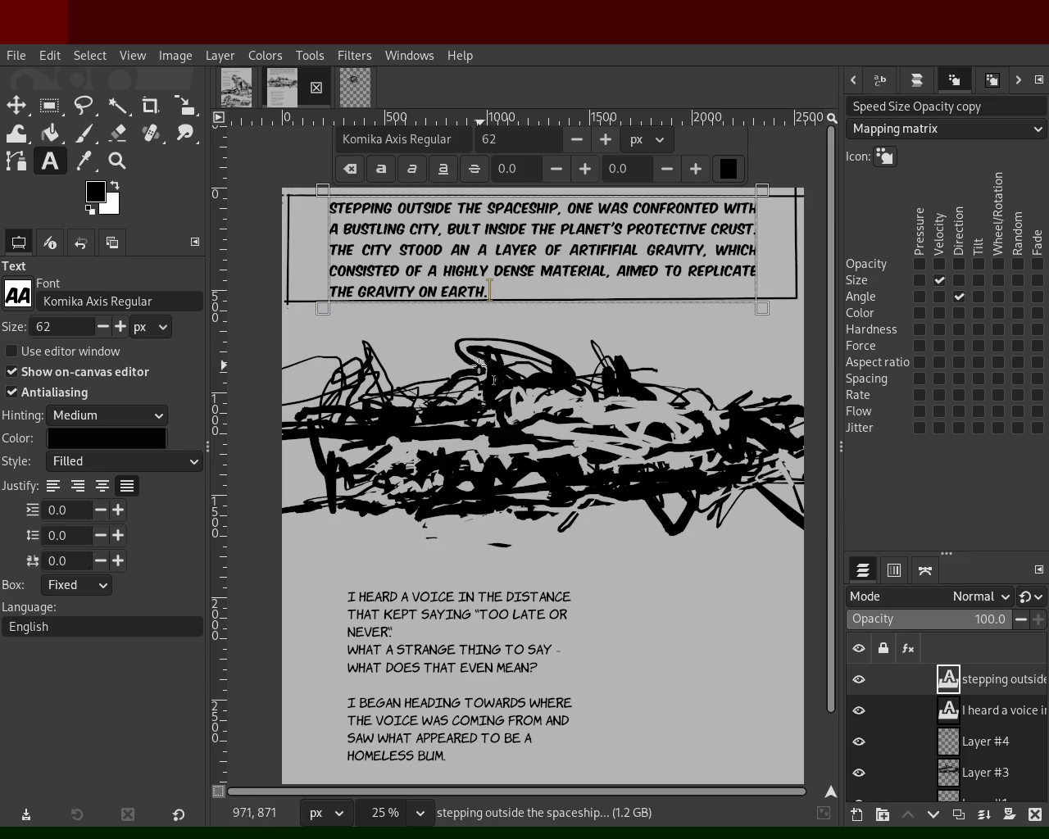
click(466, 228)
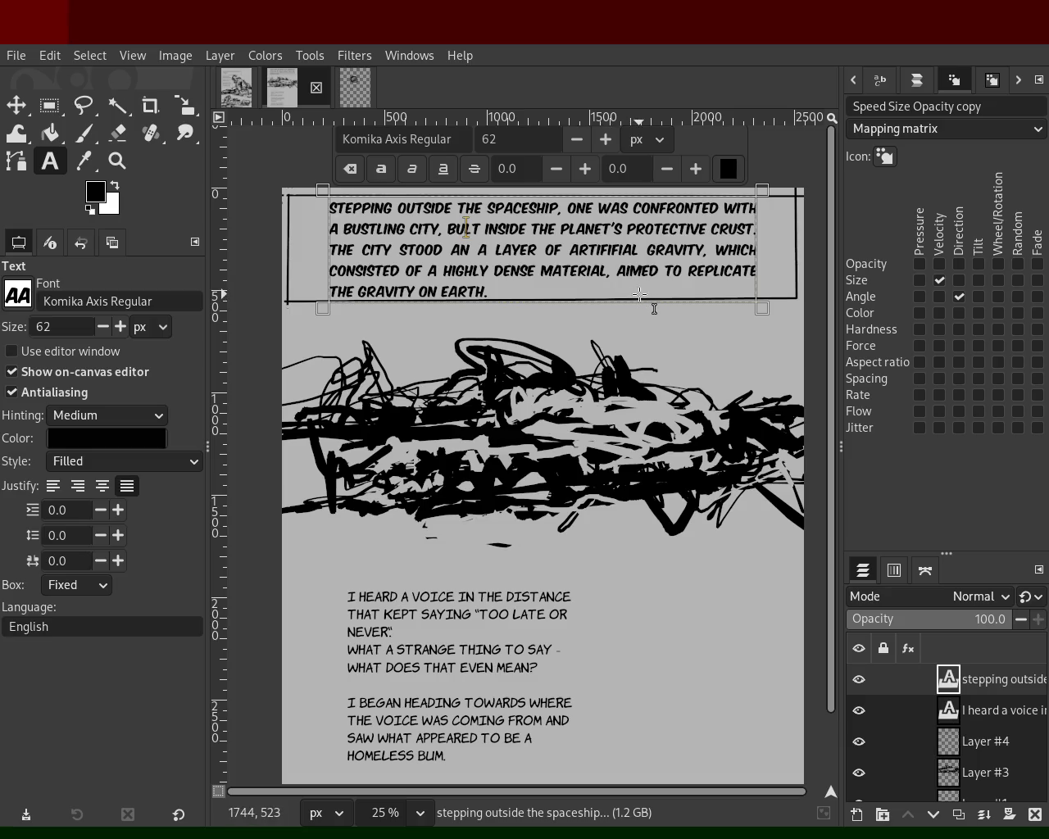
text(IL)
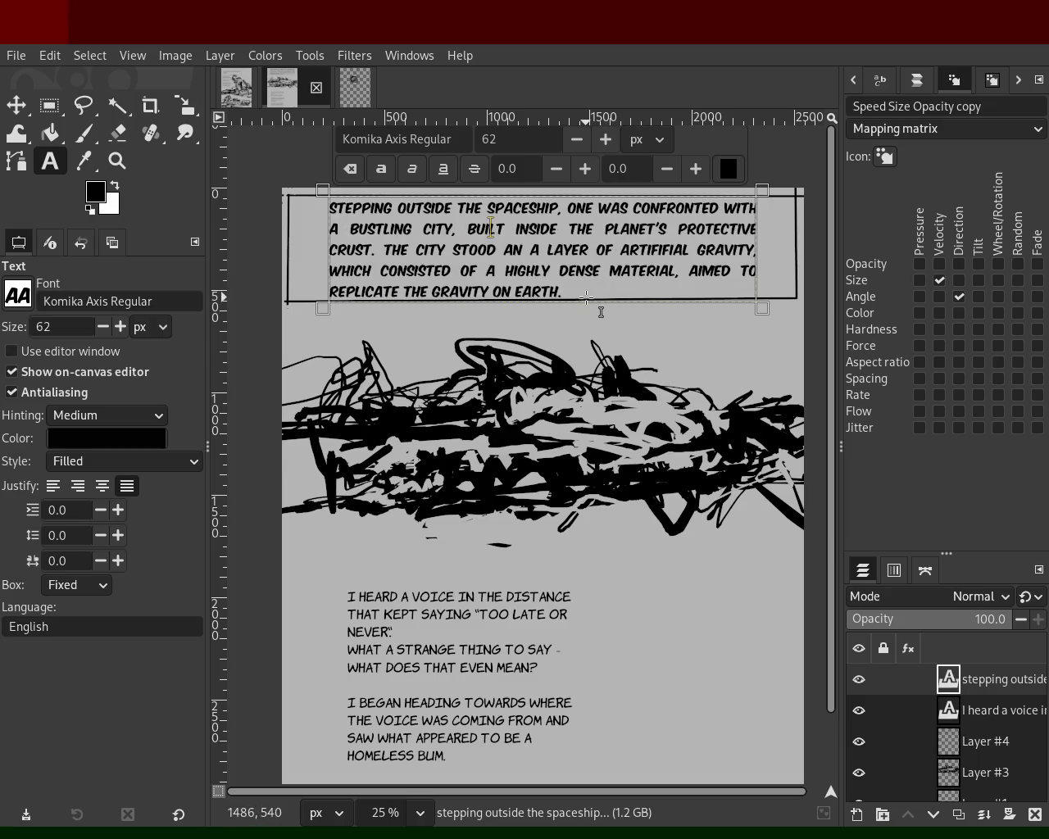
mouse_move(762, 260)
mouse_down()
mouse_move(781, 274)
mouse_move(745, 299)
mouse_move(710, 301)
mouse_up()
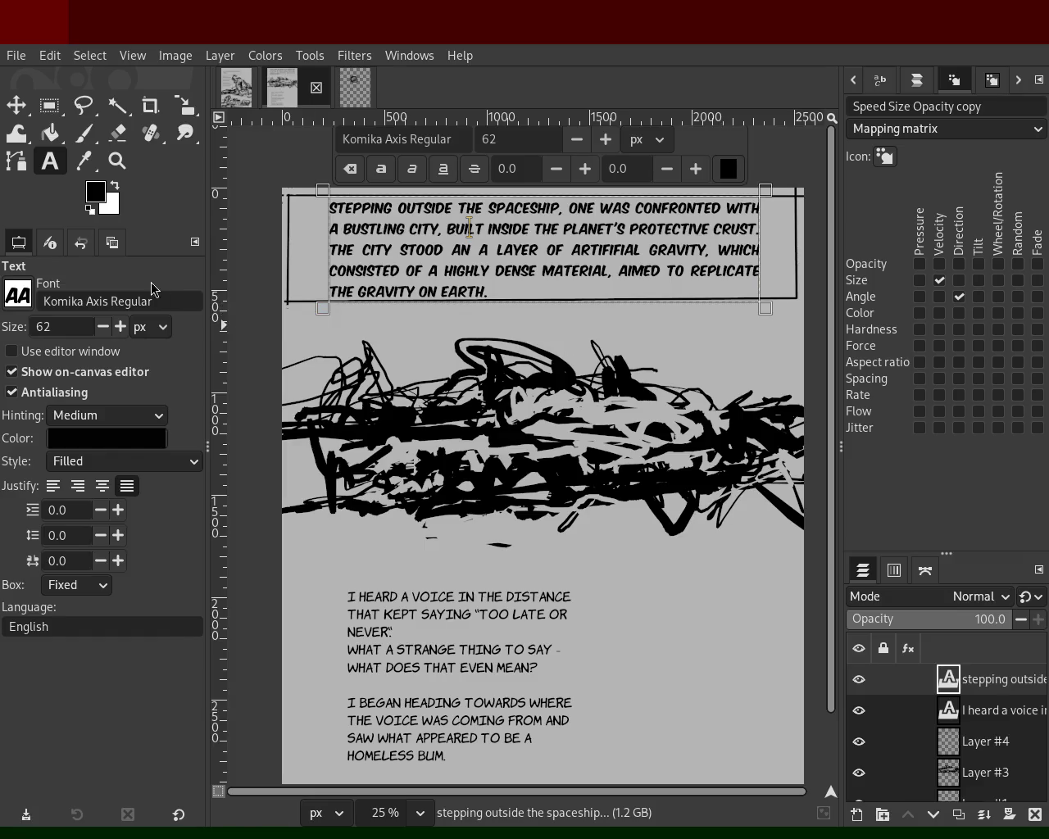
Zoom out to the whole page, then back in on the lower narrative text block.
click(117, 160)
ctrl+click(476, 405)
ctrl+click(474, 408)
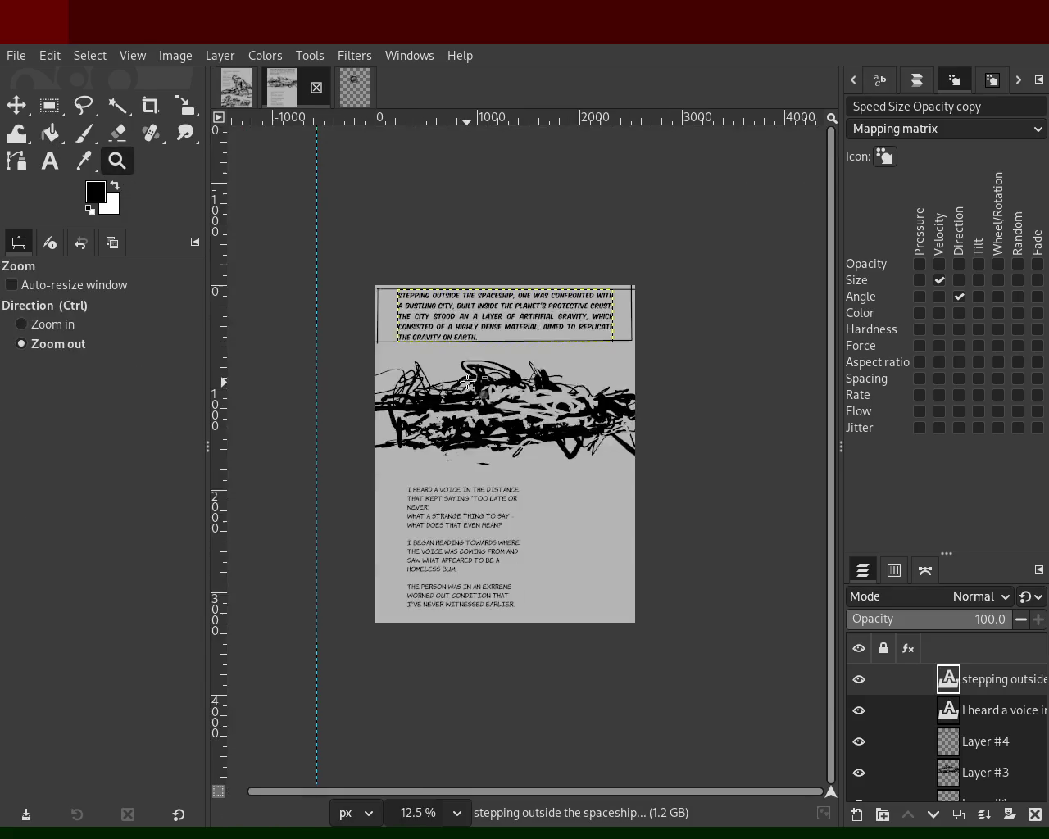
ctrl+click(469, 414)
click(461, 421)
click(463, 430)
ctrl+click(468, 628)
click(447, 611)
click(422, 588)
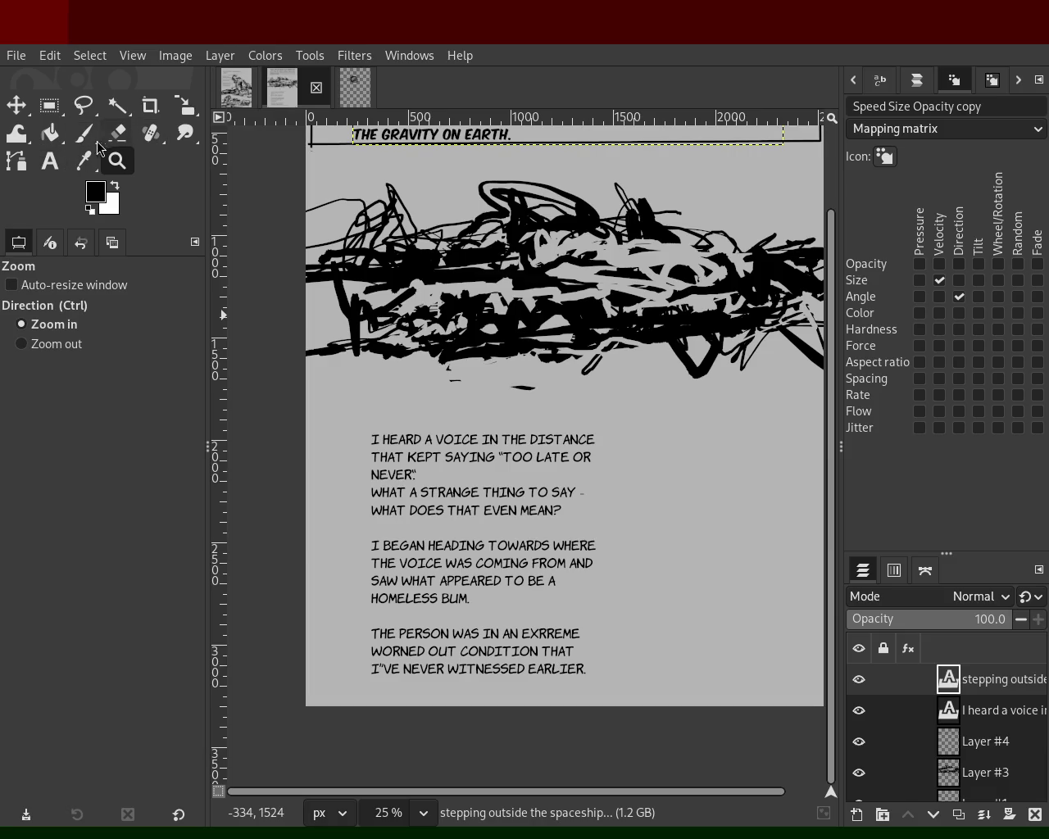
click(50, 161)
Rewrite the narrative's opening so it reads 'Then I heard a voice in the distance'.
click(408, 440)
double_click(401, 440)
key(Left)
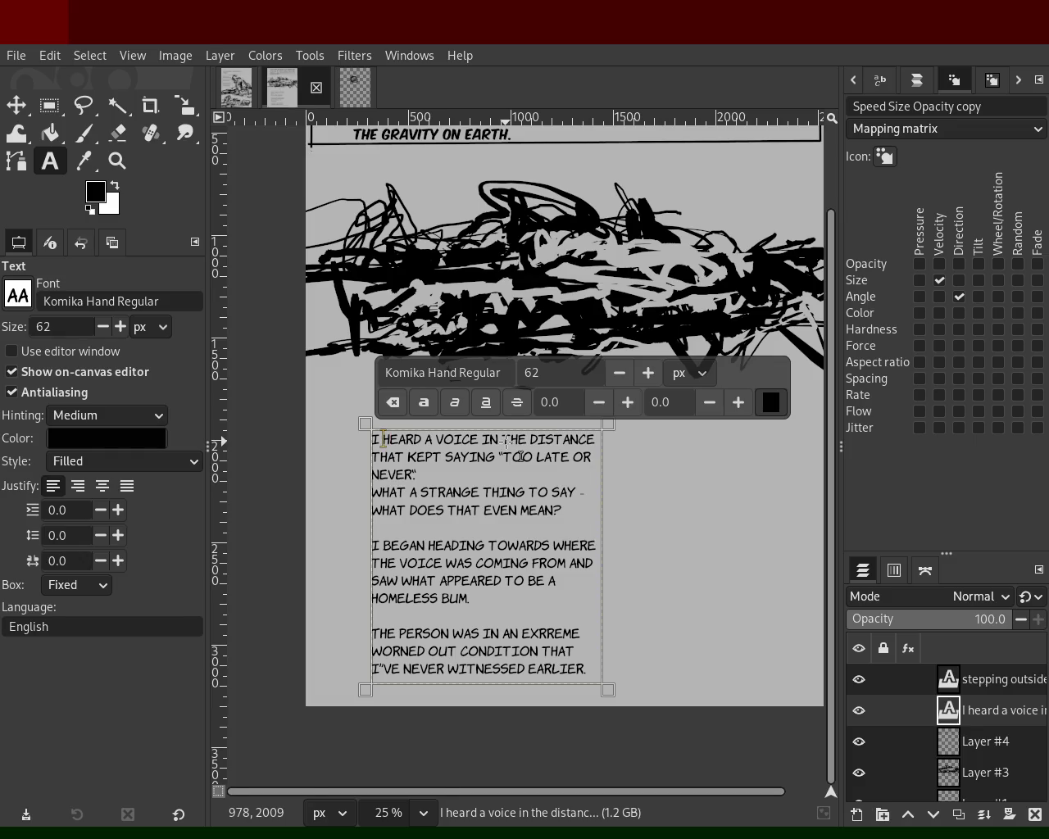
text(Kept)
key(Right)
key(Right)
key(Right)
key(Right)
key(Delete)
text(ING)
key(Right)
key(Right)
key(Down)
key(Right)
key(Right)
key(Right)
key(Left)
key(Left)
key(Left)
key(Left)
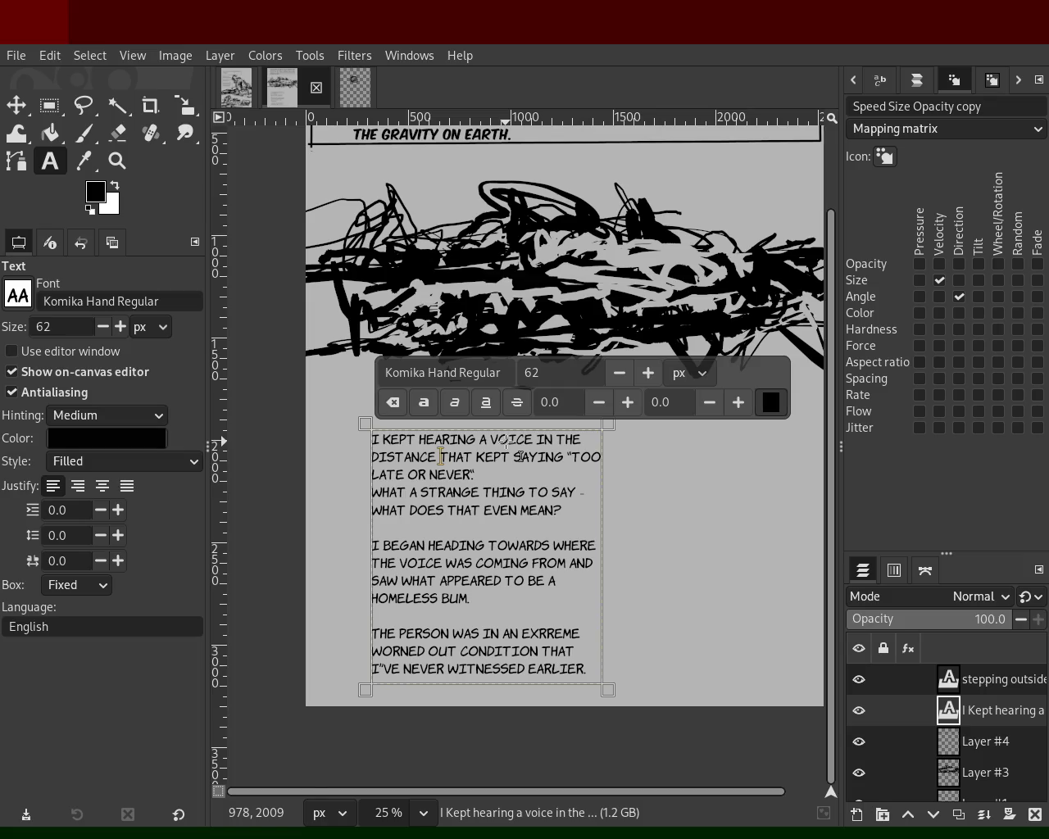
key(Left)
key(Up)
key(Left)
key(Left)
key(Left)
key(BackSpace)
text(T)
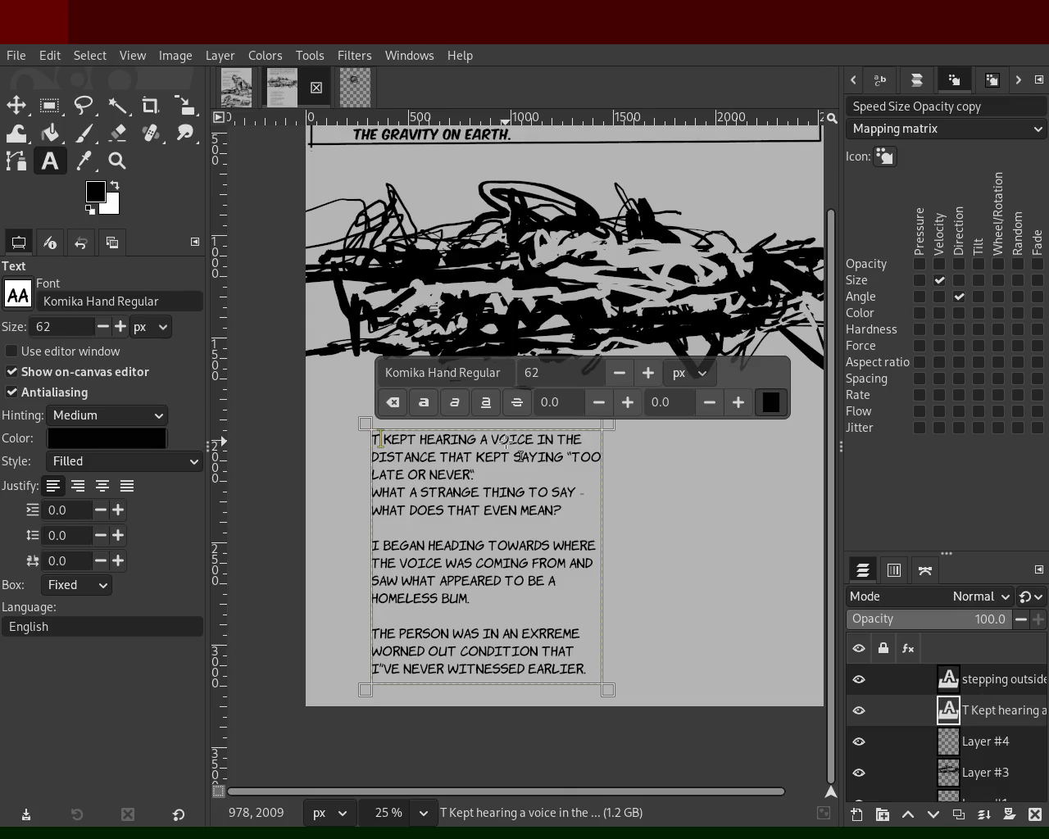
text(hen i heard)
key(Delete)
key(Delete)
key(Delete)
key(Delete)
key(Delete)
key(Delete)
key(Delete)
key(Delete)
key(Delete)
key(Delete)
key(Delete)
key(Delete)
key(Delete)
Add a blank line after 'LATE OR NEVER' and extend the text box to show the last line.
key(Right)
key(Right)
key(Right)
key(Right)
key(Right)
key(Right)
key(Right)
key(Right)
key(Right)
key(Right)
key(End)
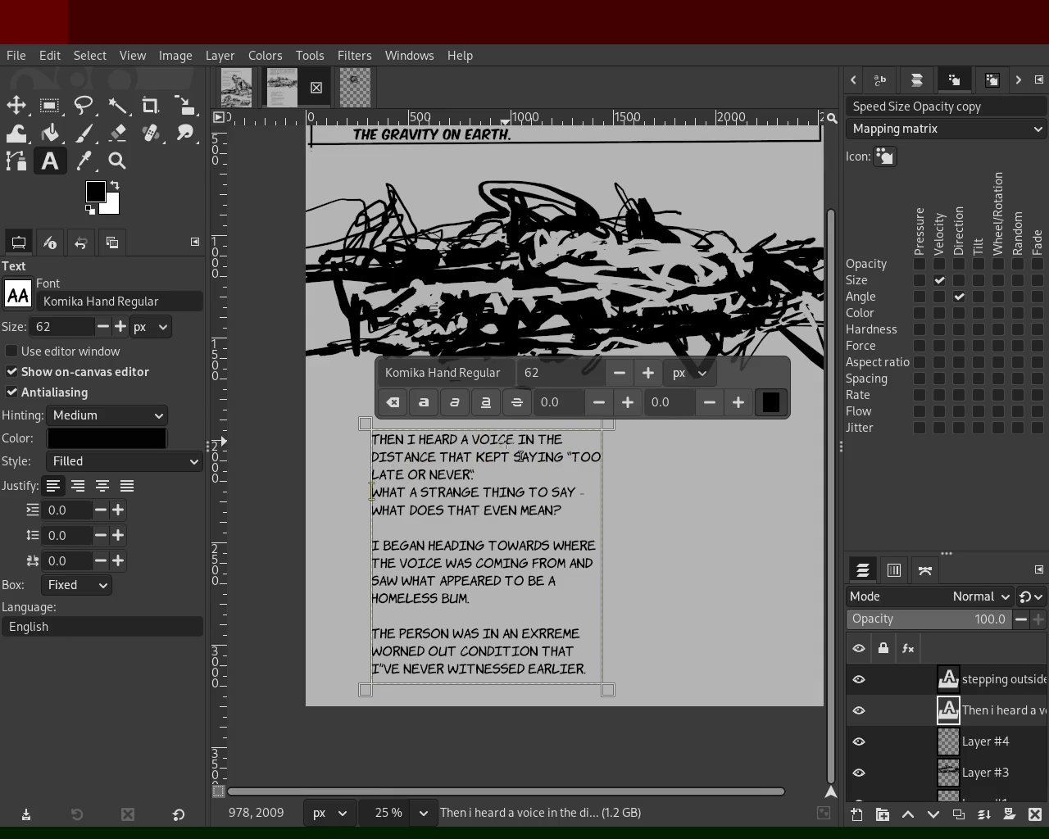
key(Return)
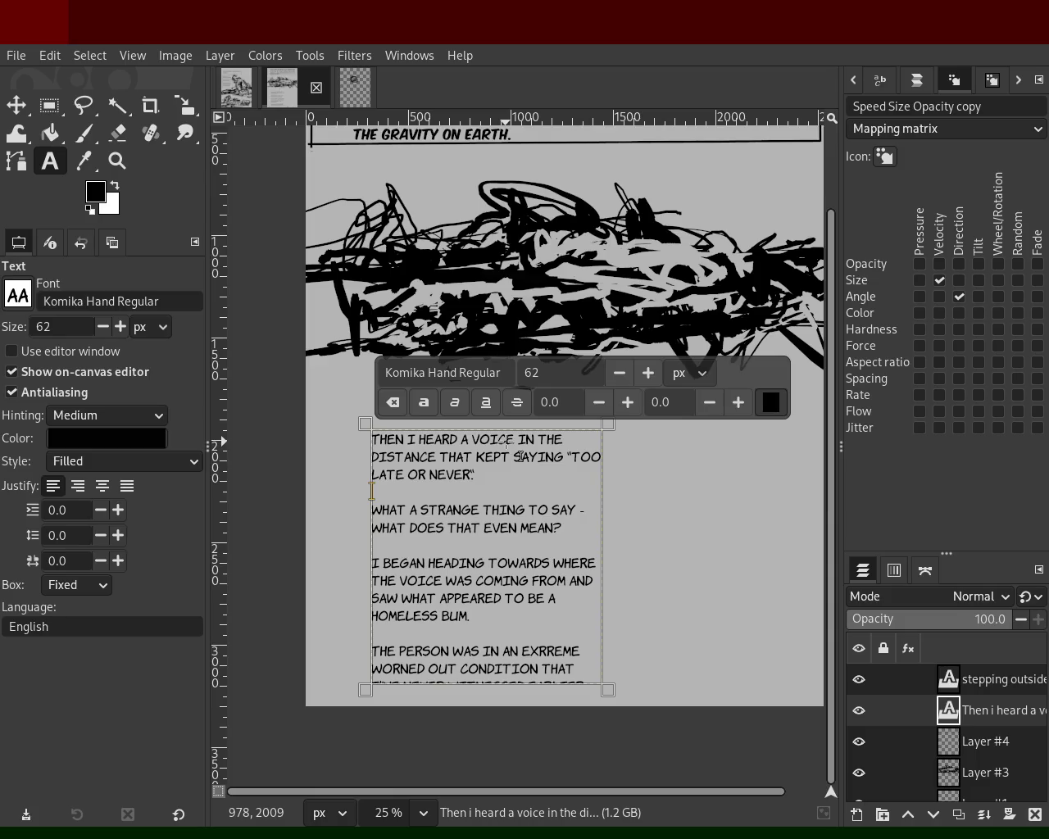
drag(585, 703, 571, 710)
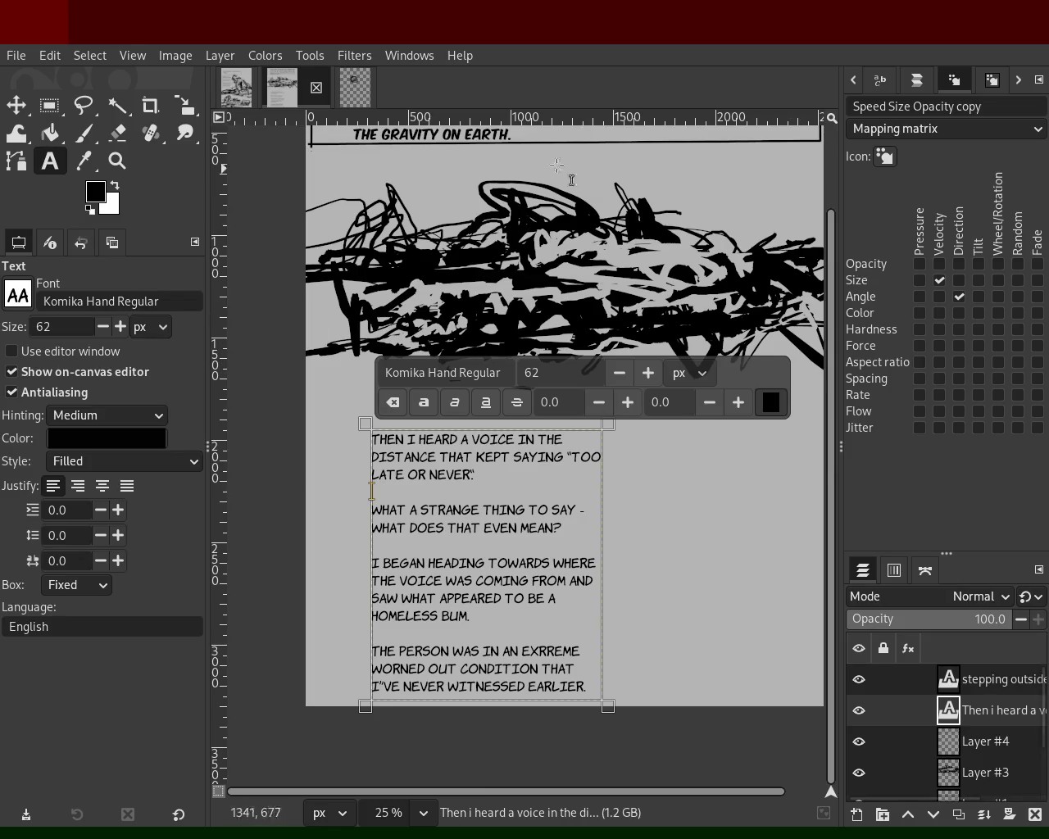
click(236, 86)
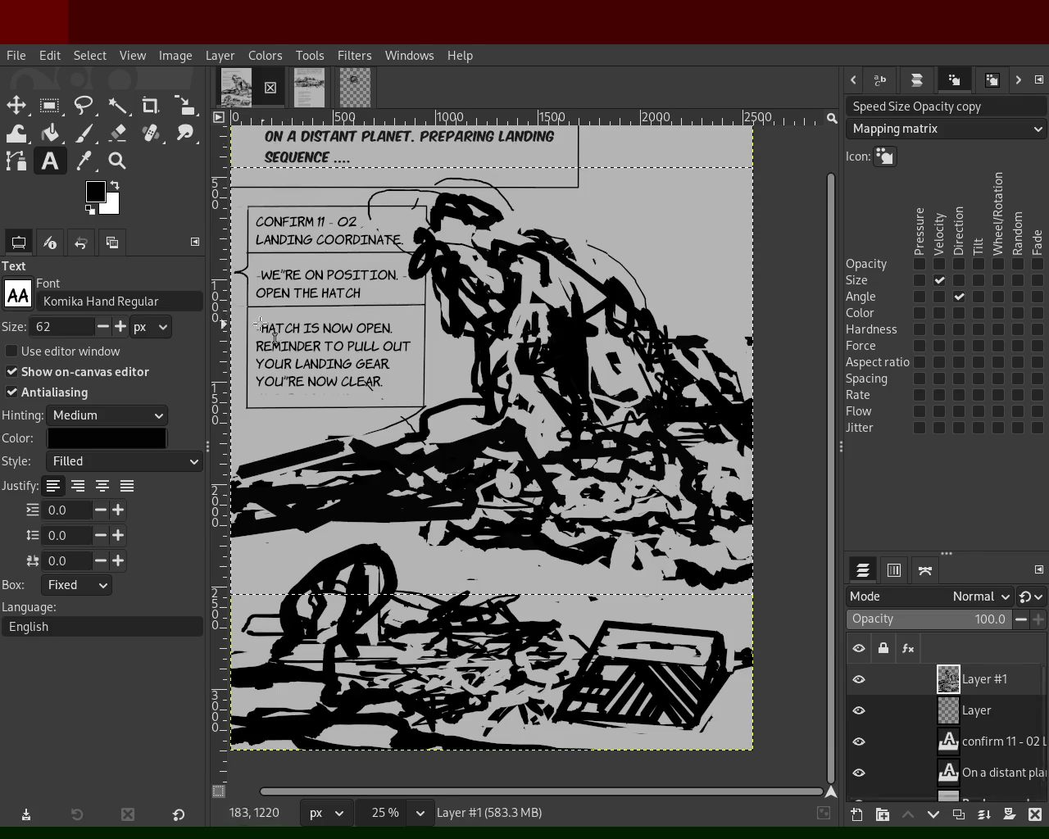
Zoom around the first page and settle the view back at 25%.
click(117, 161)
ctrl+click(501, 359)
click(540, 310)
ctrl+click(540, 310)
click(523, 373)
click(525, 379)
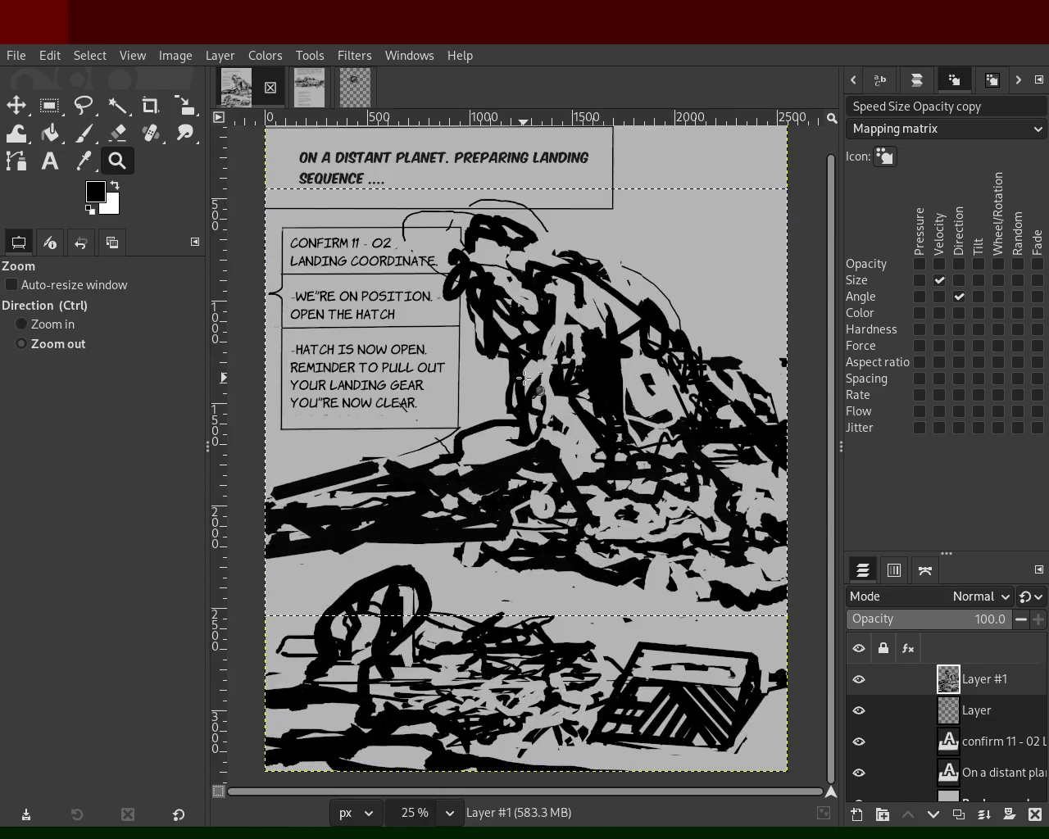
ctrl+click(541, 369)
click(562, 358)
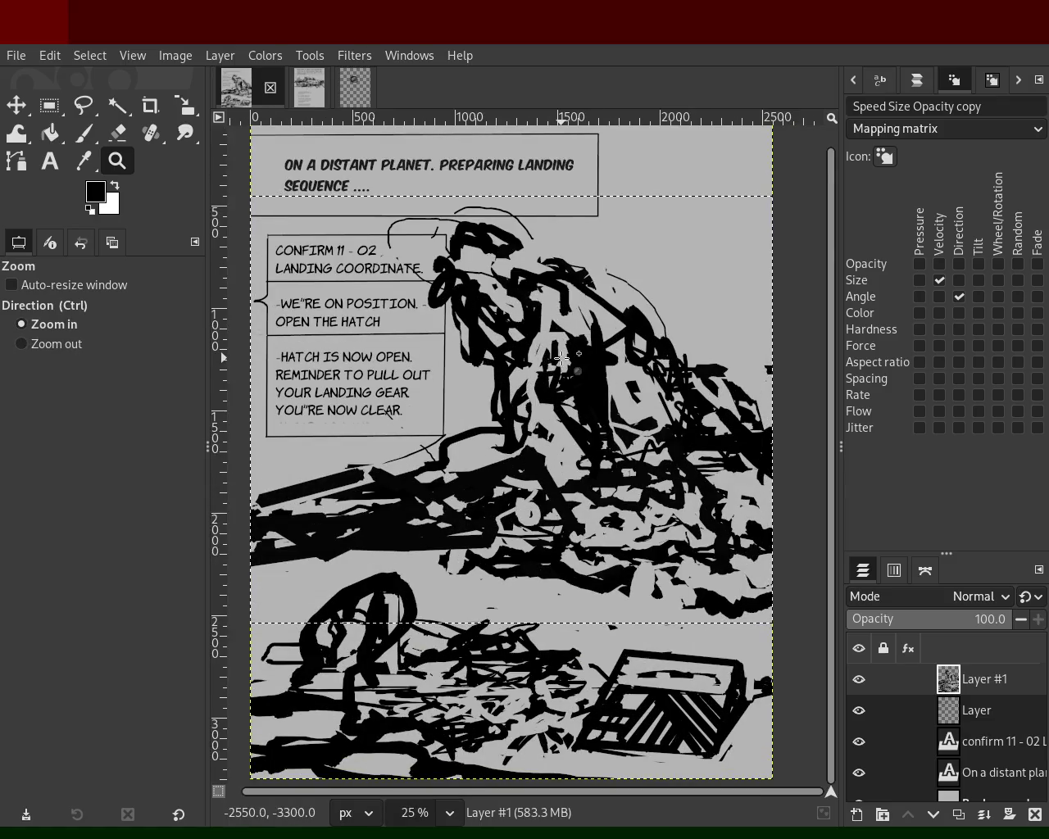
key(ctrl)
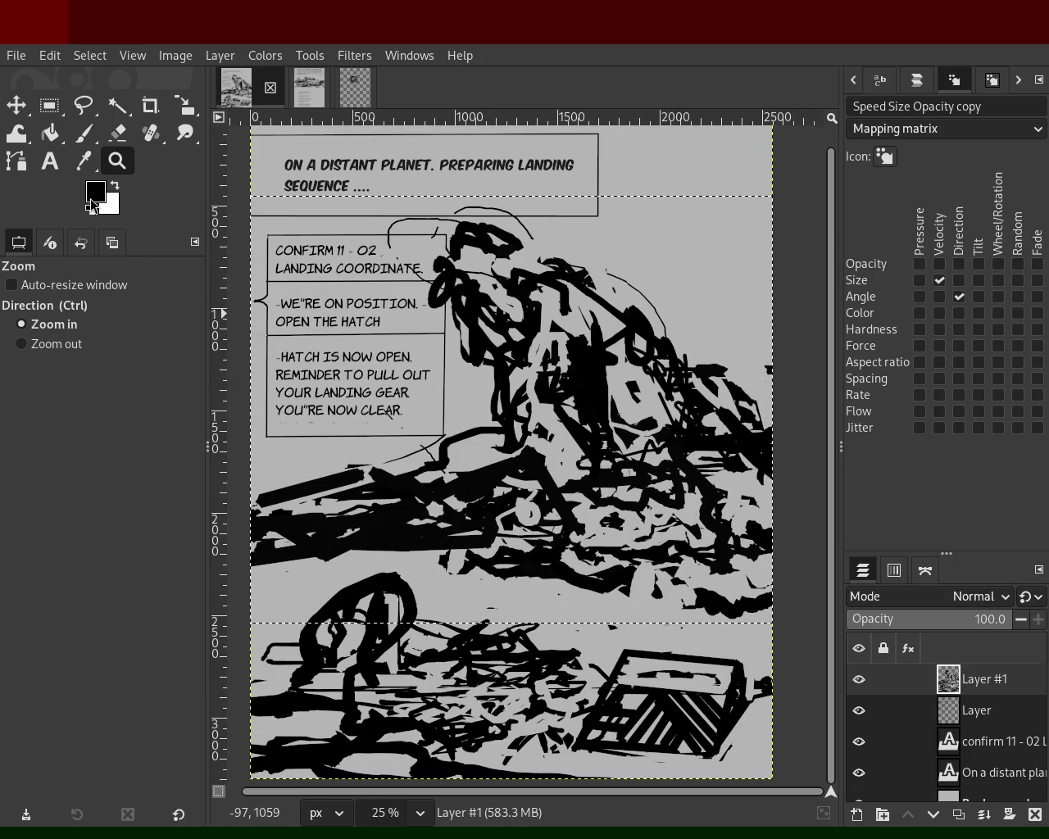
Edit the first page's speech-box caption text, typing 'W RE' and removing a stray letter.
click(50, 161)
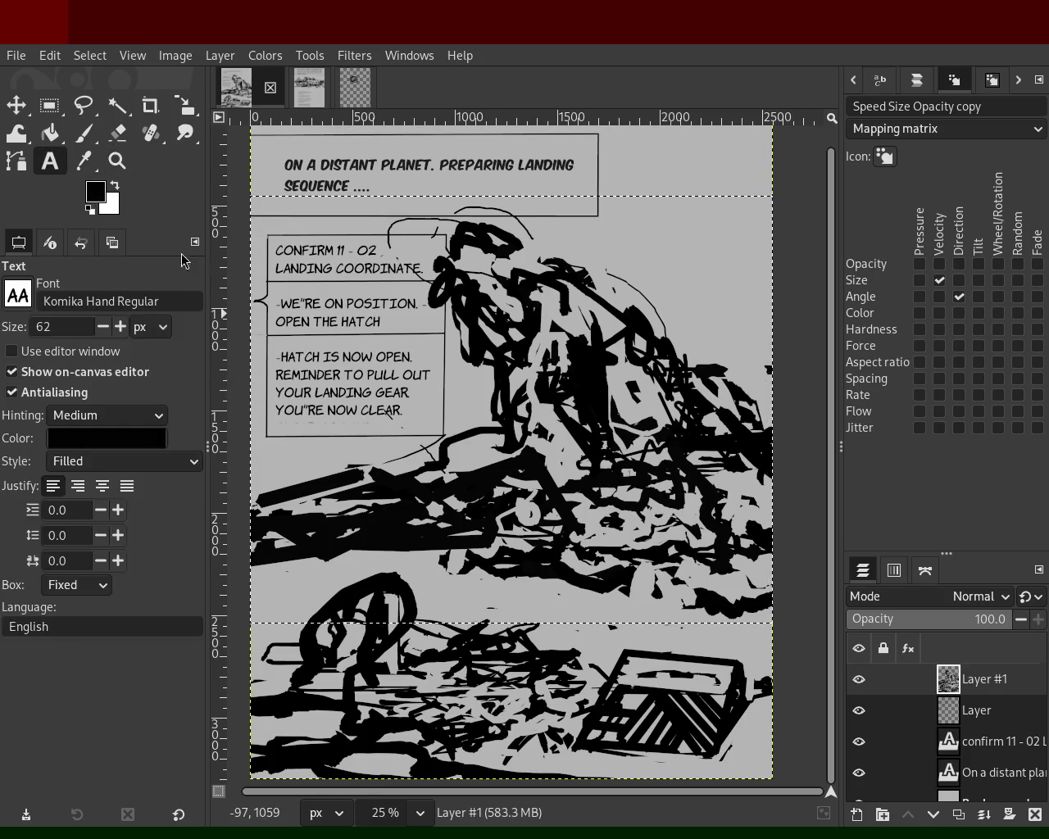
double_click(336, 388)
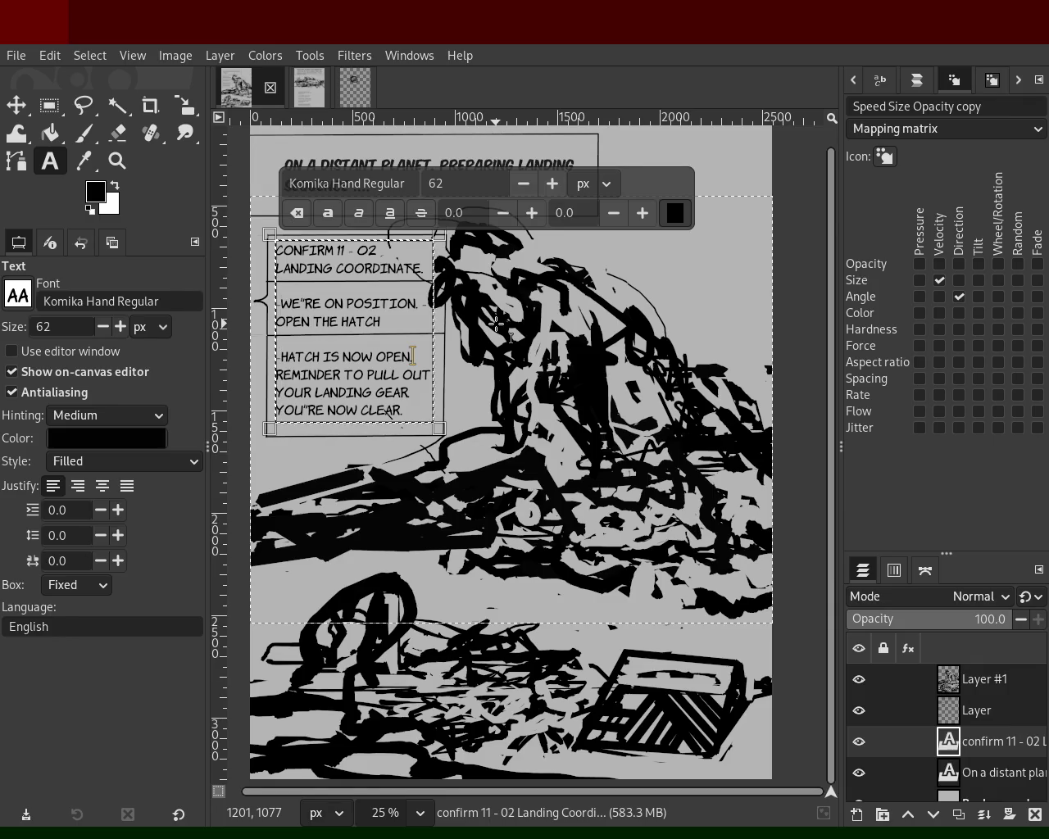
text(W RE)
key(BackSpace)
key(BackSpace)
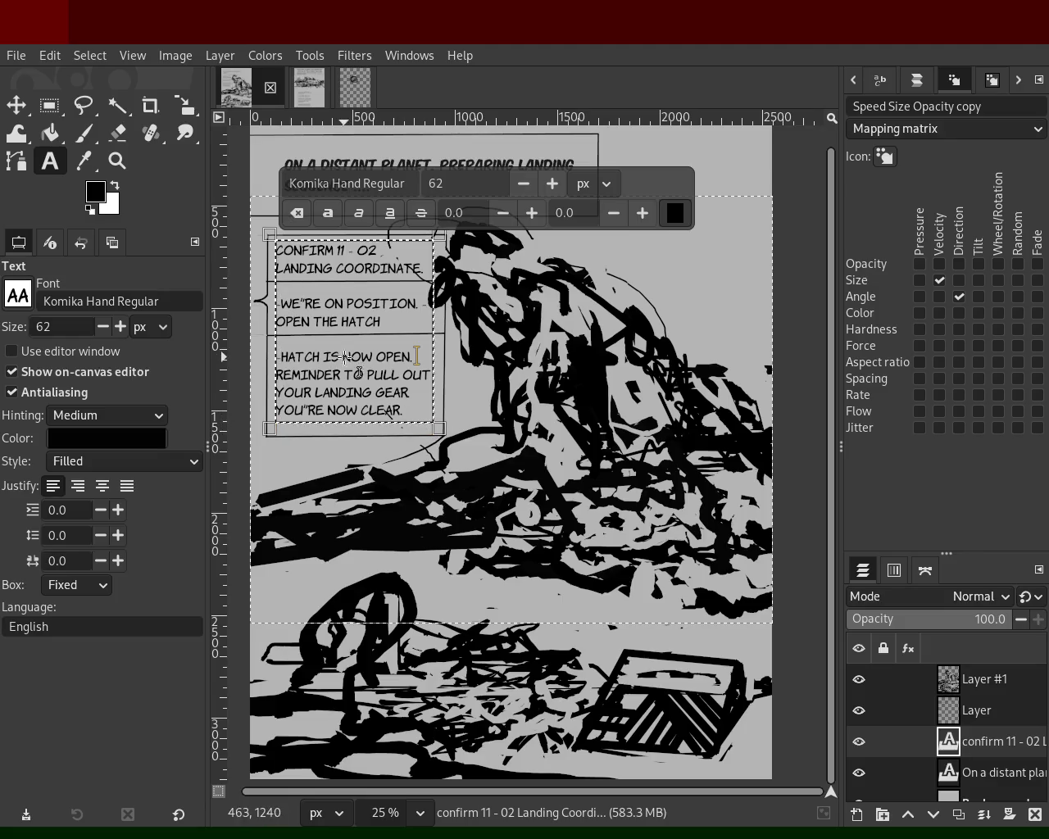
click(113, 164)
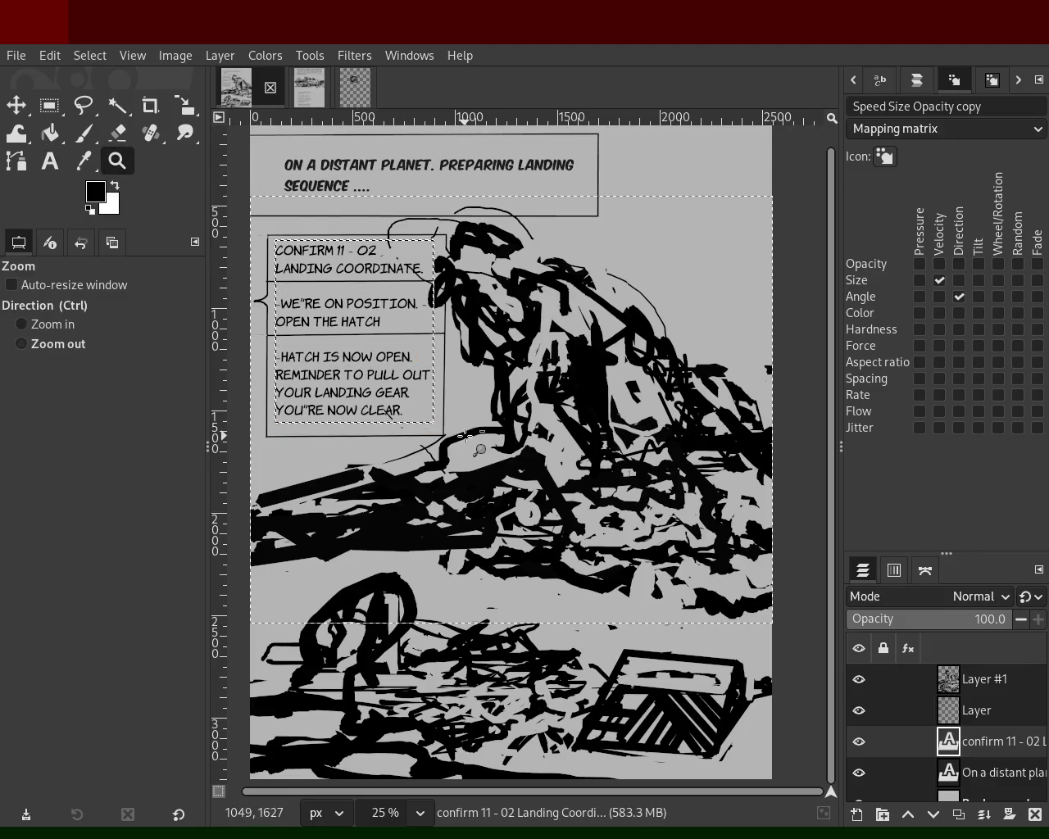
ctrl+click(462, 420)
click(461, 420)
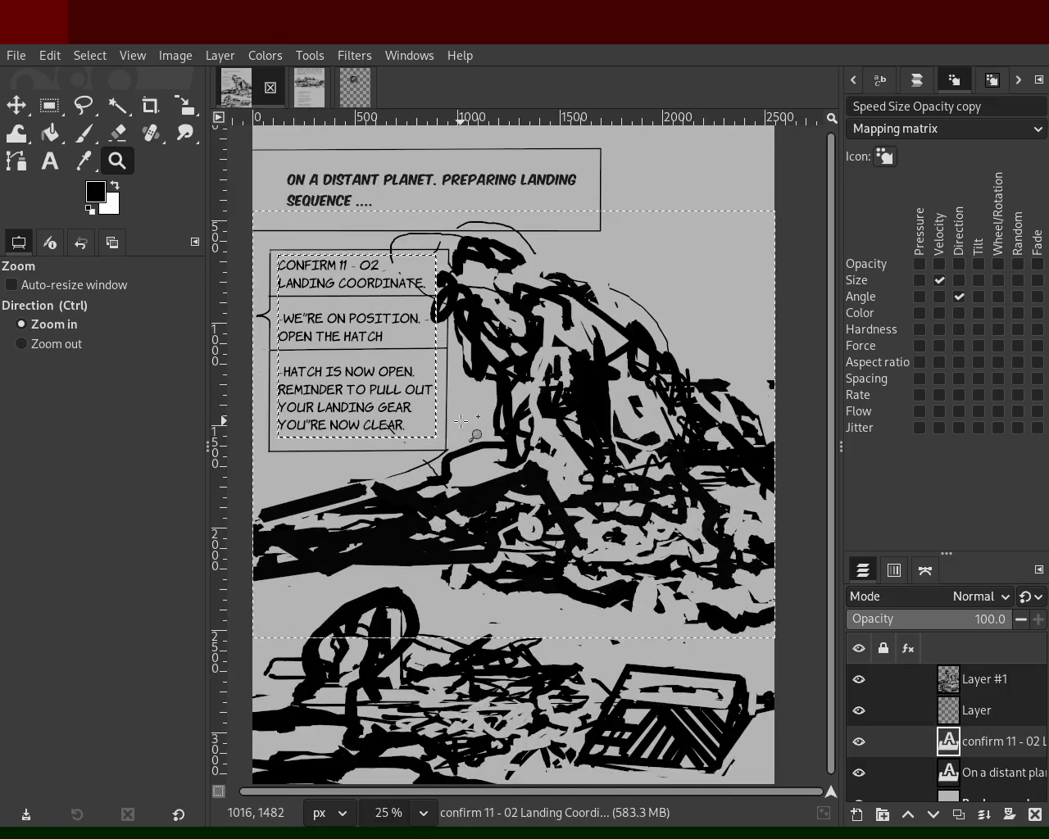
click(303, 97)
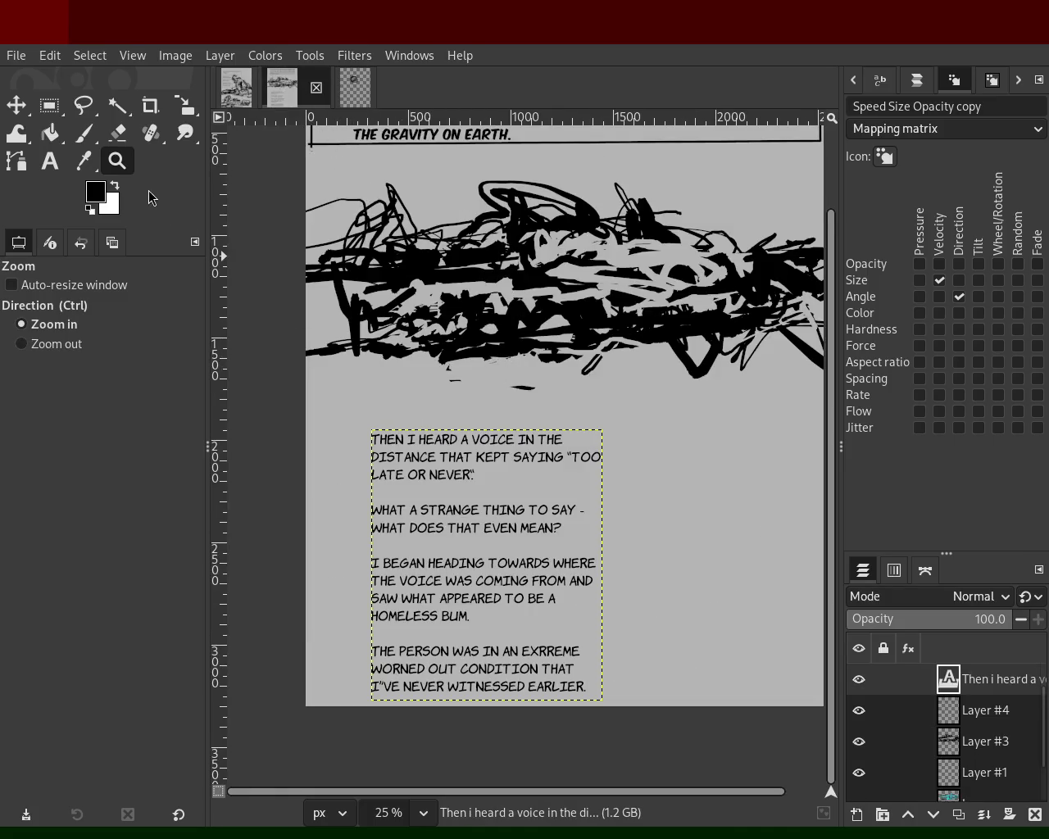
Zoom and scroll around the second page to inspect the top caption and narrative text block.
ctrl+click(499, 360)
click(361, 398)
ctrl+click(361, 399)
click(385, 369)
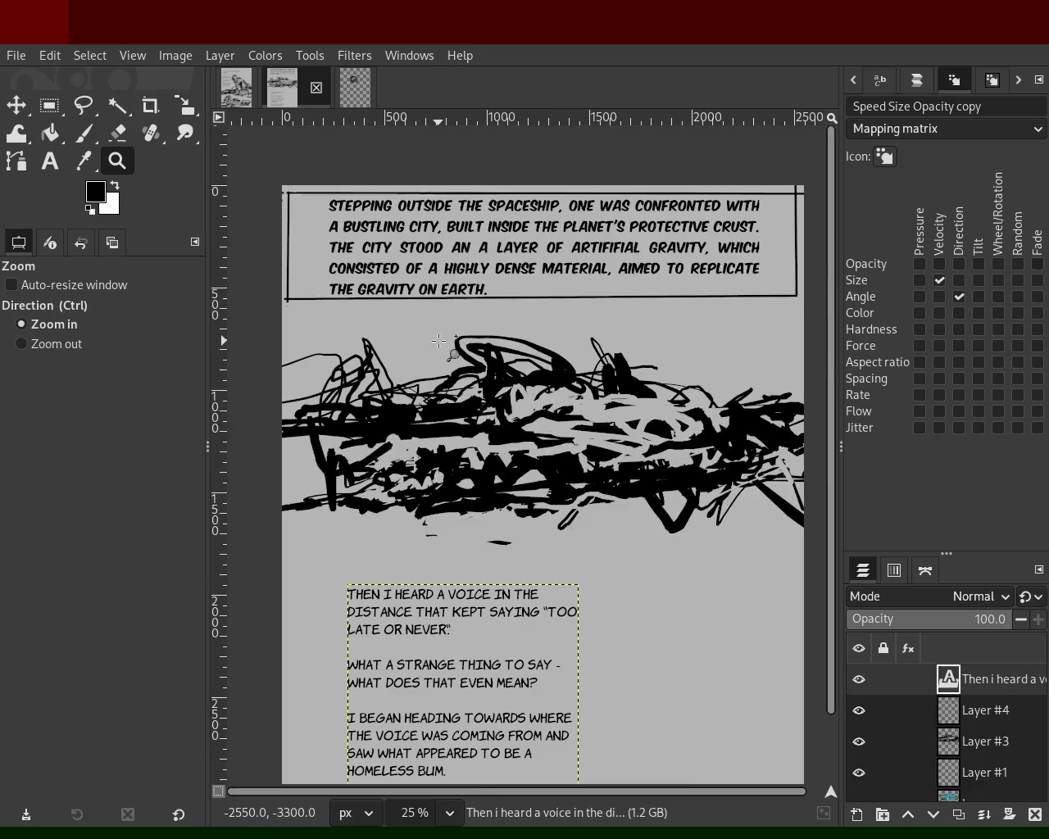
ctrl+click(432, 326)
click(438, 318)
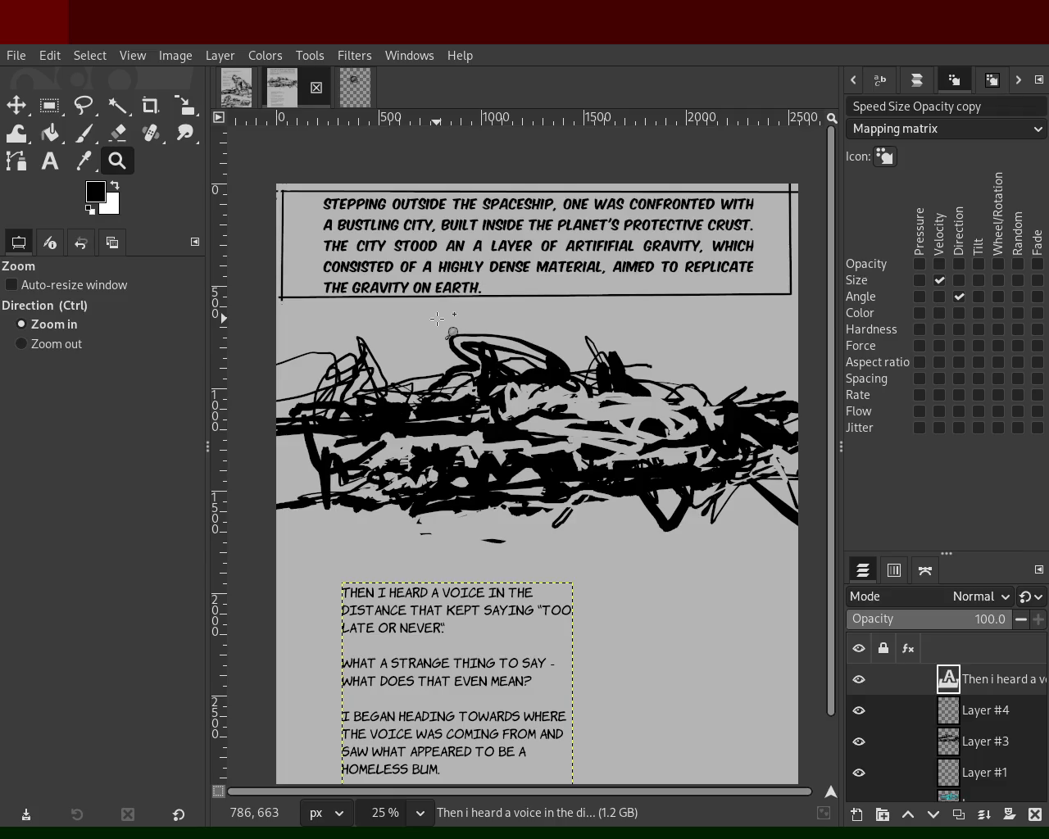
ctrl+click(438, 318)
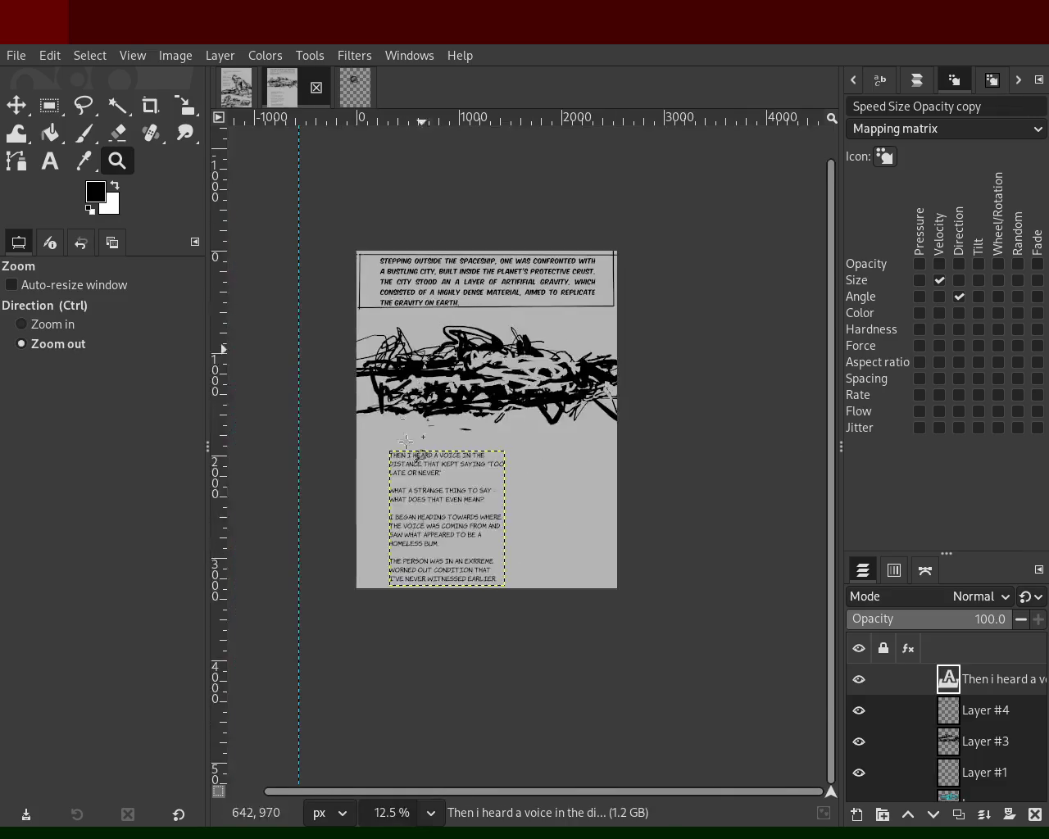
click(398, 565)
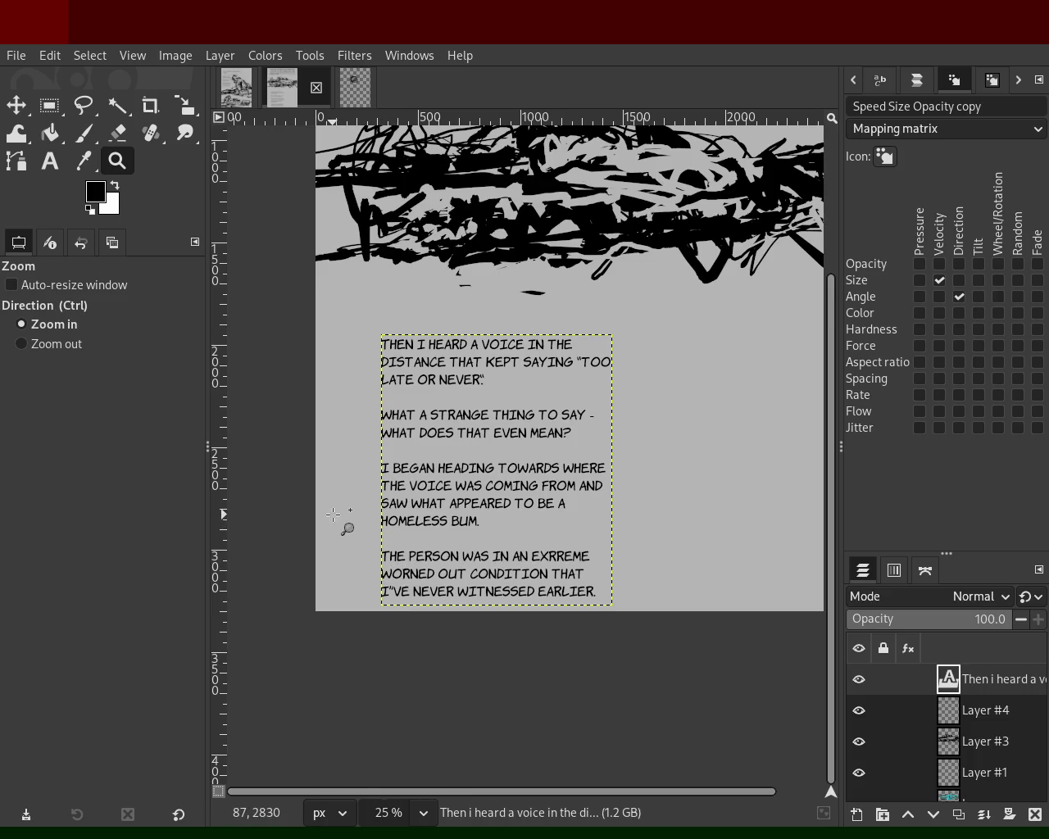
ctrl+scroll(344, 527, down, 3)
ctrl+scroll(331, 448, up, 2)
ctrl+scroll(334, 373, up, 1)
ctrl+scroll(333, 373, down, 1)
ctrl+scroll(336, 369, down, 1)
ctrl+scroll(386, 417, up, 1)
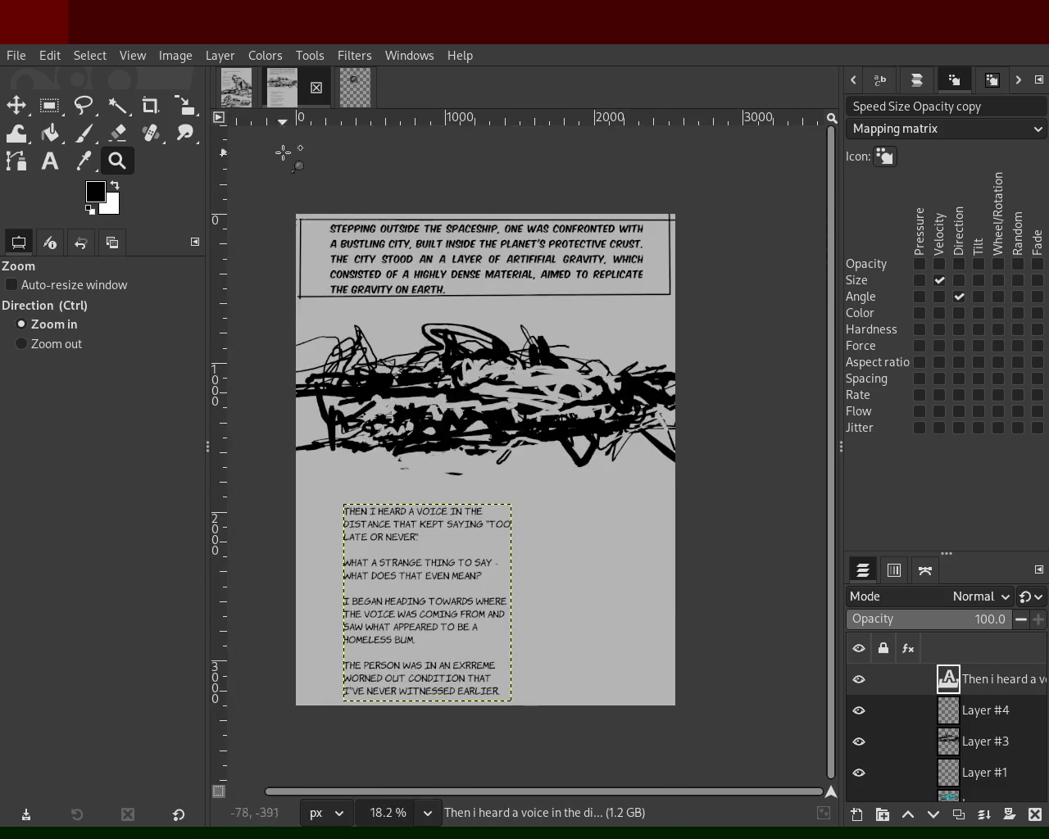
click(236, 87)
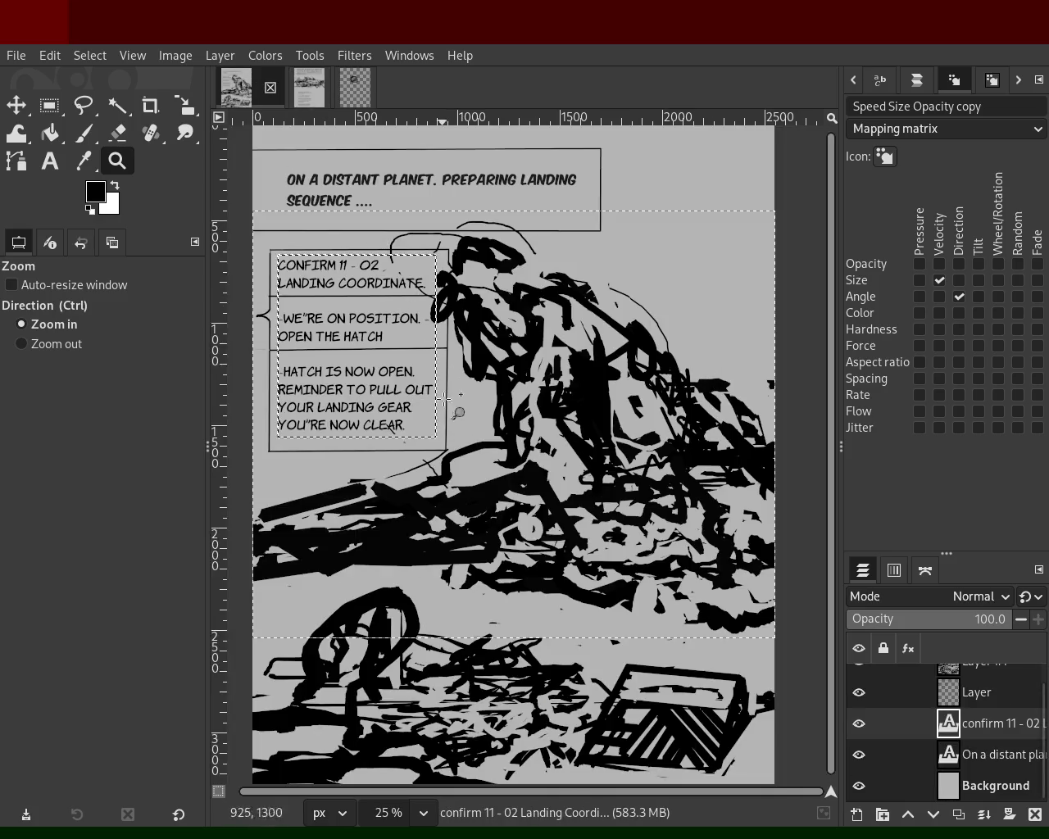
Save the landing-sequence page as 64.xcf.
ctrl+scroll(441, 391, down, 1)
ctrl+scroll(418, 360, down, 1)
ctrl+scroll(391, 334, up, 2)
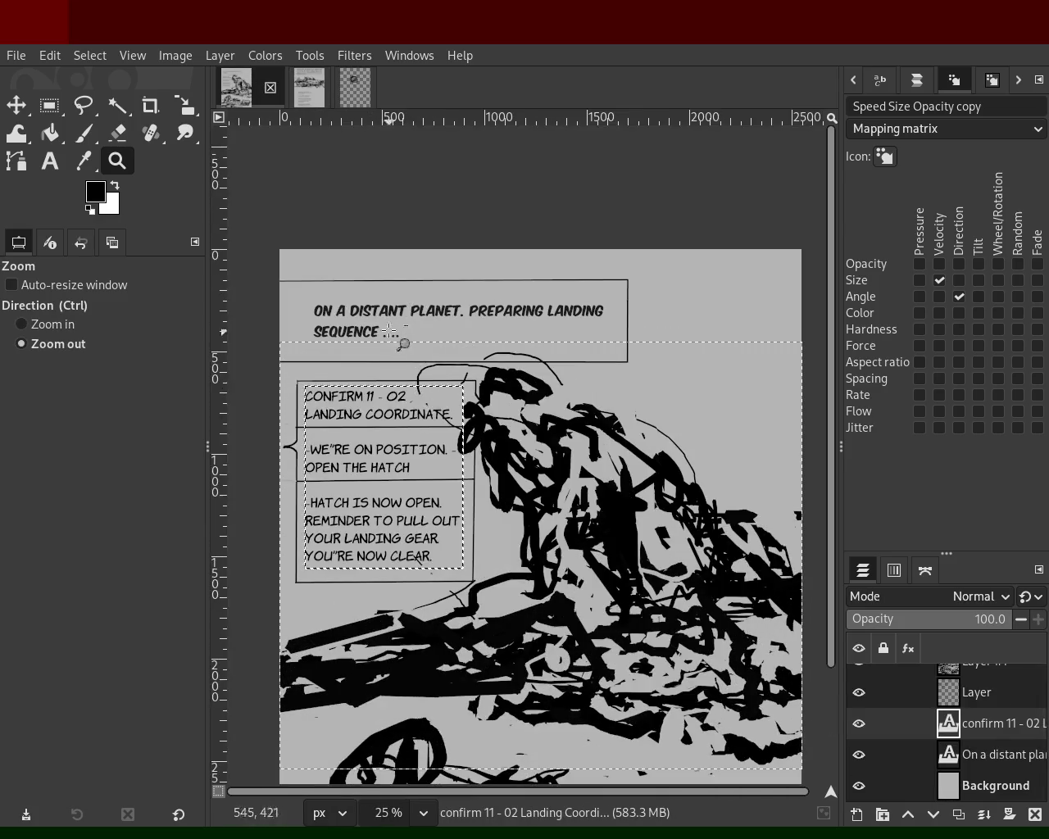
ctrl+scroll(391, 334, down, 2)
ctrl+scroll(398, 407, up, 1)
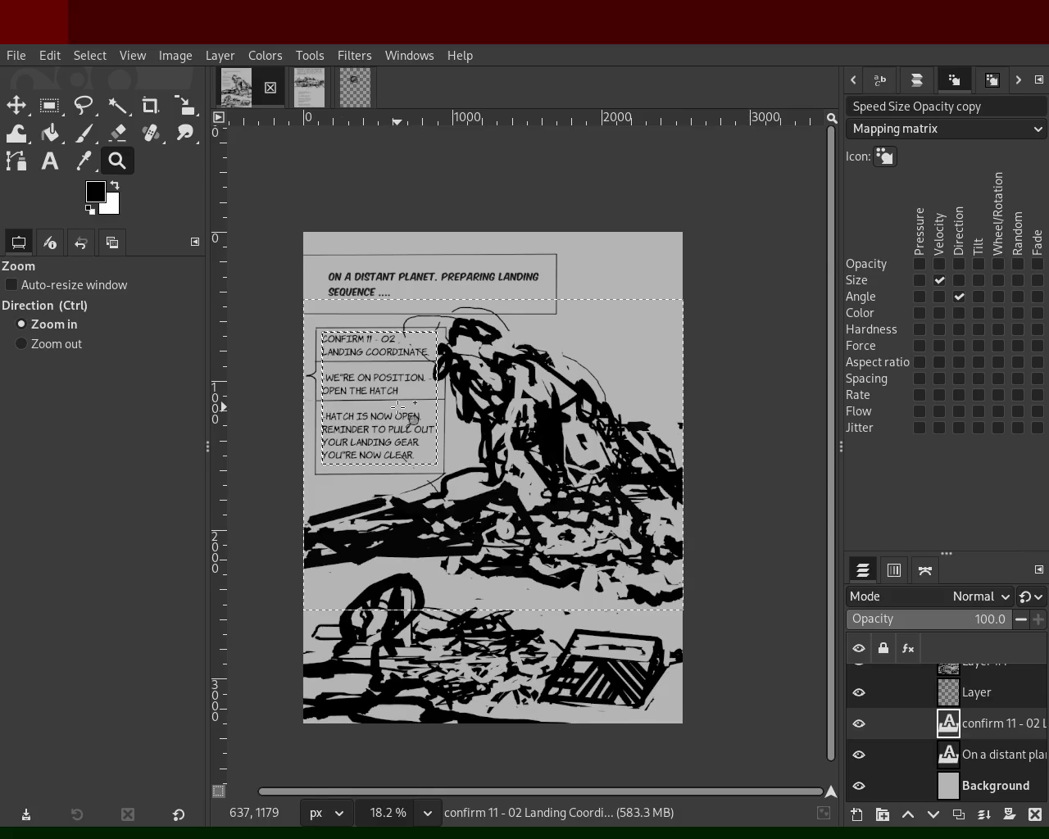
key(ctrl+s)
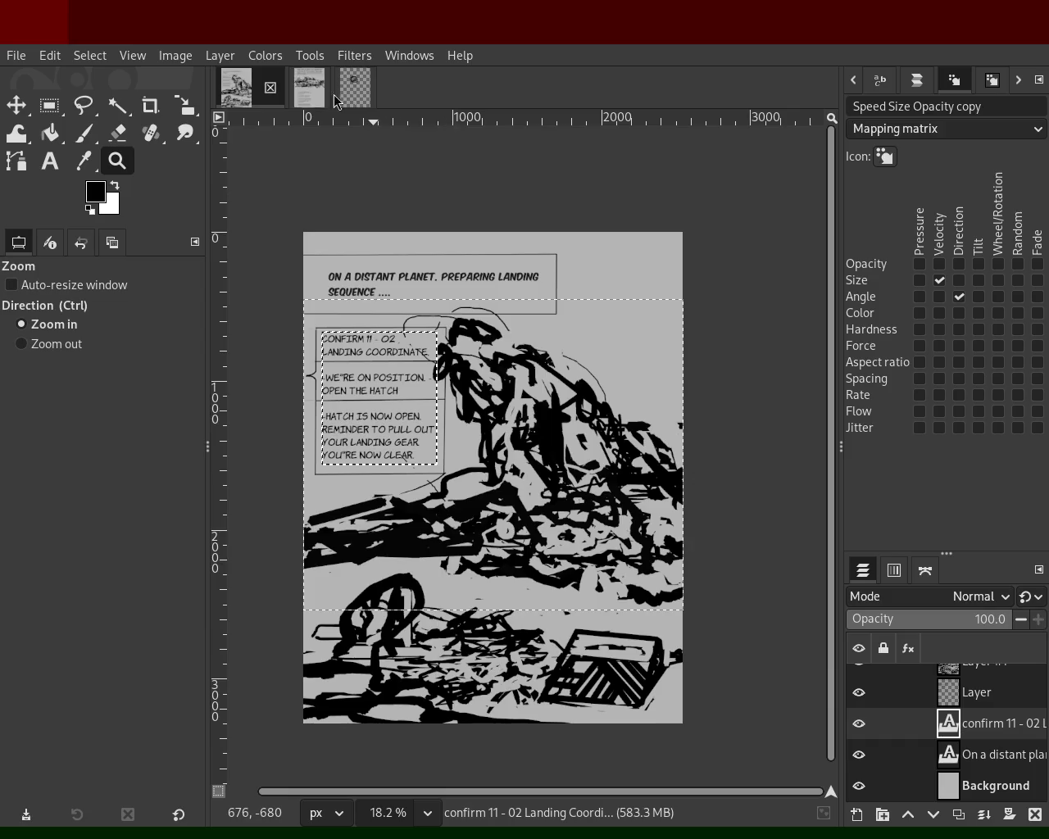
On the second comic page, zoom in and out to review the narrative text block.
click(282, 87)
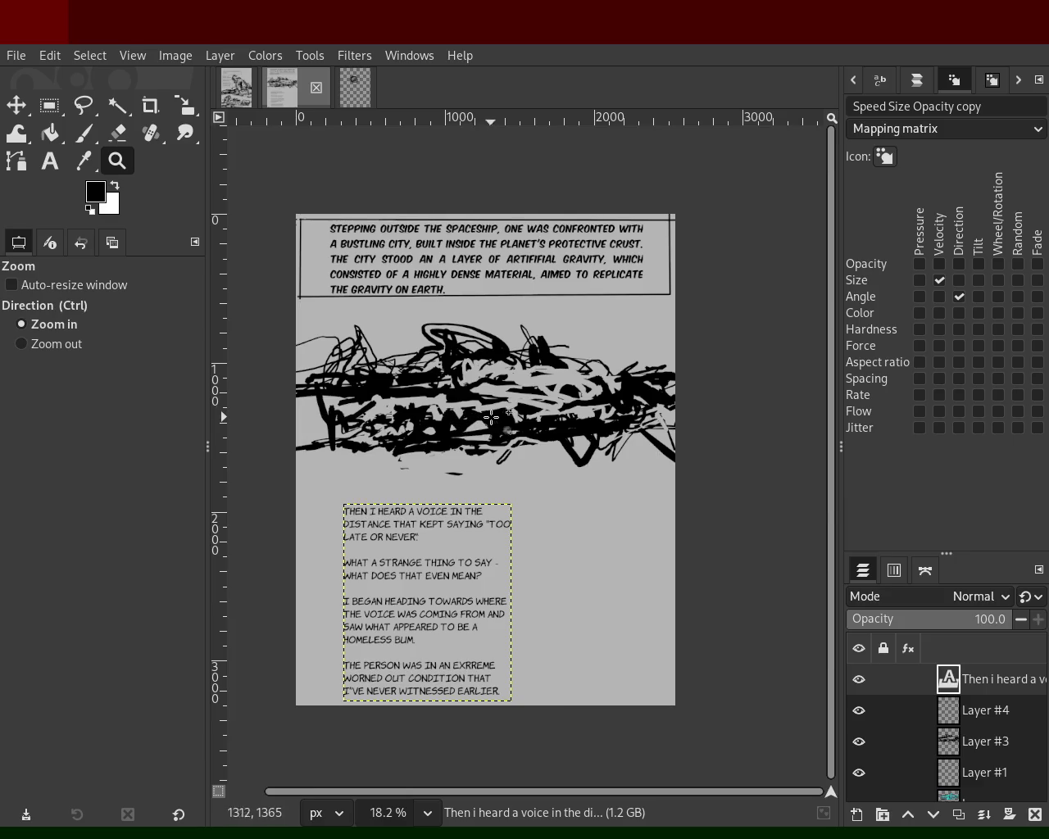
key(ctrl)
click(510, 554)
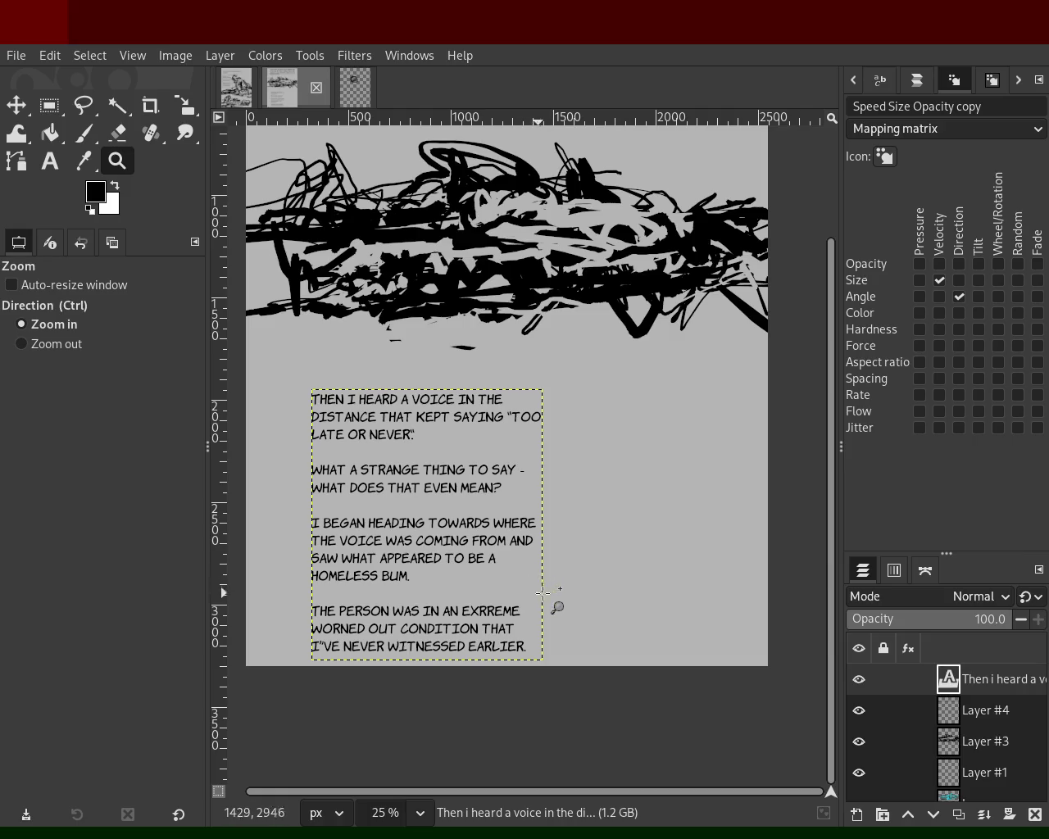
ctrl+click(529, 504)
click(602, 502)
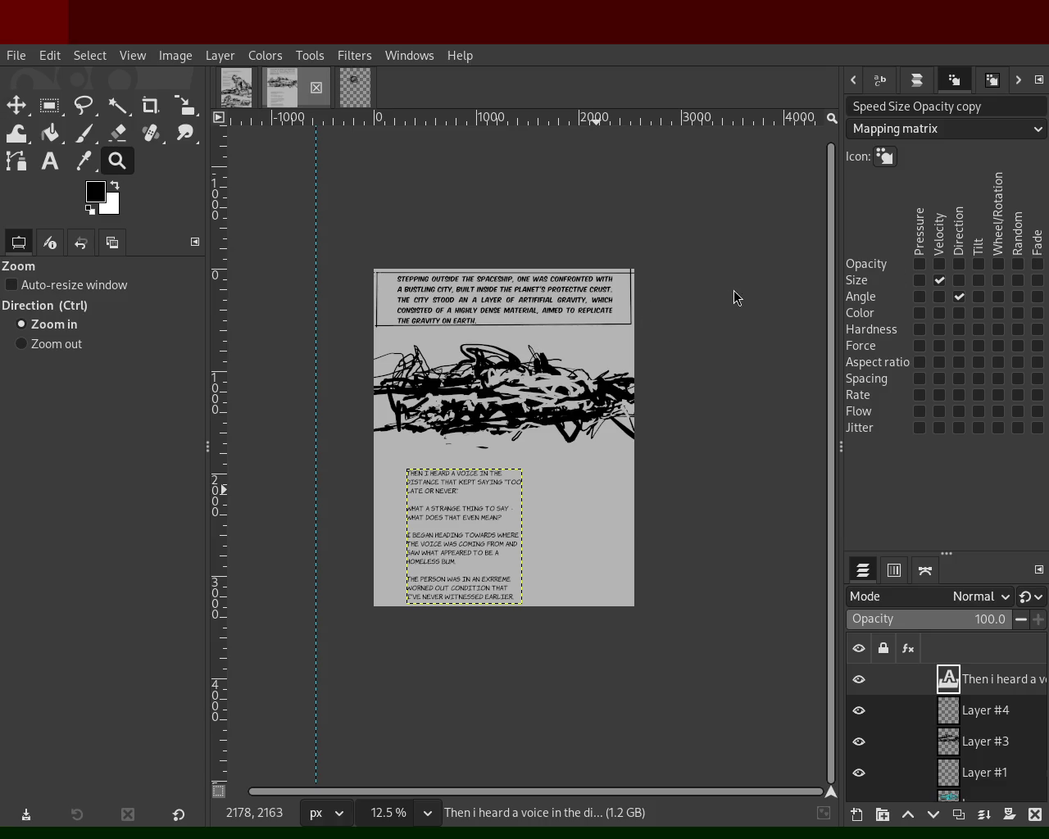
scroll(391, 298, down, 1)
scroll(442, 336, up, 2)
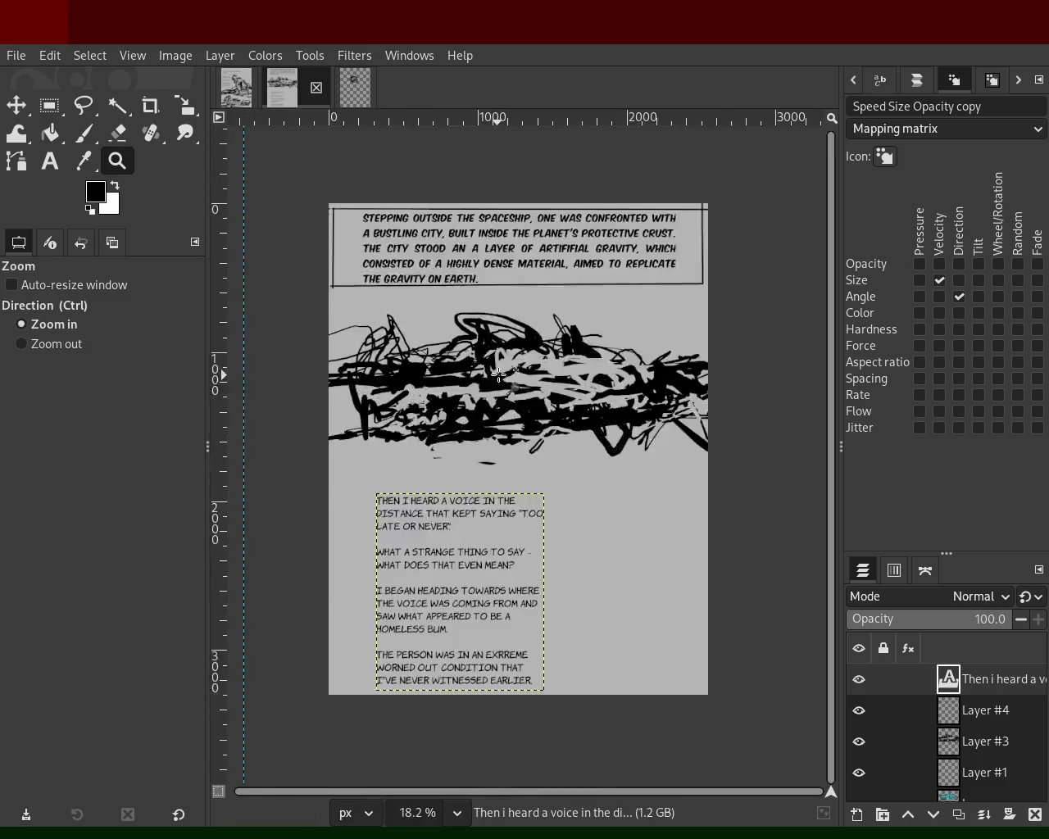
scroll(492, 369, up, 2)
scroll(508, 378, down, 1)
scroll(509, 378, down, 1)
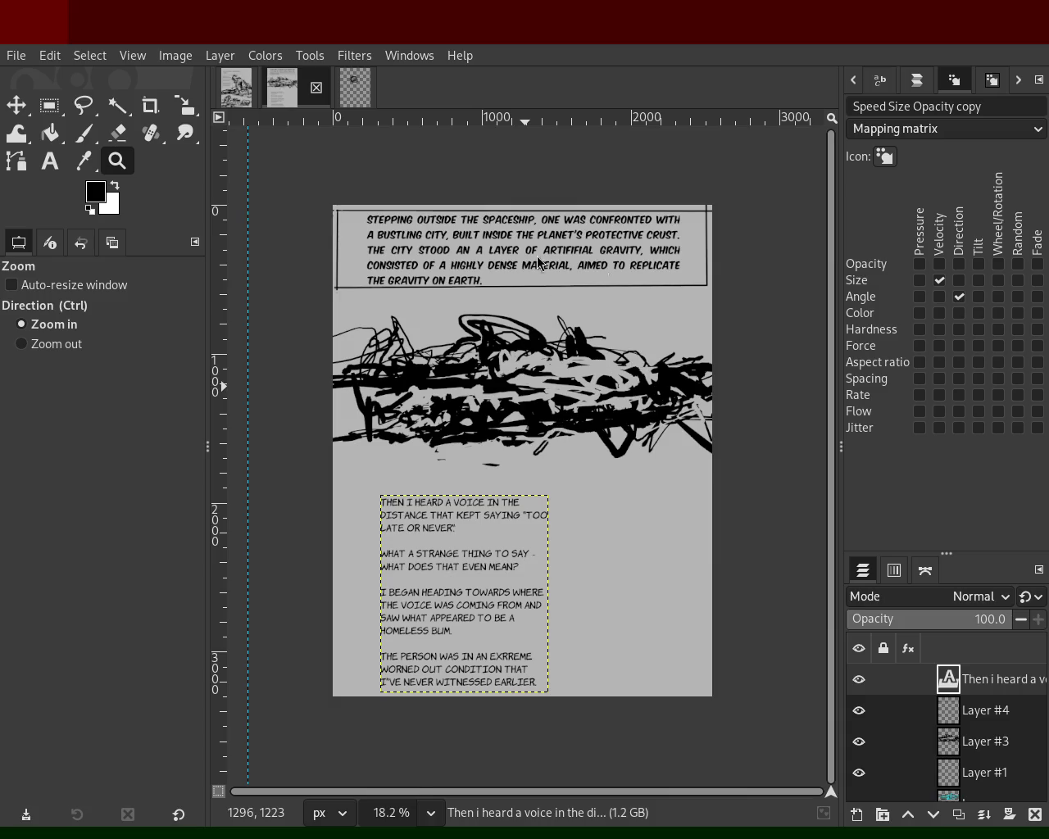
click(236, 88)
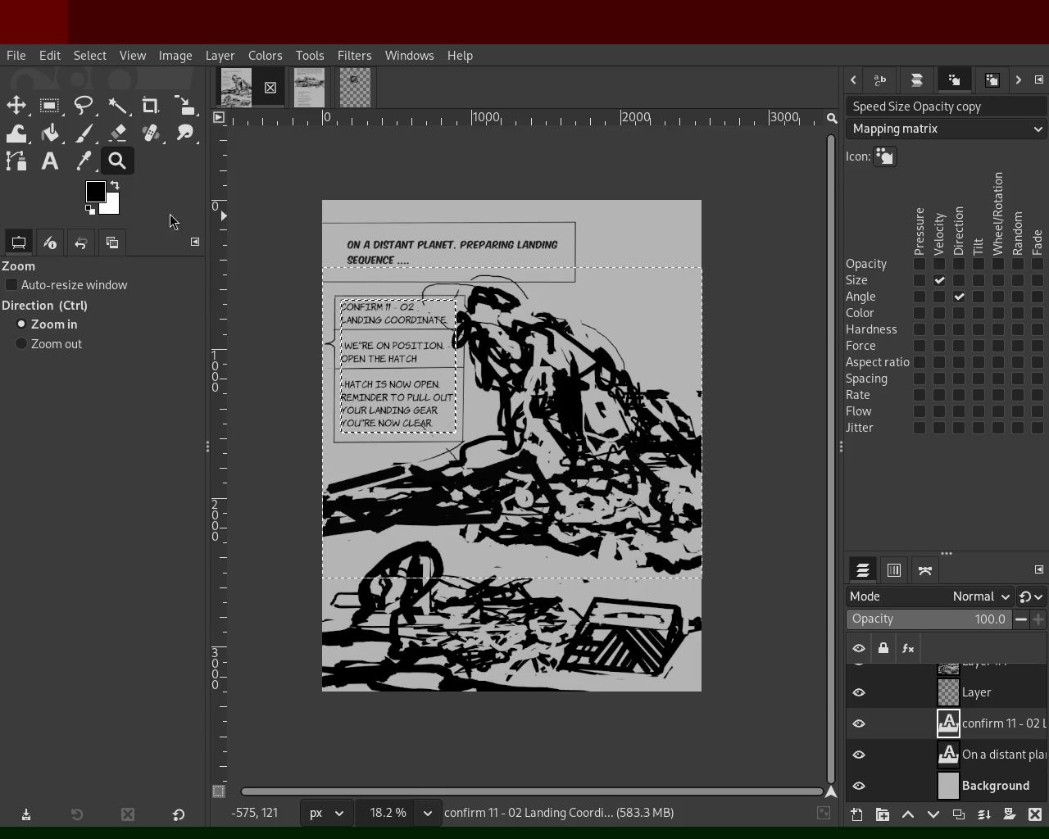
Zoom out on the first landing-sequence comic page.
ctrl+click(522, 313)
click(518, 354)
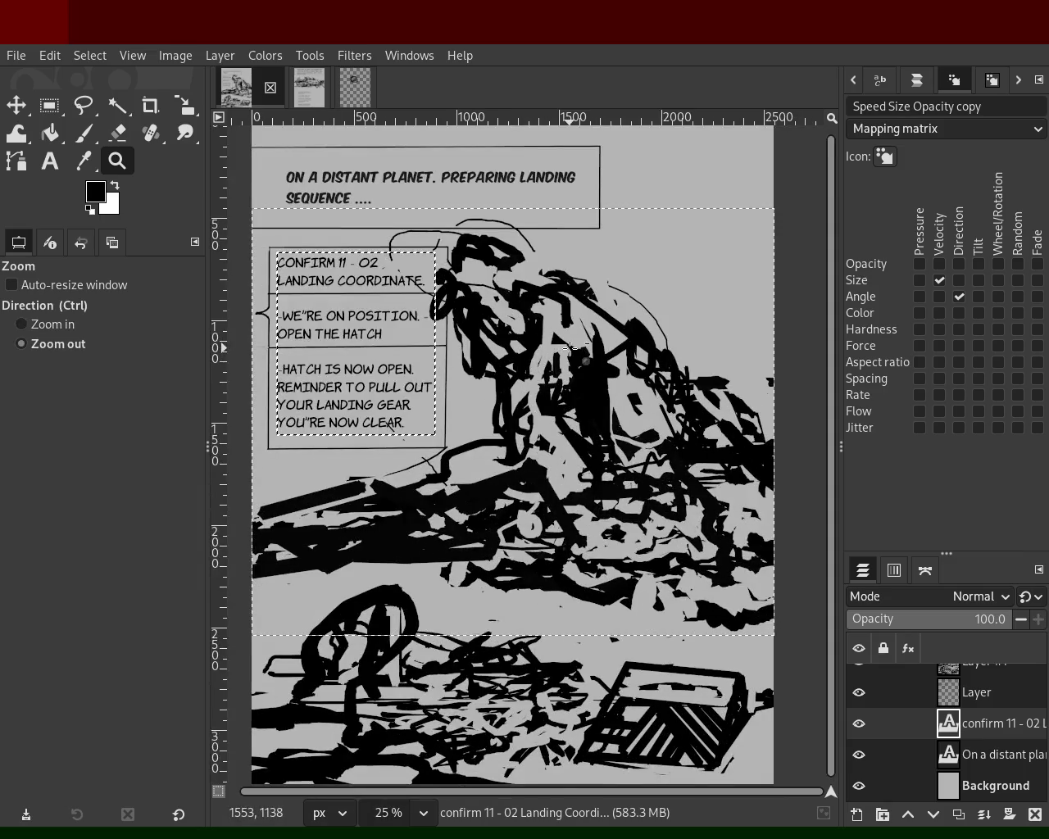
ctrl+click(566, 352)
click(562, 350)
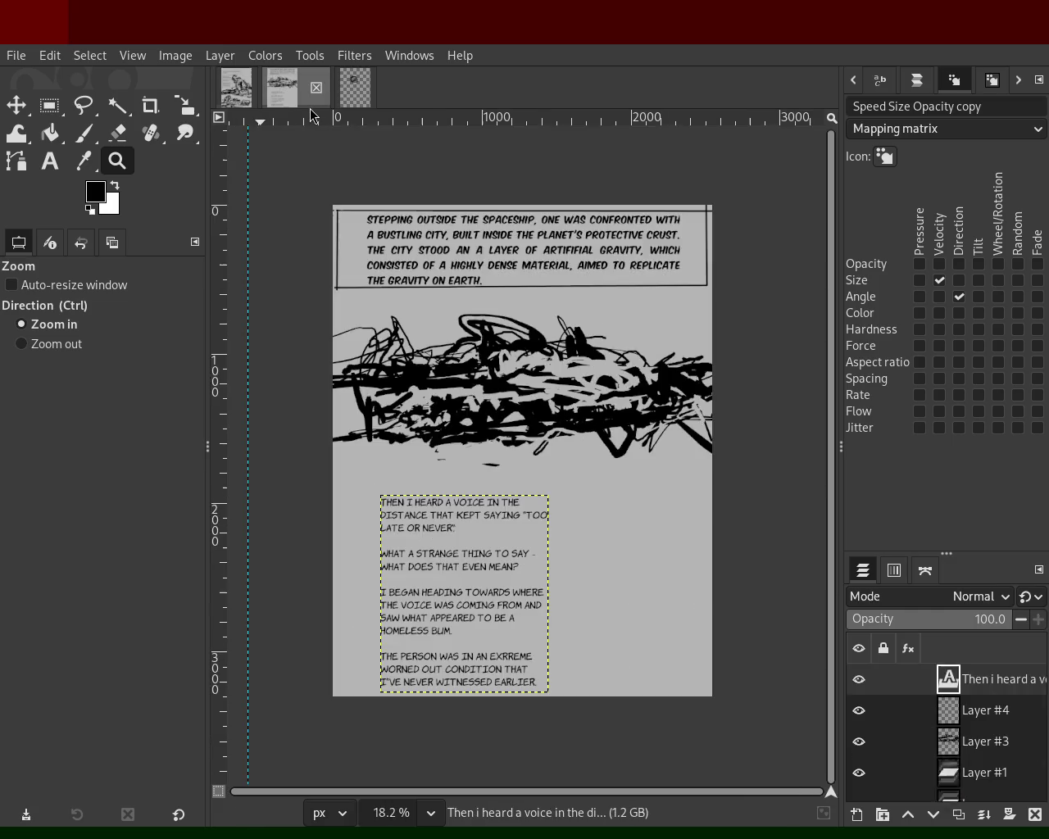
click(310, 87)
click(237, 93)
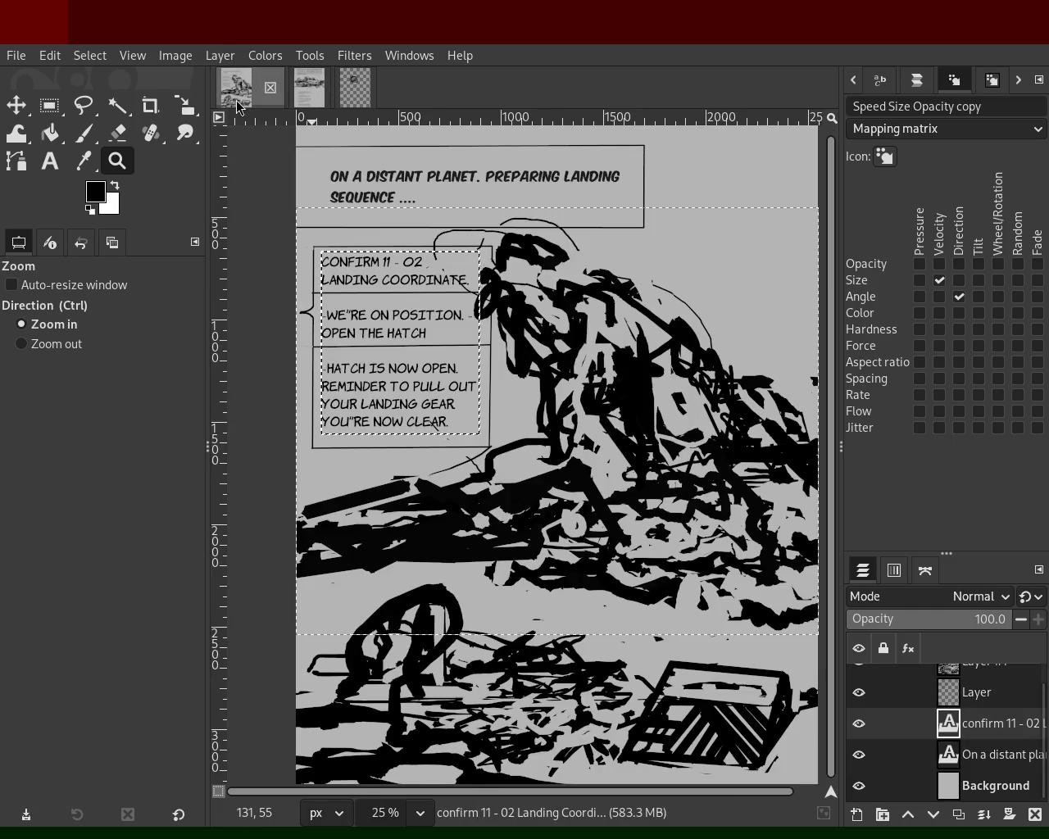
click(310, 87)
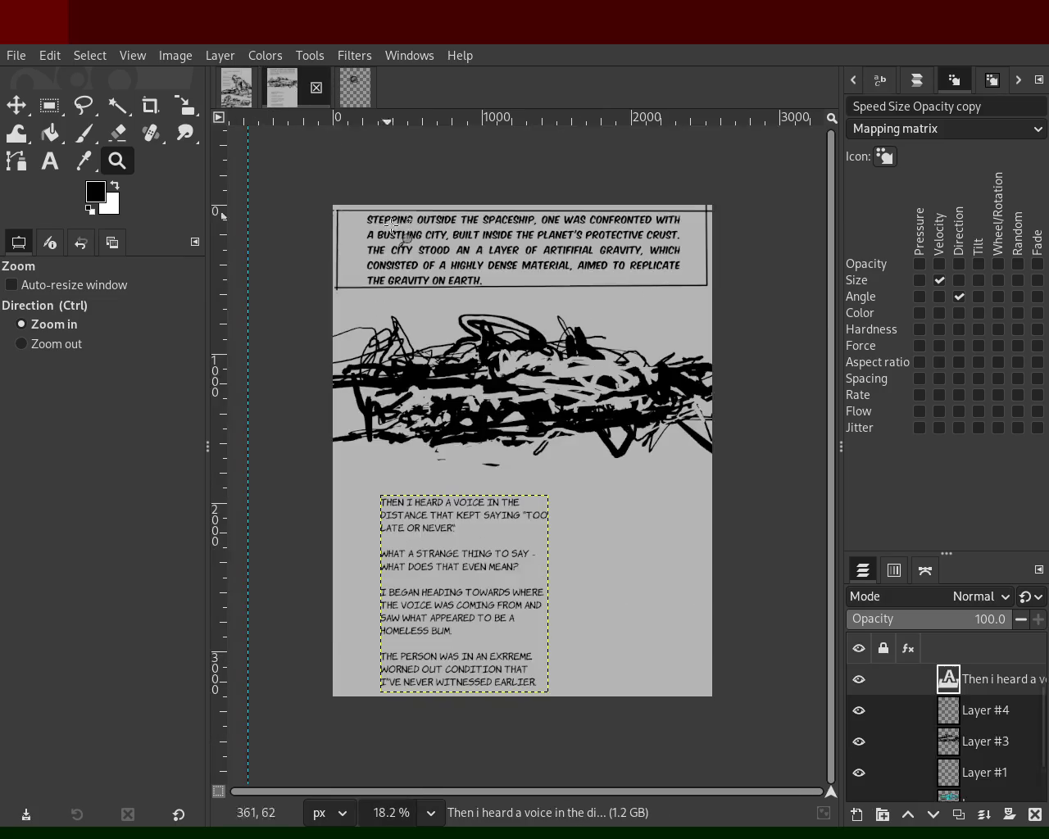
ctrl+click(434, 302)
click(437, 281)
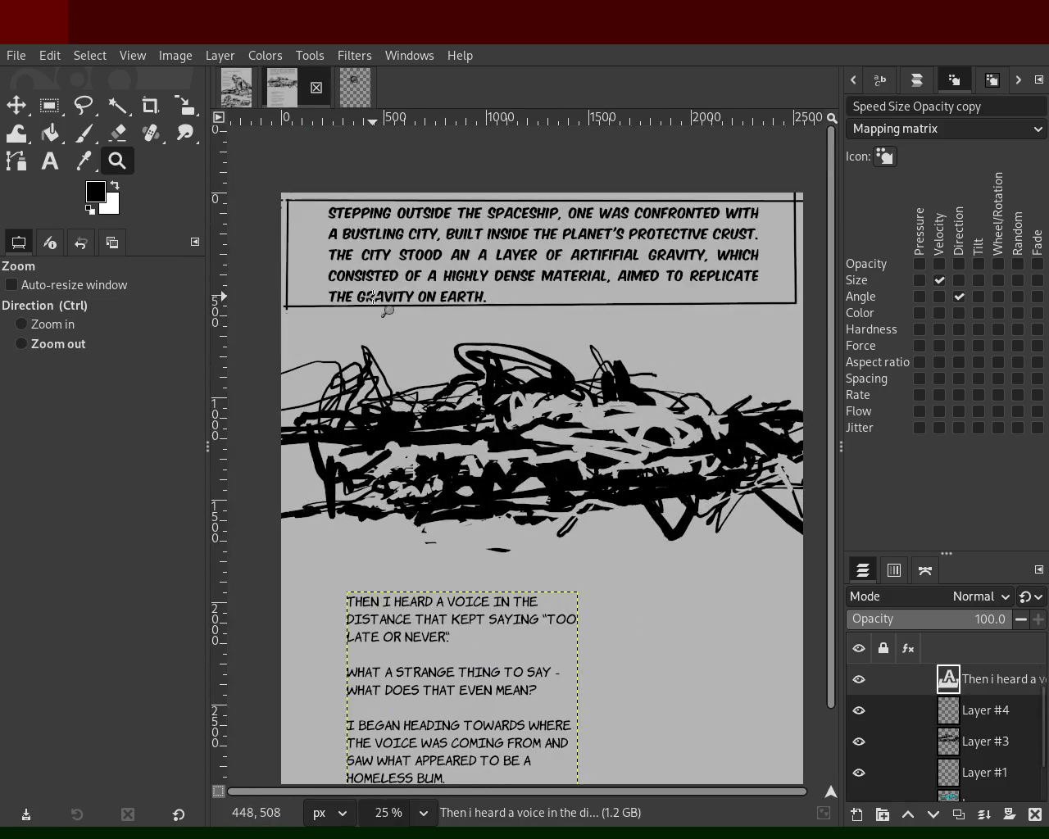
ctrl+click(441, 297)
click(441, 297)
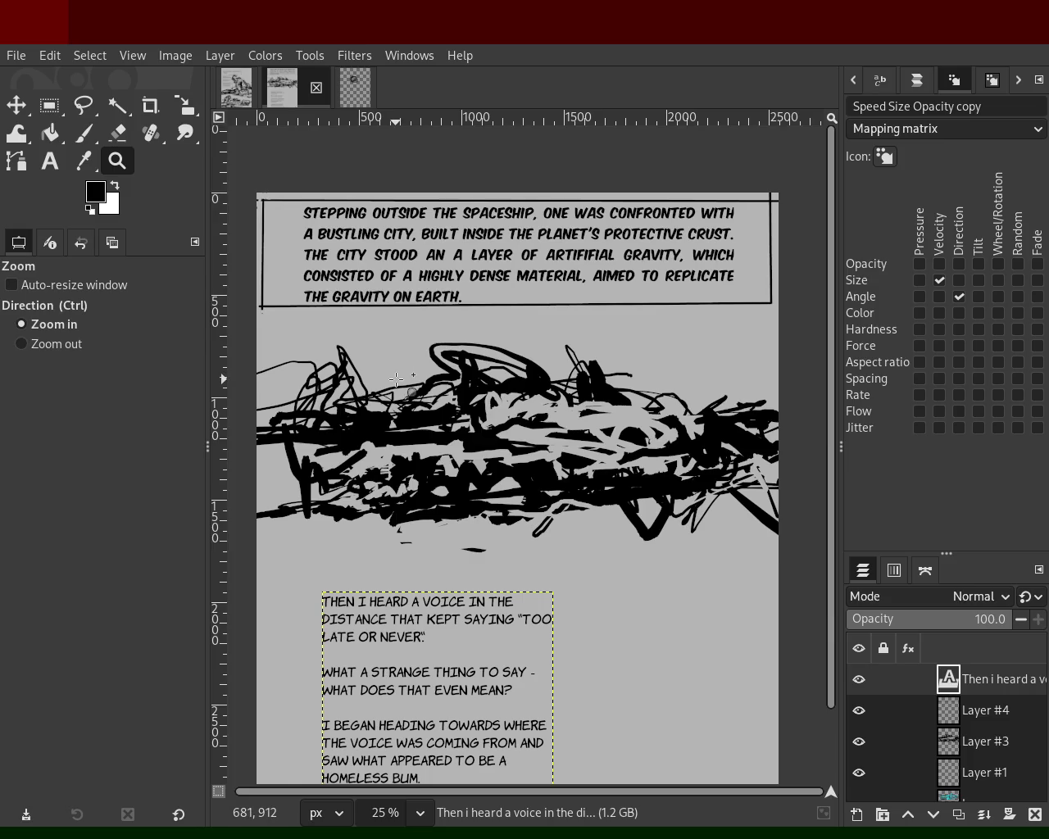
ctrl+click(384, 363)
ctrl+click(383, 362)
click(445, 492)
click(452, 504)
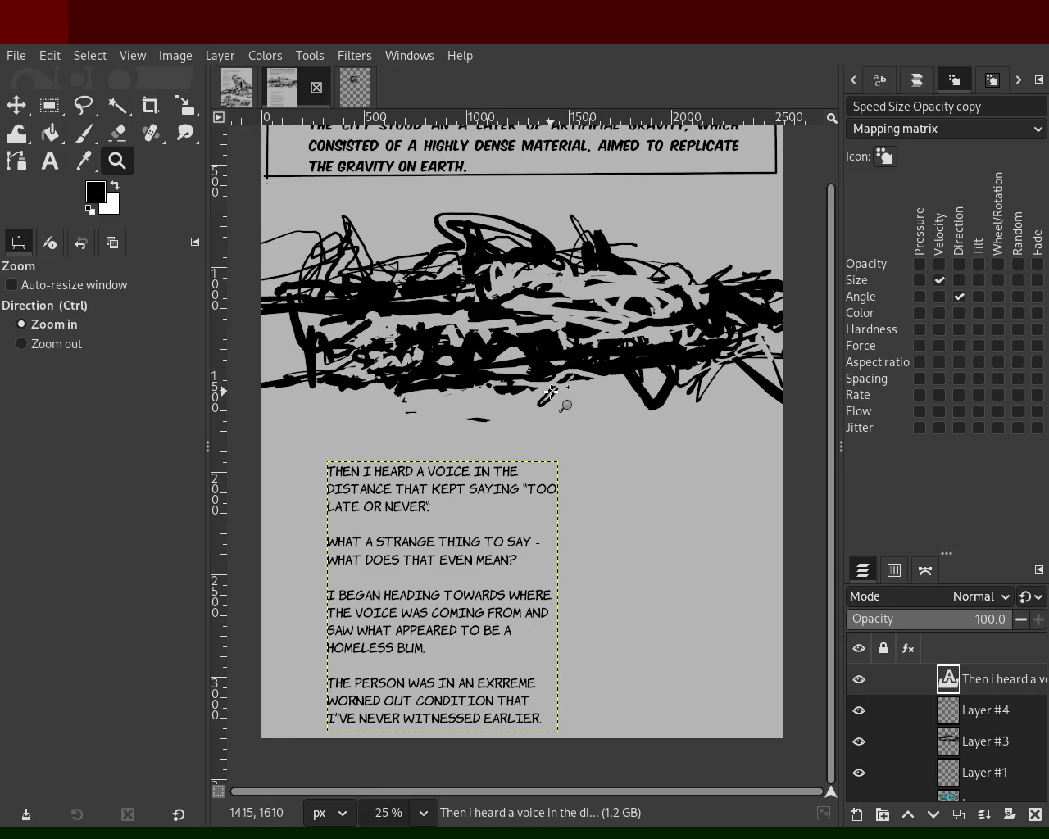
scroll(566, 459, down, 1)
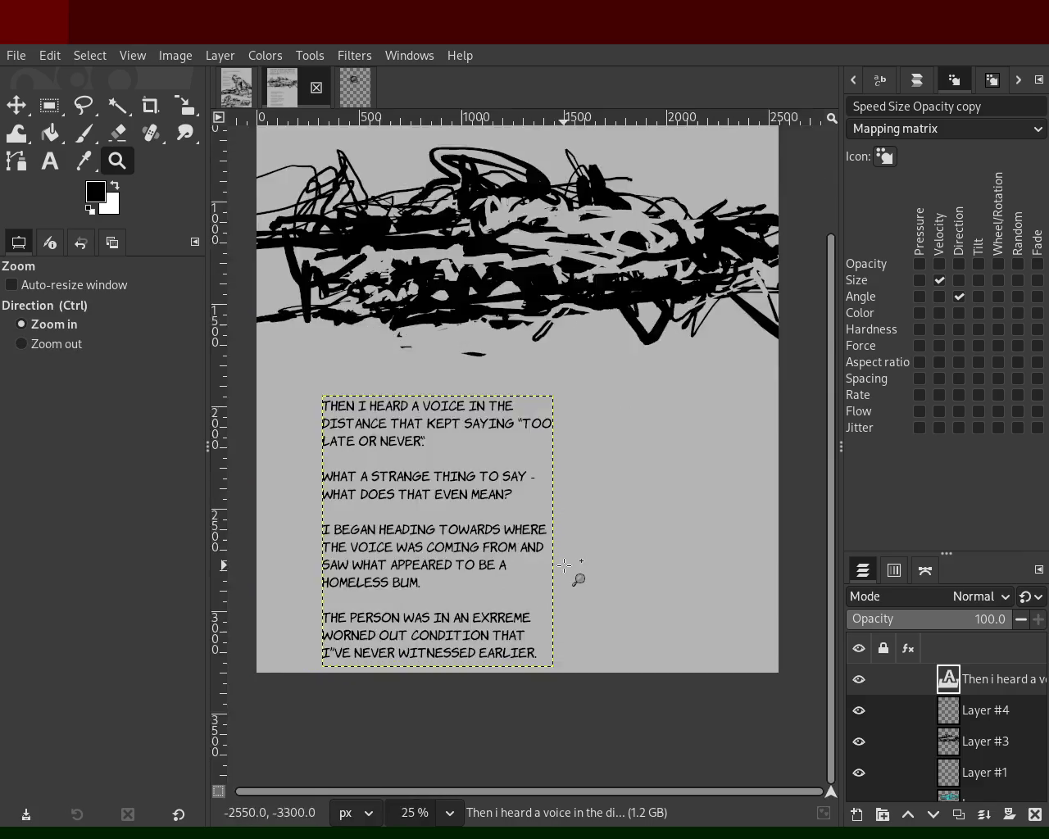
click(573, 573)
key(ctrl)
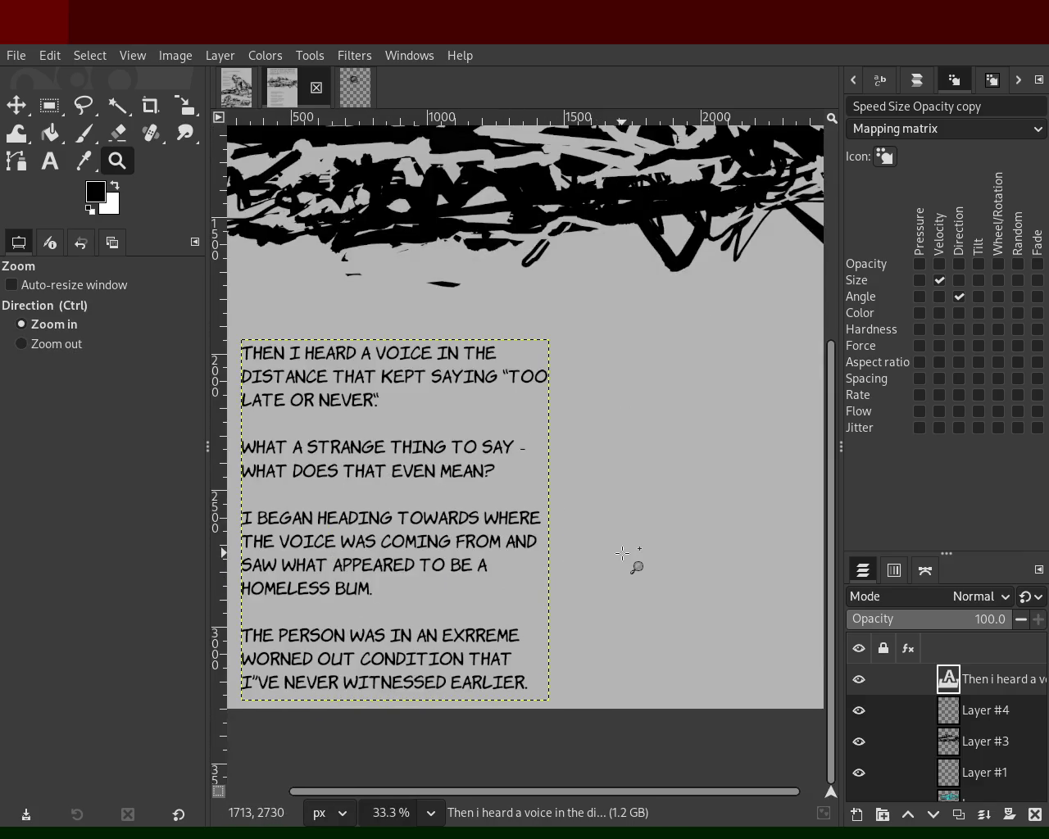
key(ctrl)
ctrl+click(621, 553)
click(577, 638)
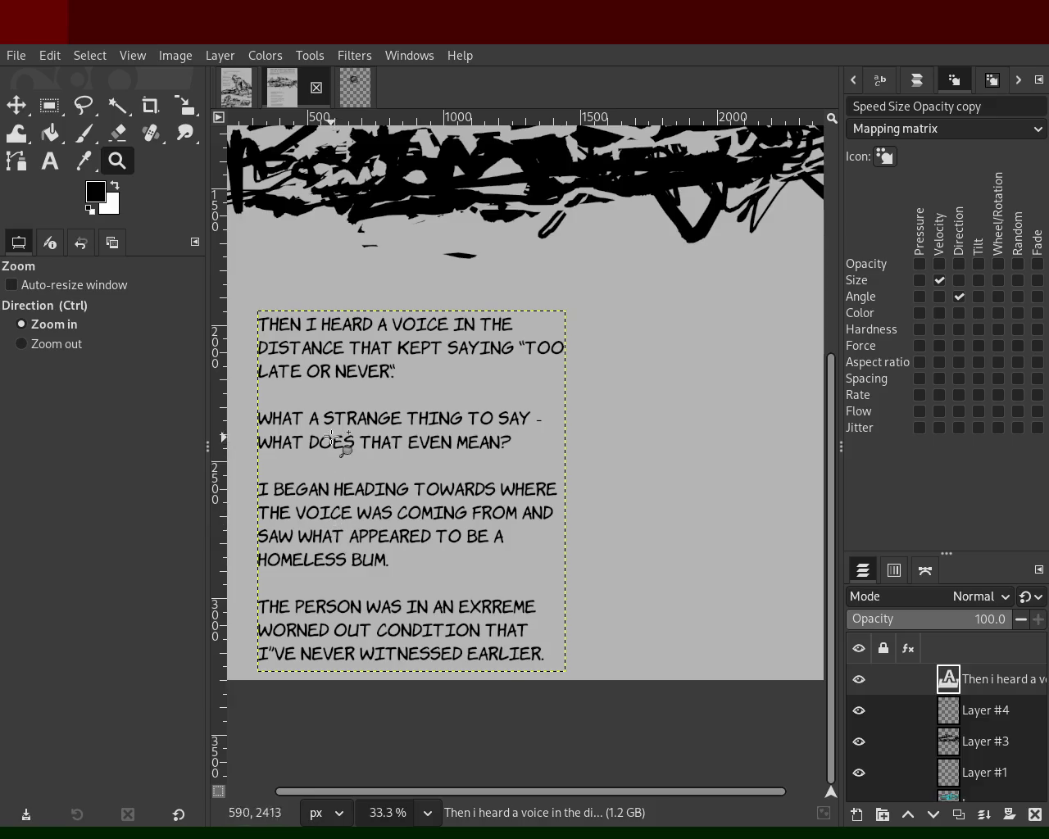
Replace the misspelled EXRREME in the last paragraph with SHOCKING.
click(50, 161)
click(417, 625)
click(367, 607)
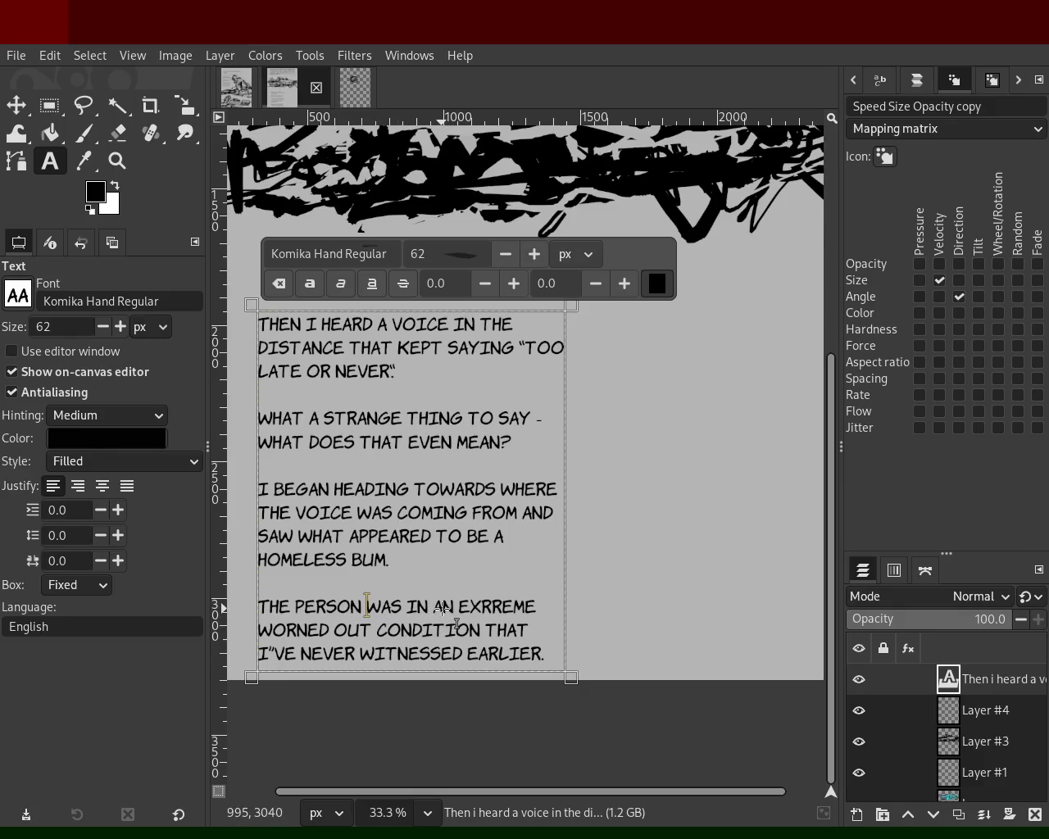
double_click(481, 607)
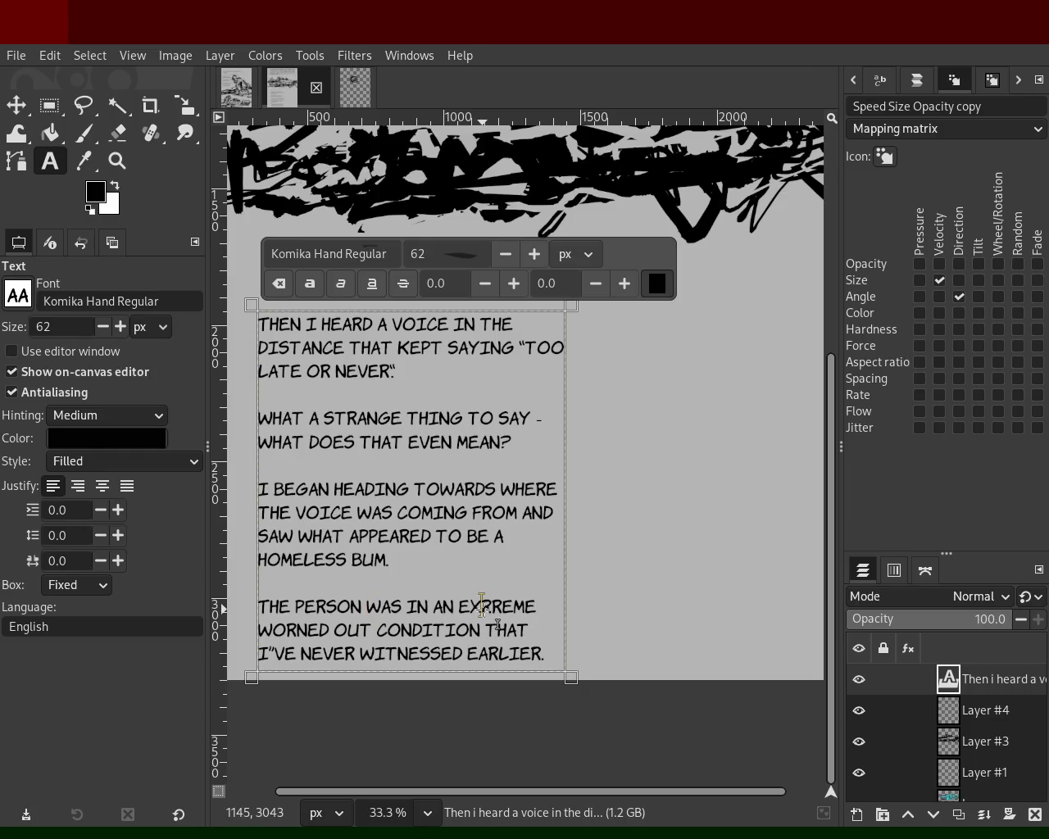
text(SHOCKING)
Add a period after CONDITION, then remove it again.
key(Right)
key(Right)
key(Right)
key(Right)
key(Right)
key(Right)
key(Right)
key(Right)
key(Right)
key(Right)
key(Left)
key(Left)
key(Left)
key(Right)
key(Right)
key(Right)
key(Up)
key(Left)
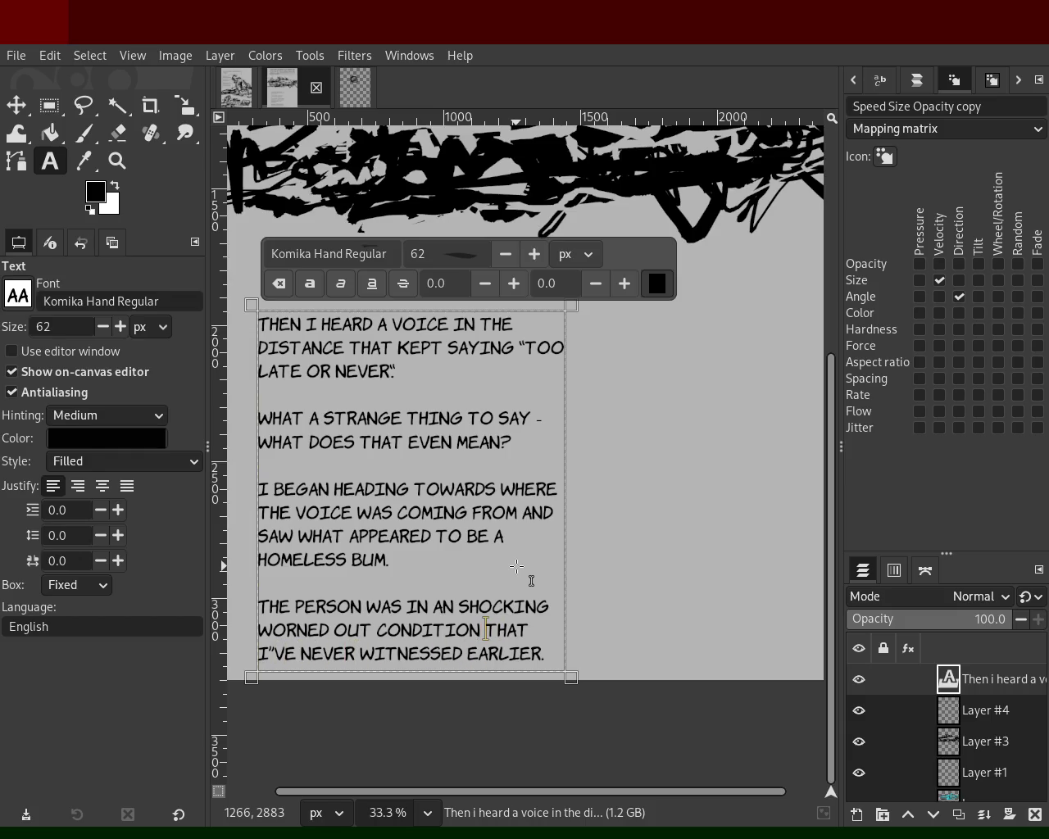
text(.)
key(Left)
key(BackSpace)
click(452, 605)
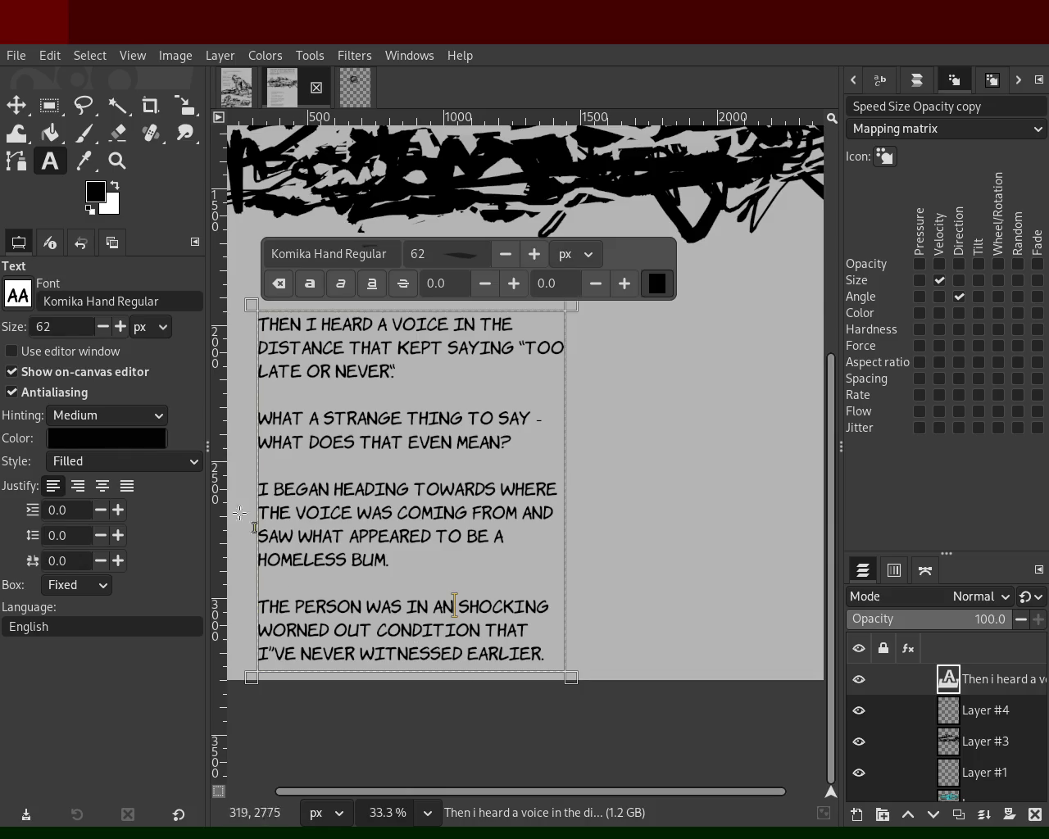
click(117, 161)
Correct the misspelled EXRREME to EXTREME in the last paragraph.
ctrl+click(445, 384)
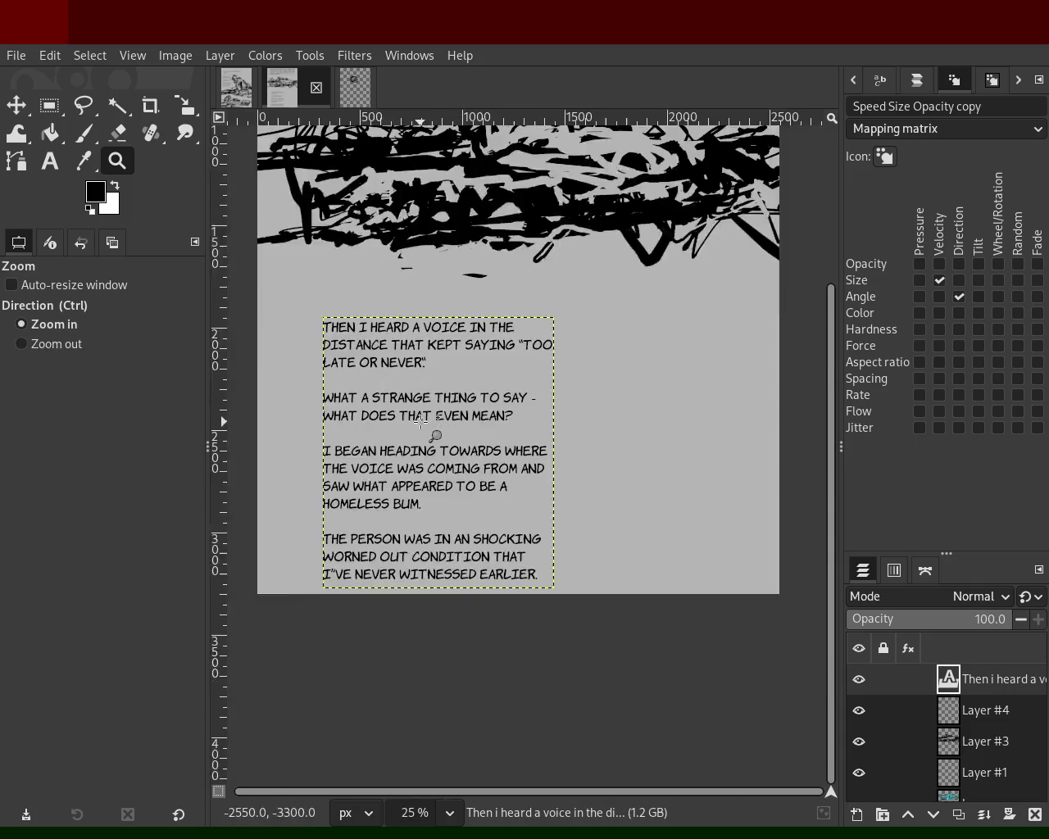
click(437, 433)
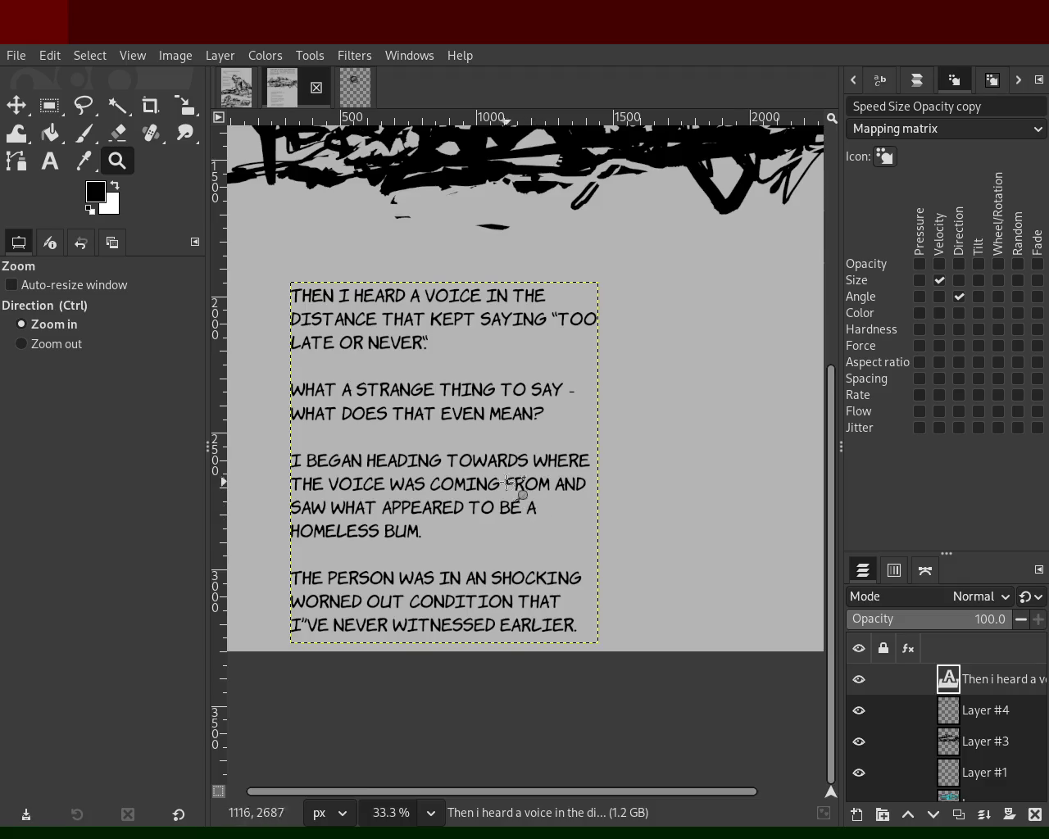
click(532, 586)
ctrl+click(544, 531)
ctrl+click(544, 532)
ctrl+click(544, 531)
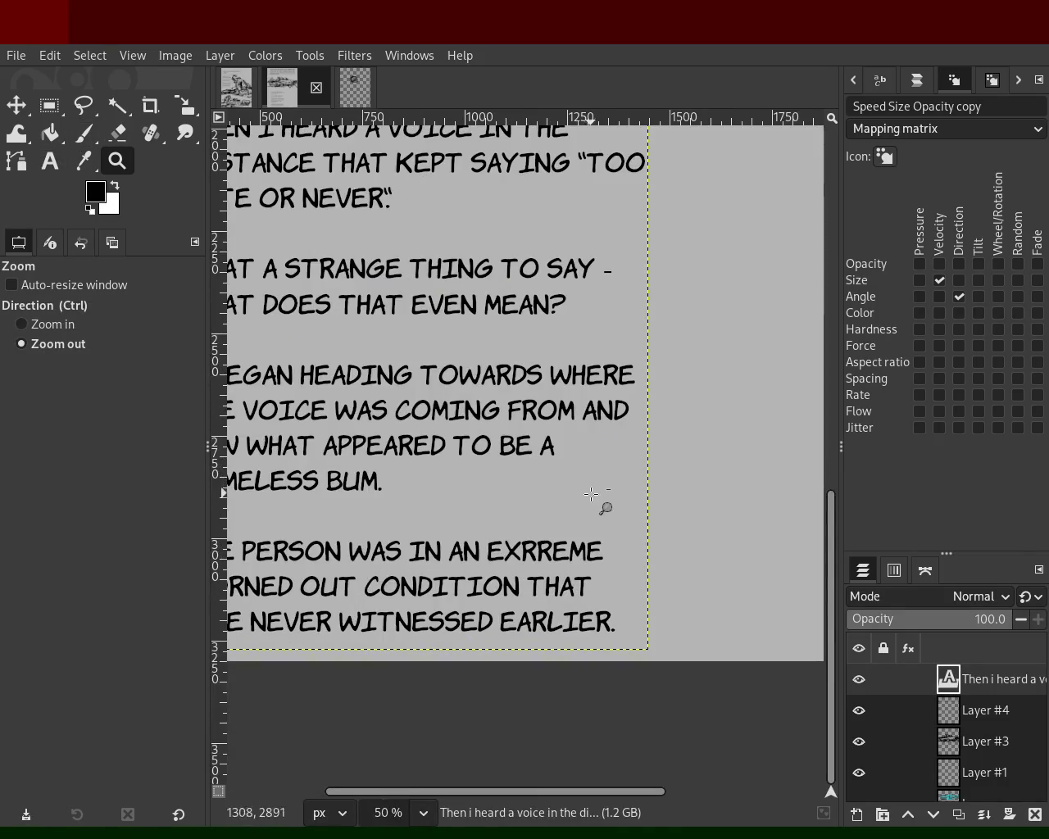
ctrl+click(652, 507)
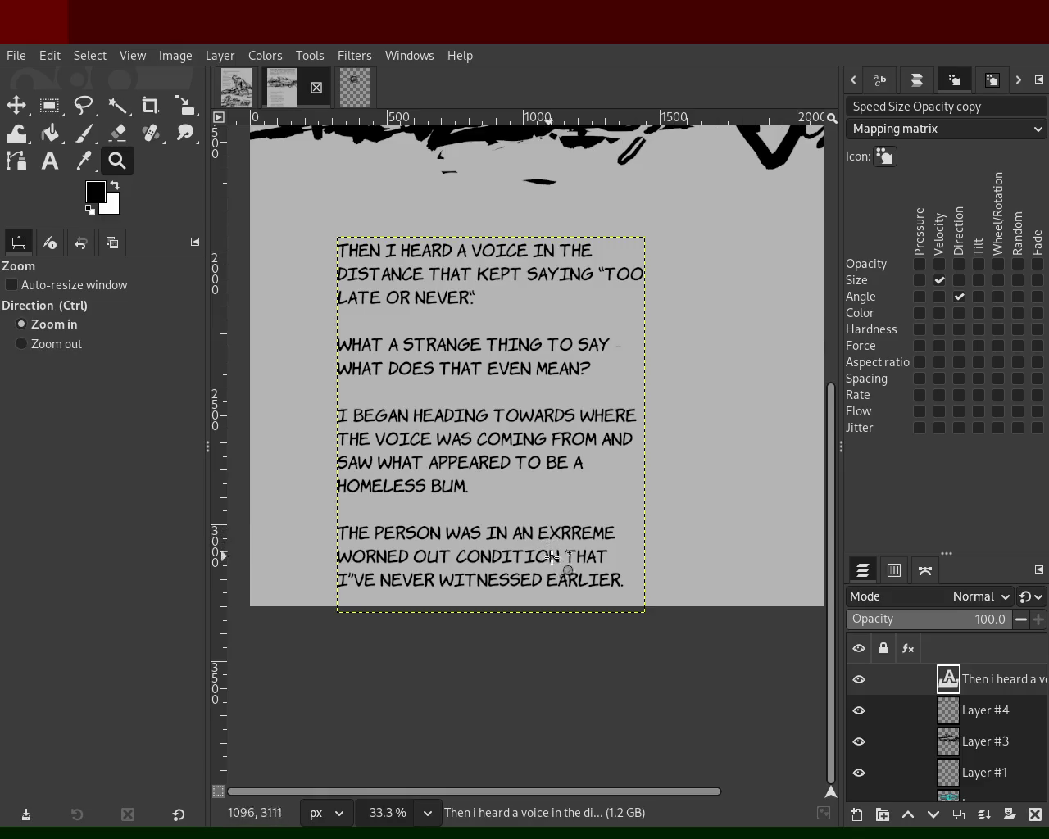
click(49, 162)
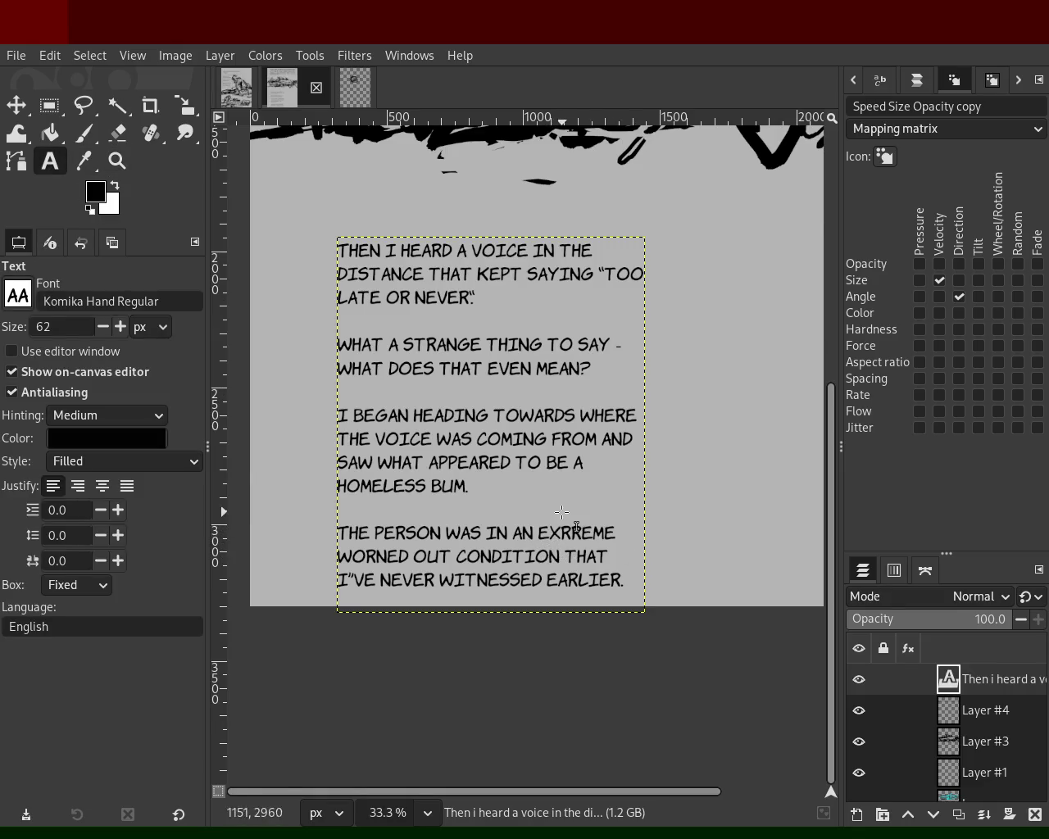
click(579, 533)
double_click(579, 534)
click(582, 534)
mouse_move(632, 541)
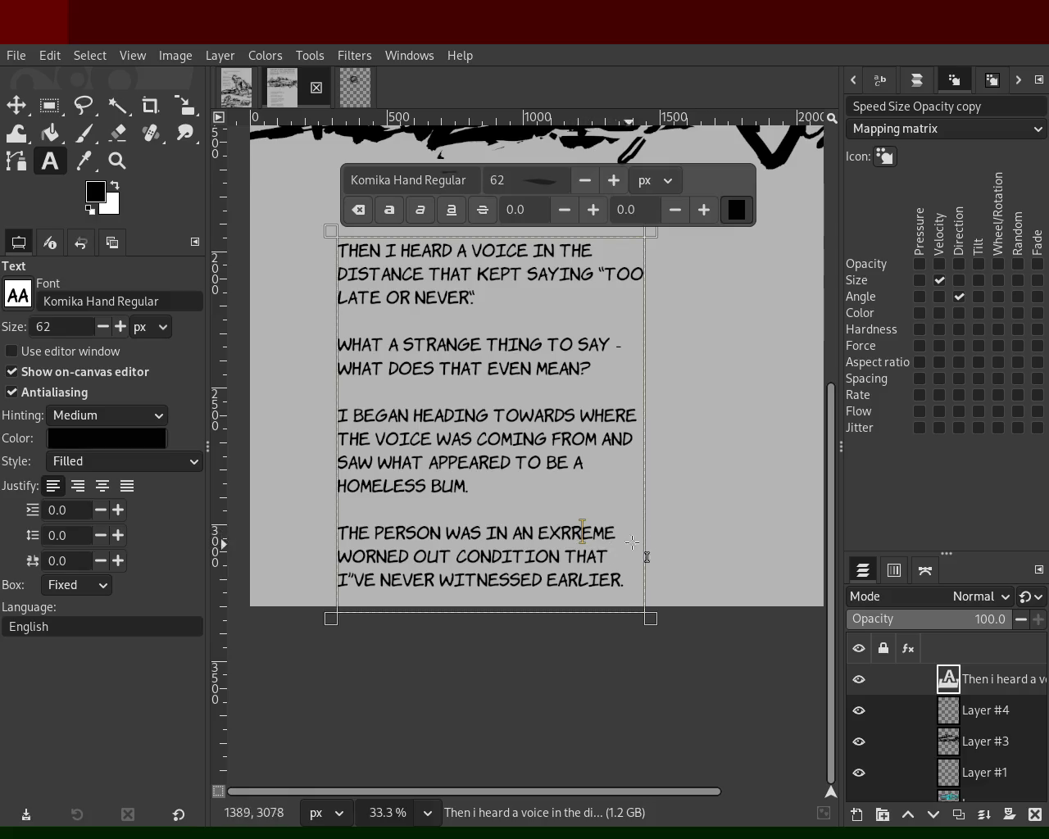
key(BackSpace)
text(t)
key(BackSpace)
key(BackSpace)
text(tre)
key(BackSpace)
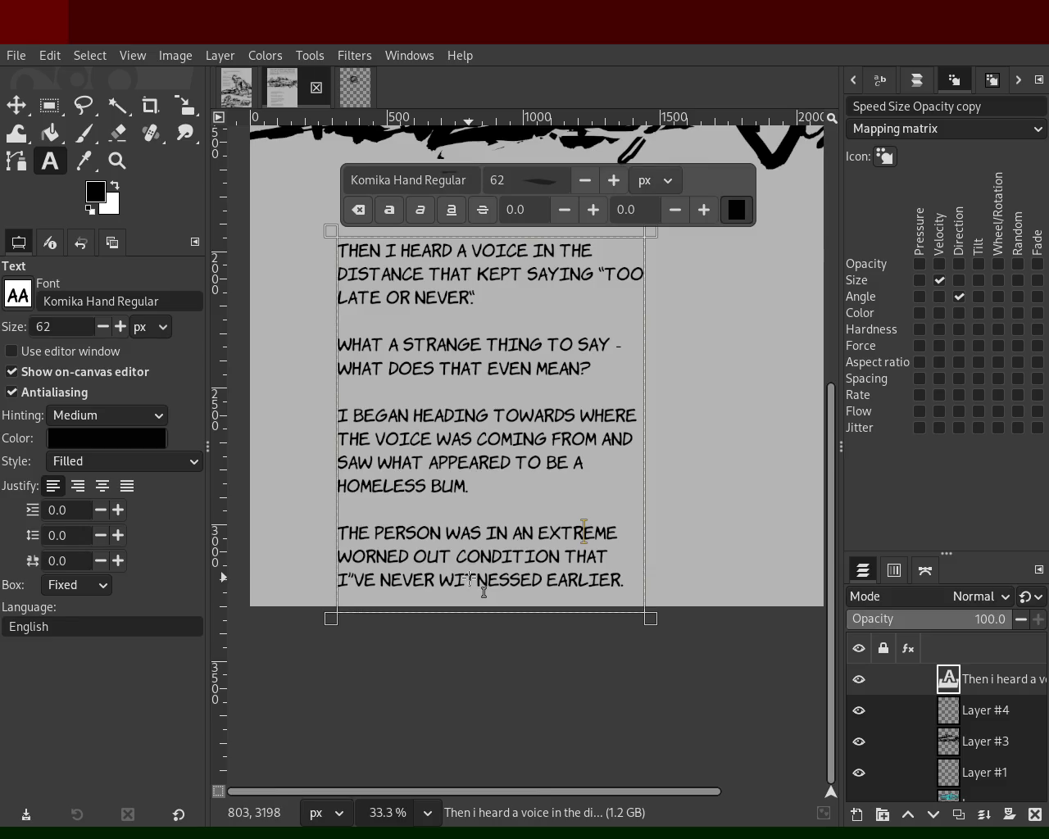
Add 'TO A DEGREE' after CONDITION, enlarge the text box, and shift it up-left.
click(558, 559)
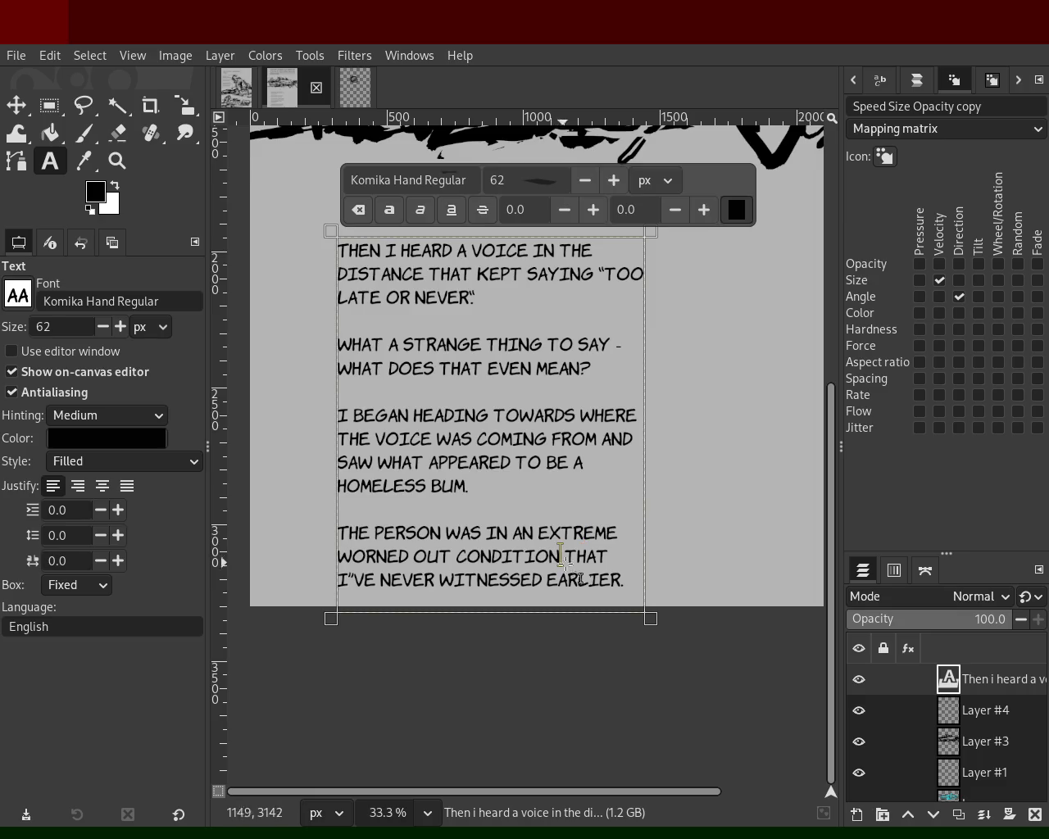
text(TO)
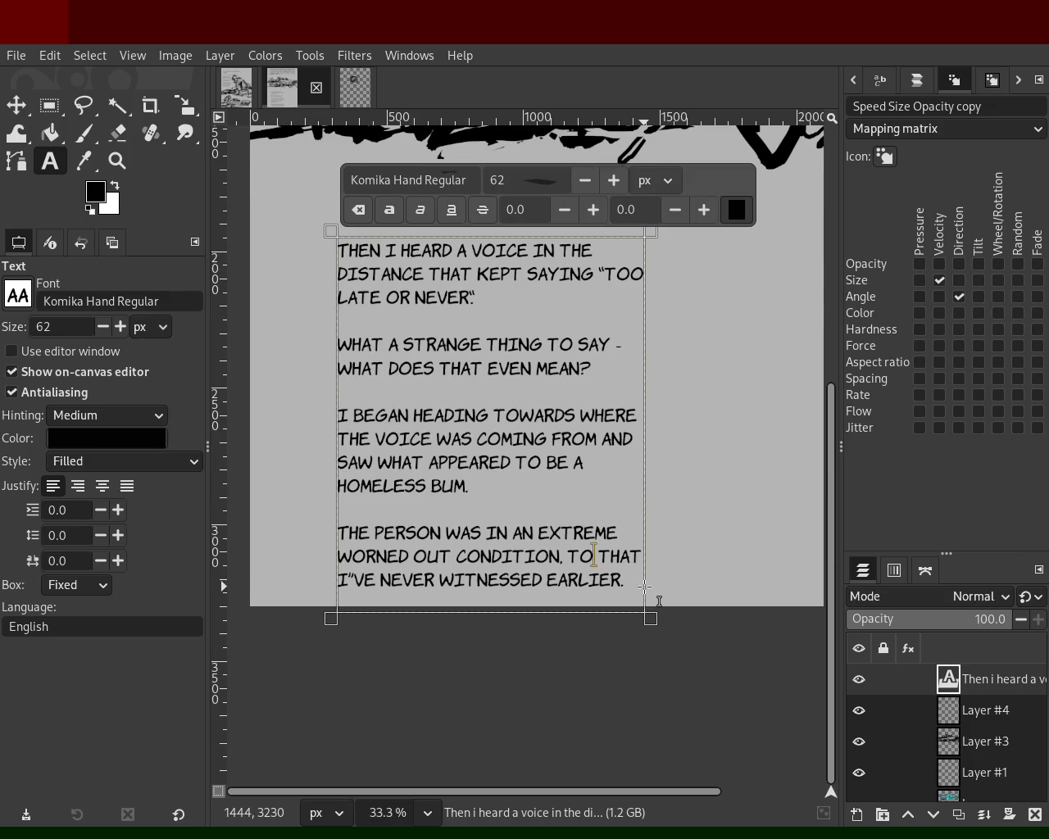
text( A DEG )
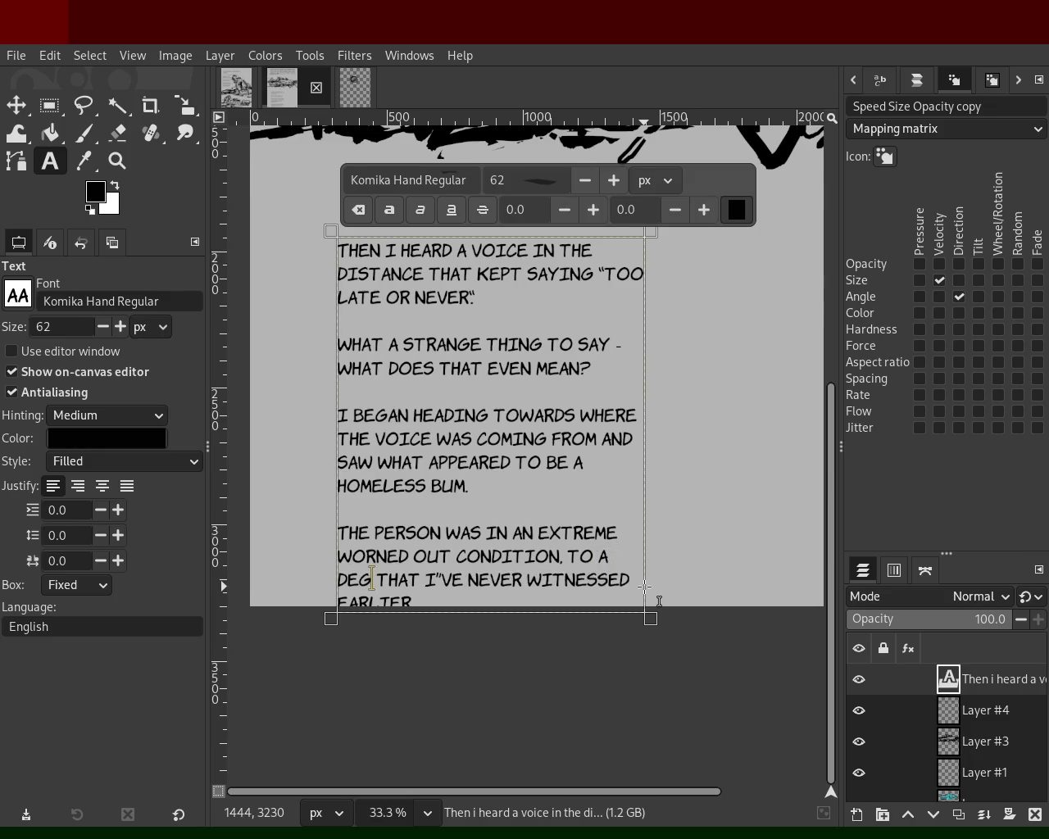
text(REE)
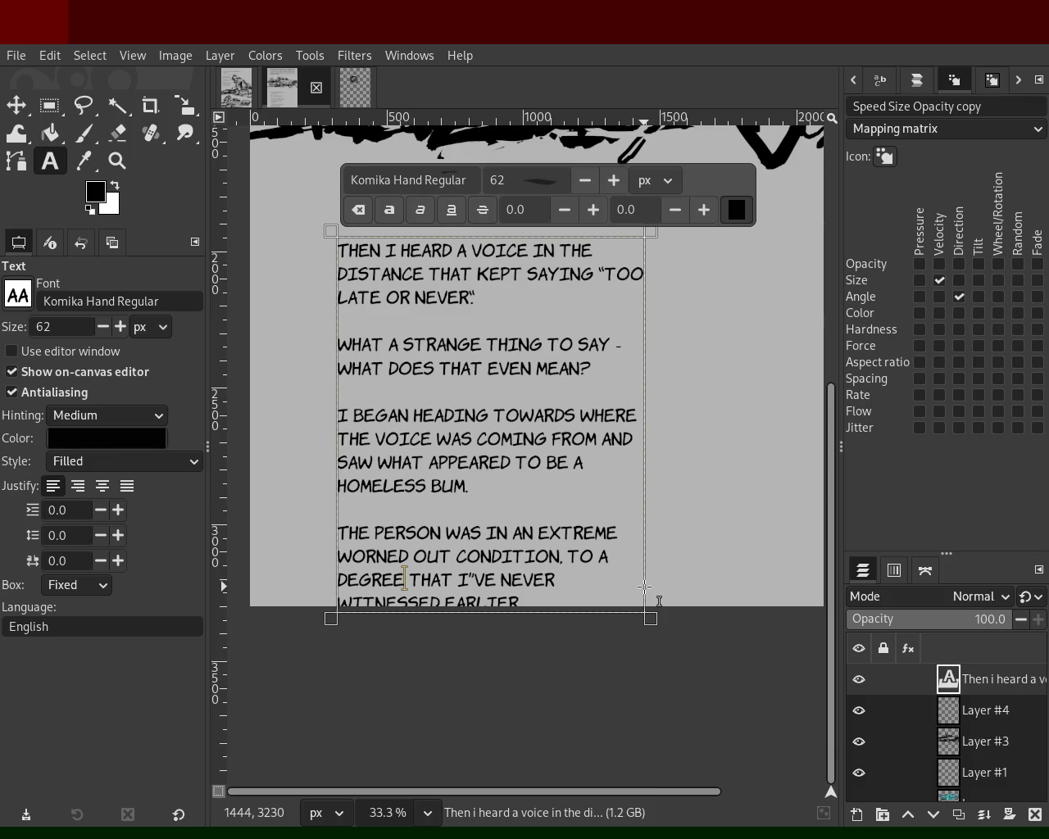
drag(571, 620, 541, 627)
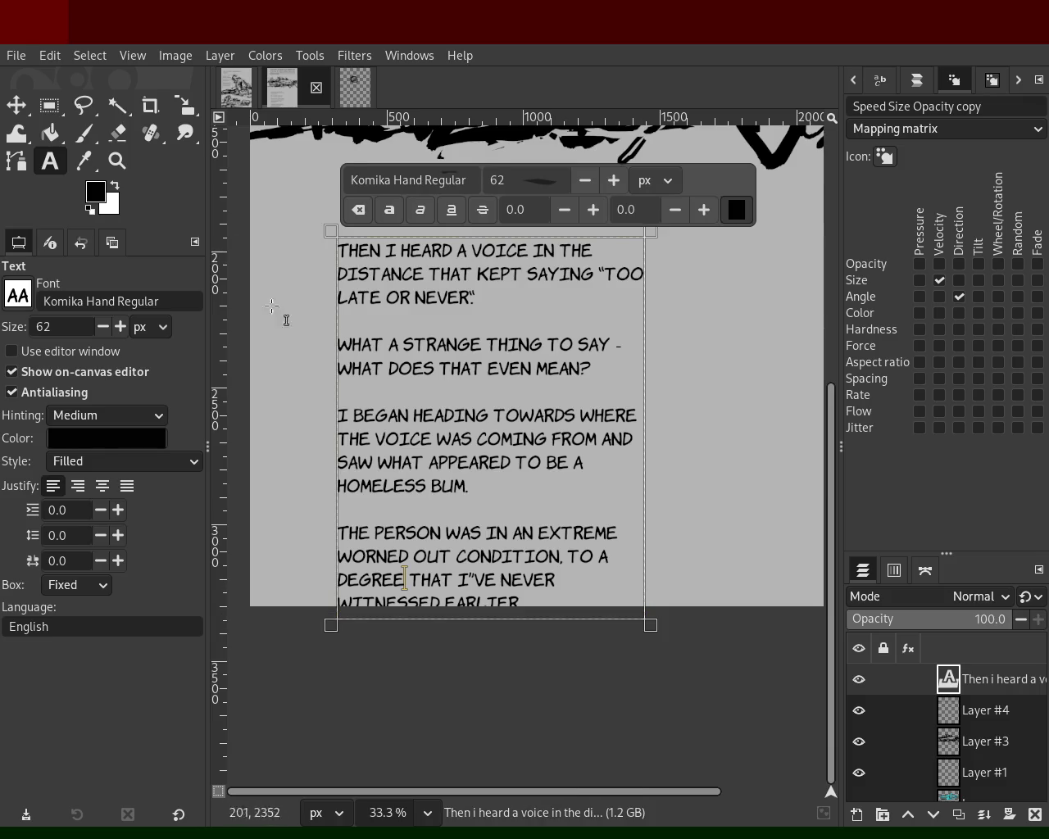
click(16, 105)
drag(440, 483, 432, 443)
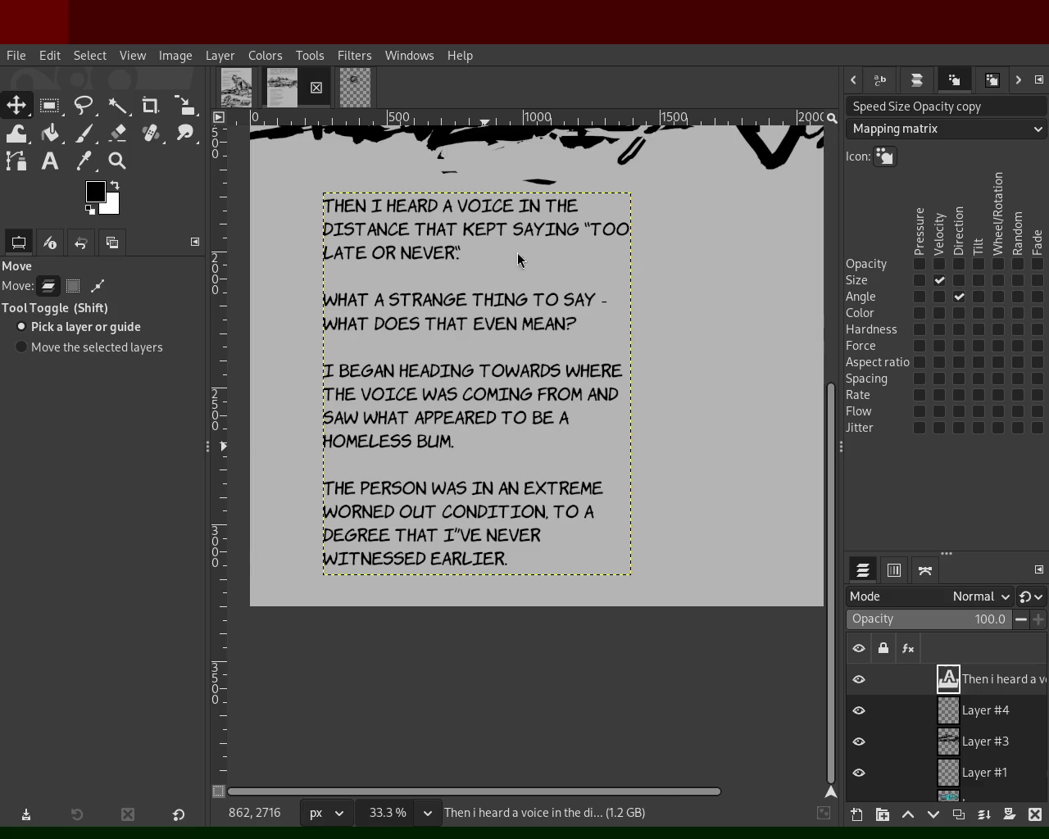
Replace 'TO' after CONDITION with a period and change THAT to 'in which'.
click(565, 562)
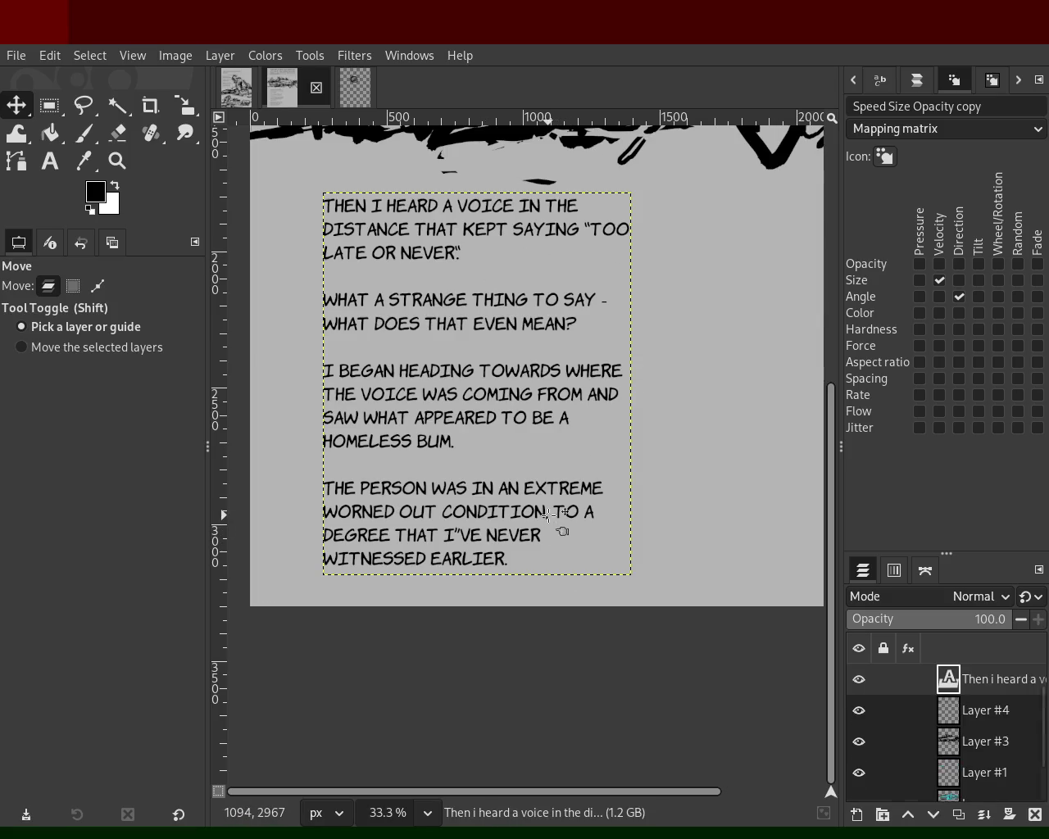
click(50, 160)
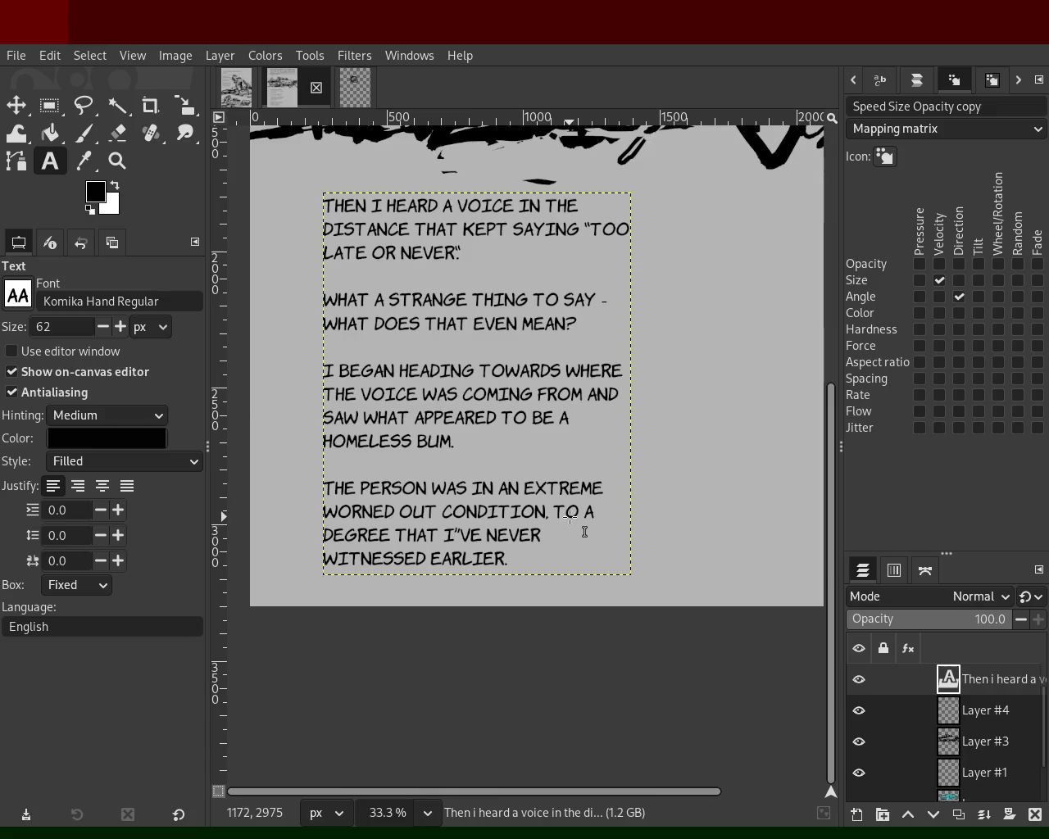
drag(581, 515, 443, 515)
click(551, 512)
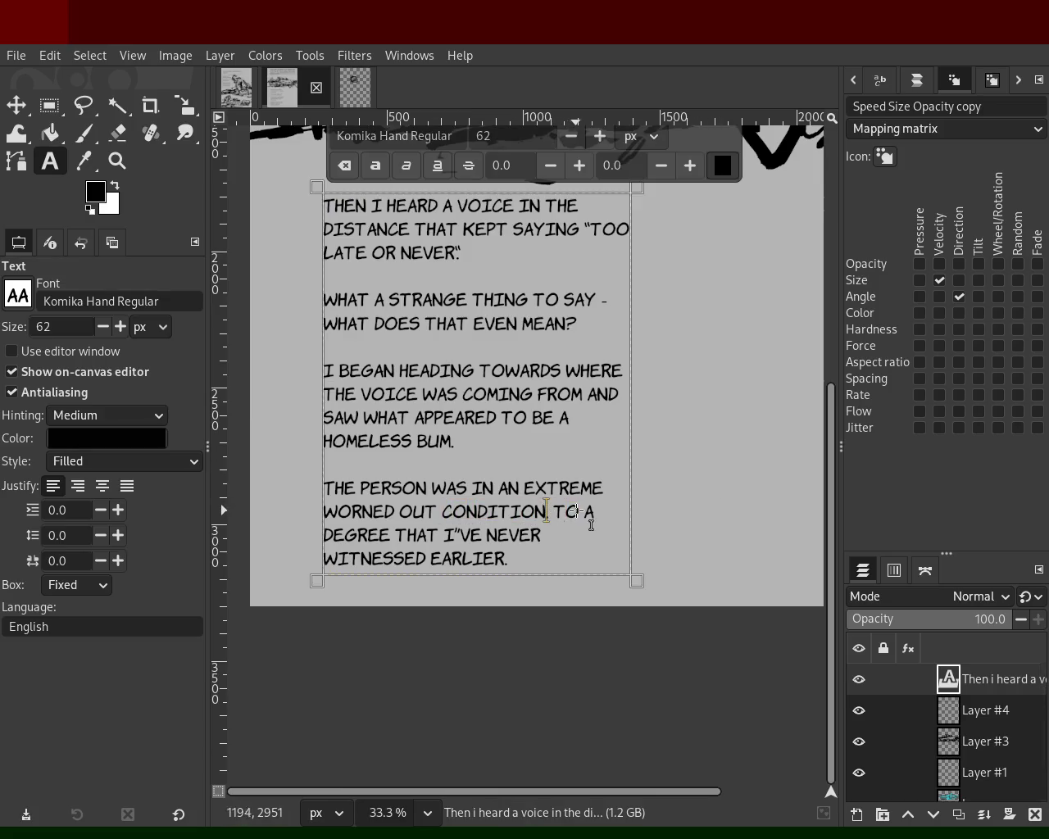
text(.)
key(Delete)
key(Delete)
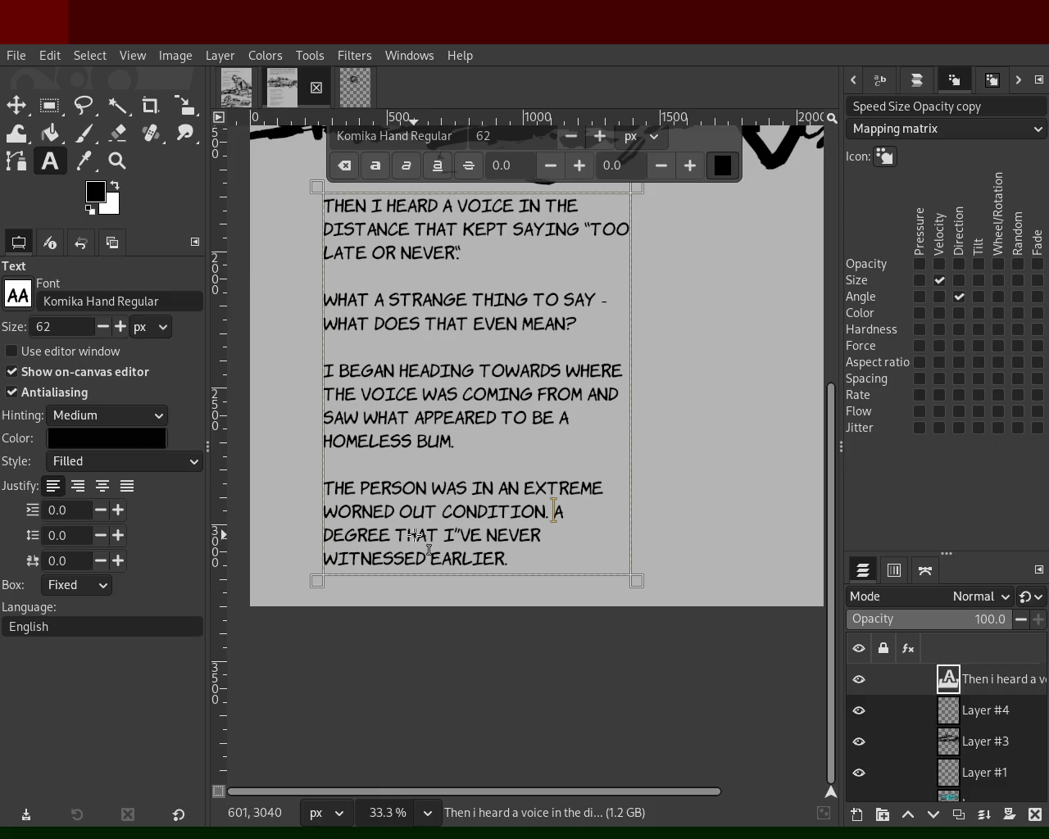
double_click(415, 534)
text(in w)
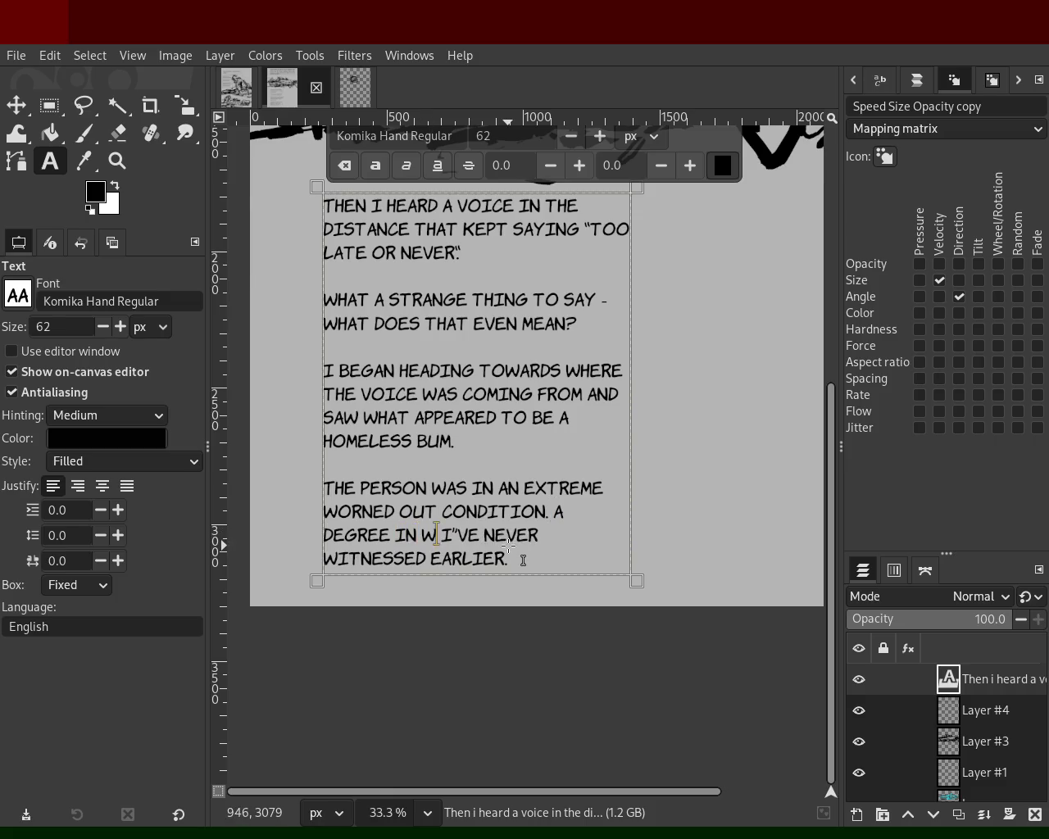
text(hich)
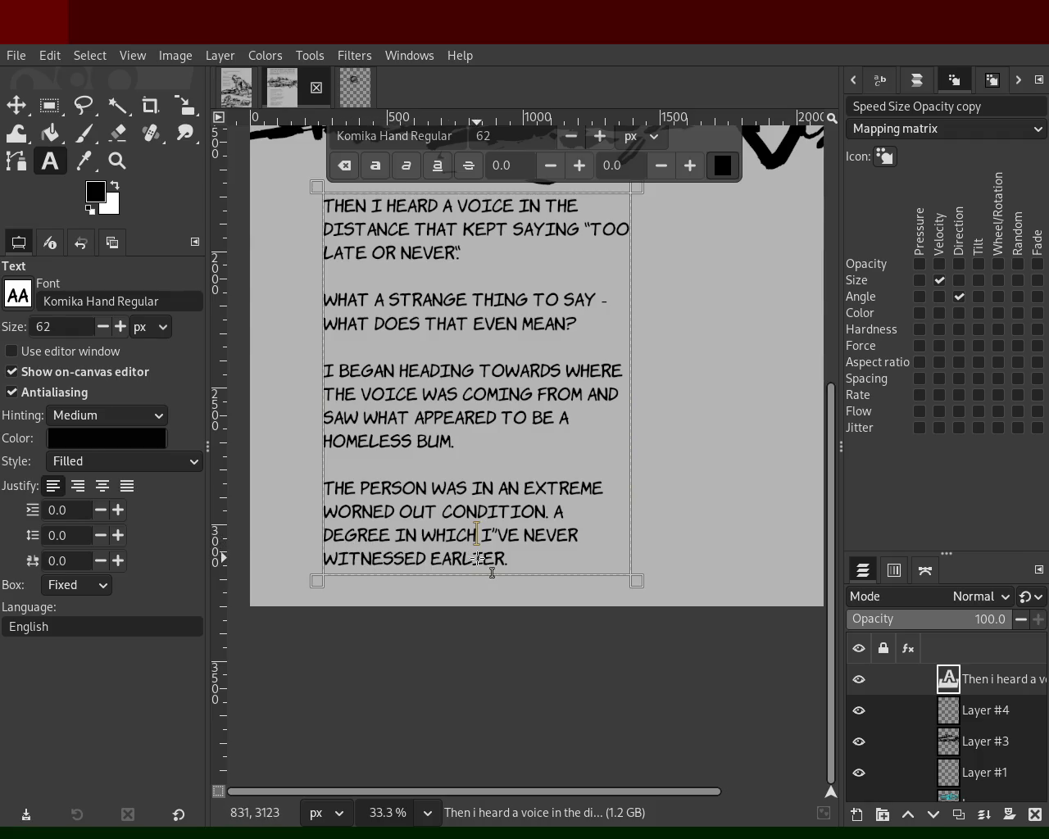
Zoom out to the whole page and compare it with the first comic page.
click(115, 169)
ctrl+click(450, 445)
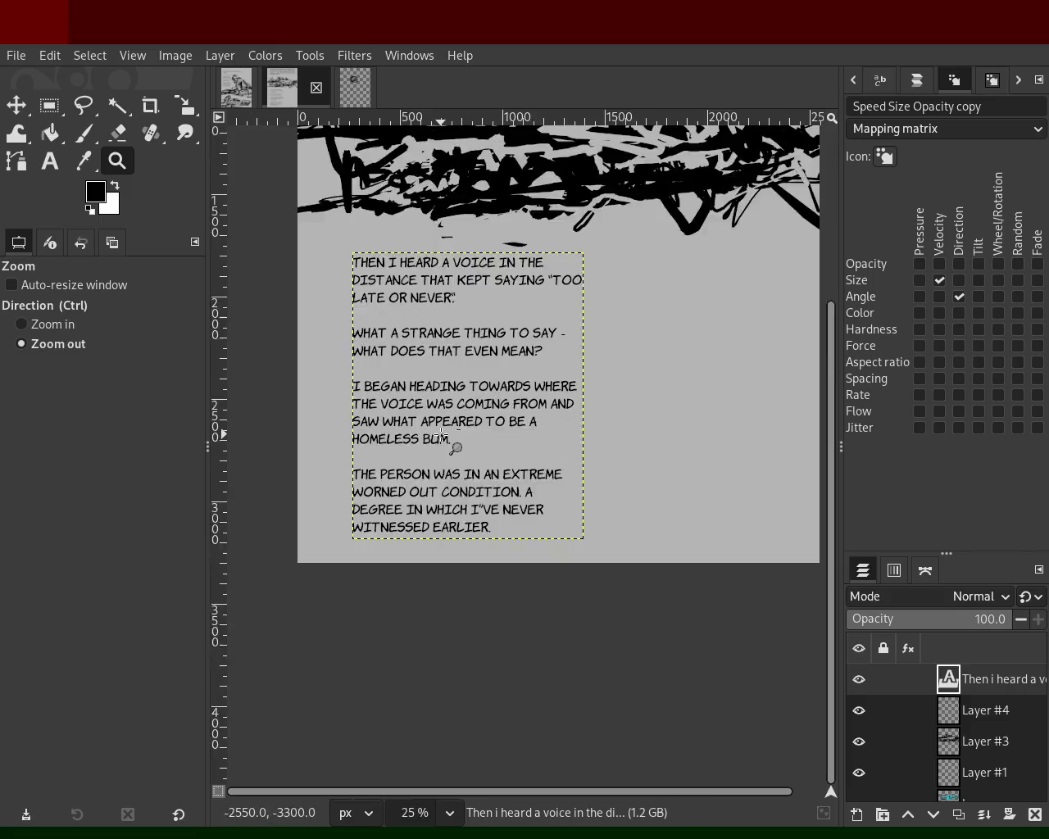
ctrl+click(450, 445)
click(450, 445)
ctrl+click(439, 359)
click(438, 358)
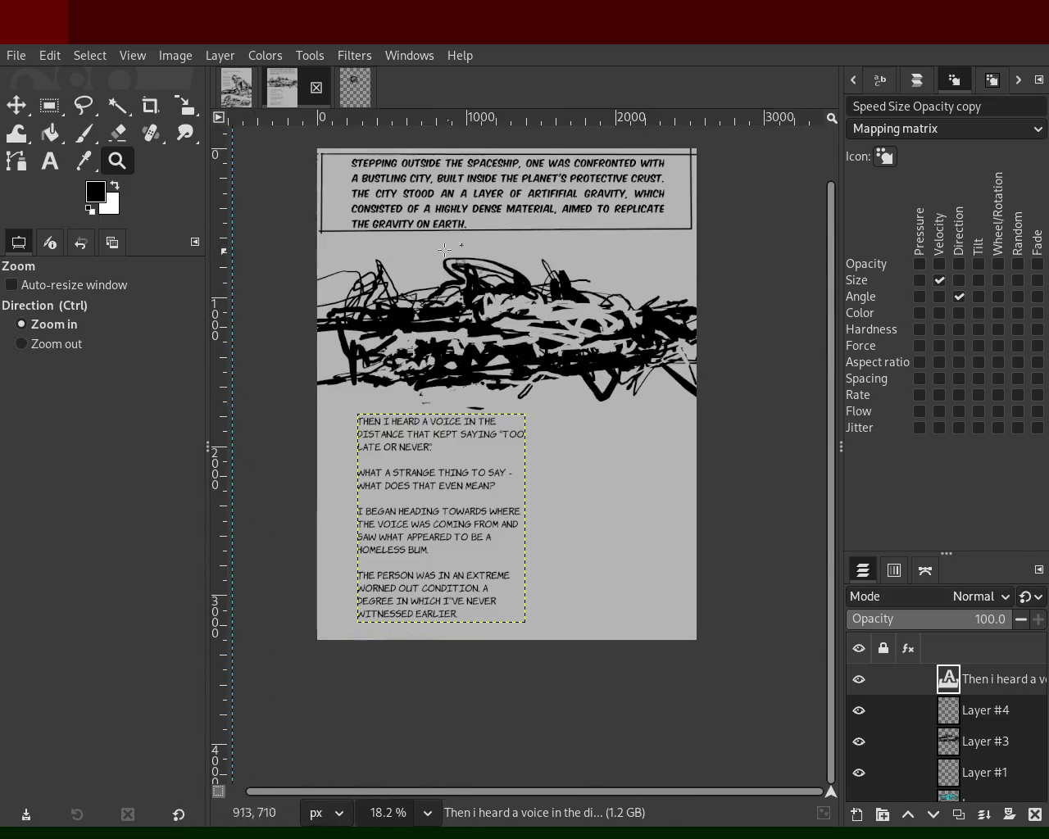
click(236, 87)
scroll(485, 357, down, 3)
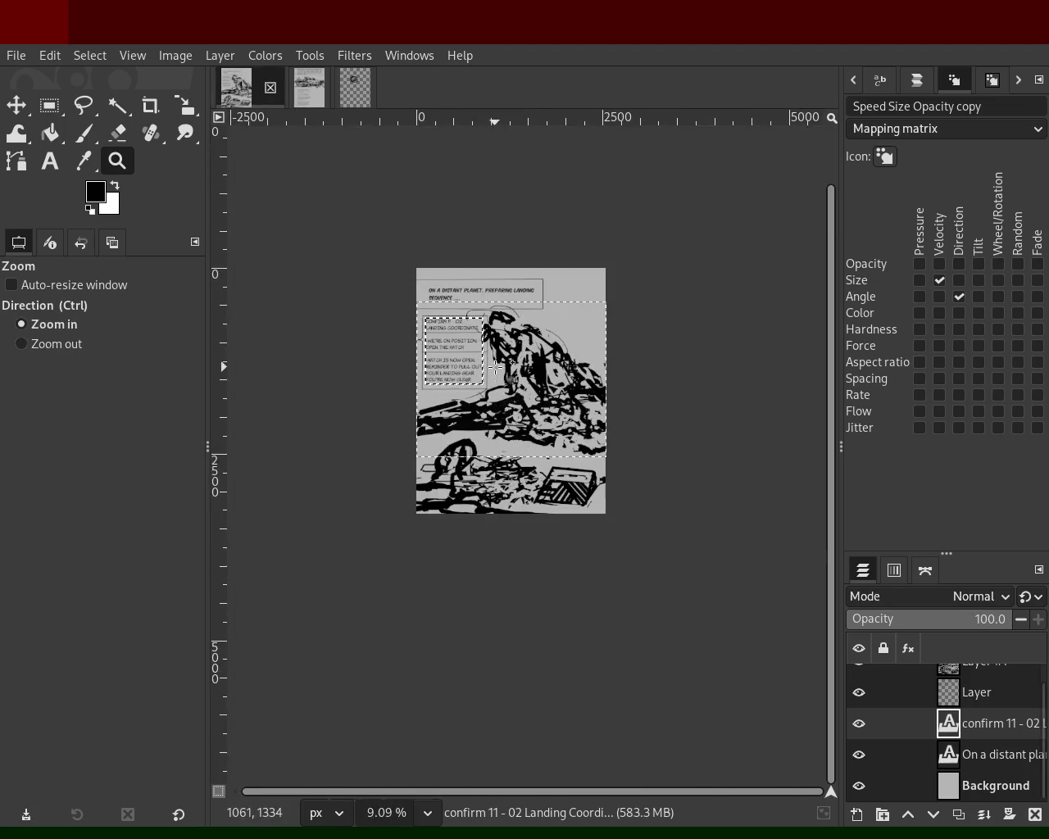
scroll(483, 357, up, 3)
scroll(464, 319, down, 1)
scroll(464, 320, up, 1)
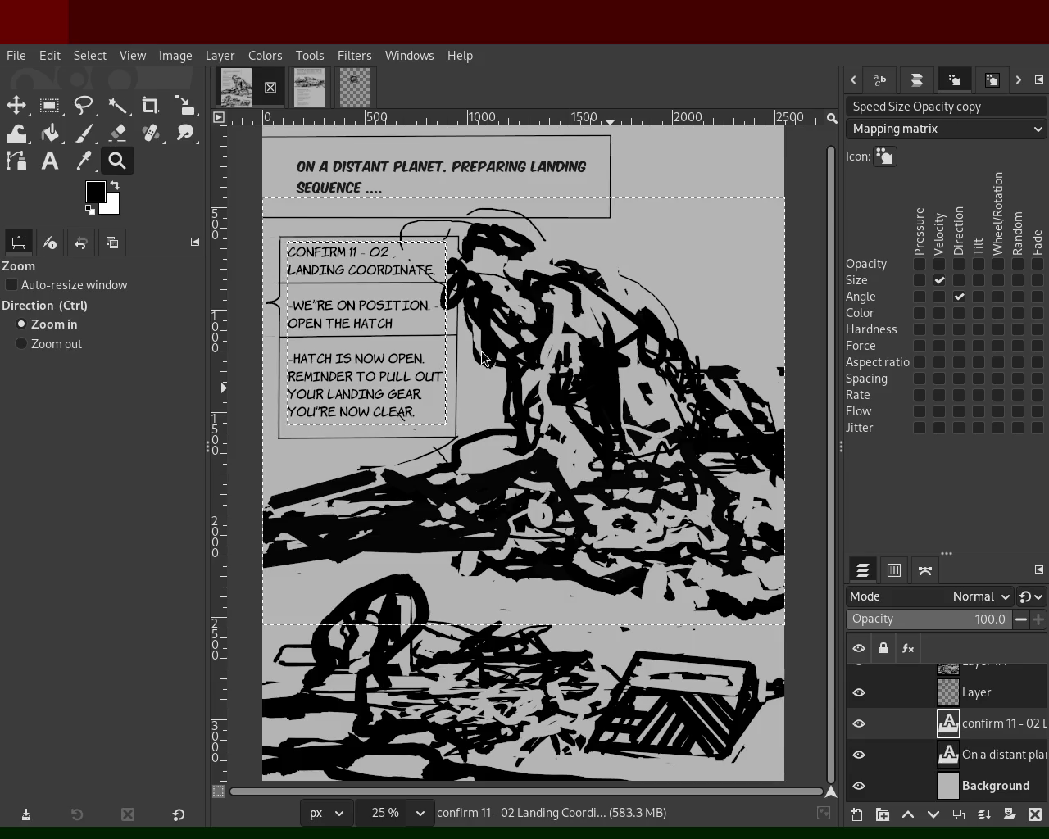
click(300, 95)
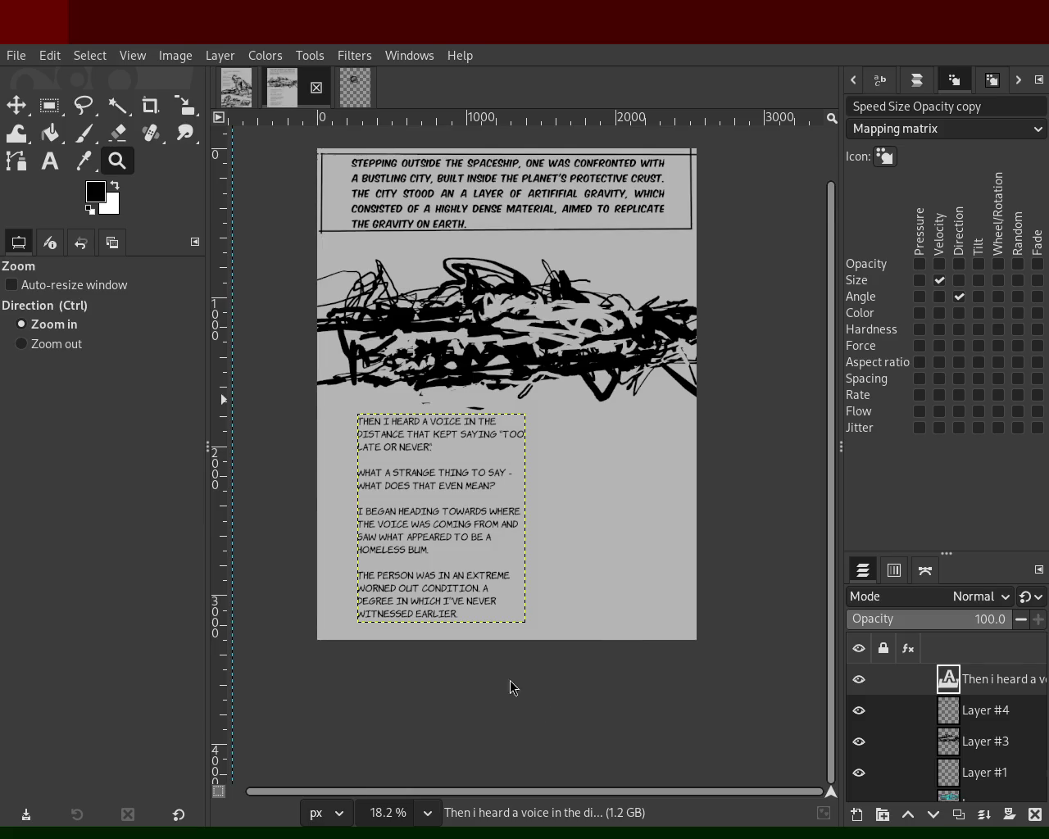
Compare the two pages once more and save the second page as 66.xcf.
click(236, 87)
scroll(478, 291, down, 1)
scroll(477, 291, down, 2)
scroll(491, 291, up, 3)
scroll(522, 291, down, 2)
scroll(523, 291, up, 2)
scroll(529, 299, down, 1)
scroll(537, 316, up, 1)
scroll(544, 330, down, 1)
scroll(545, 329, up, 1)
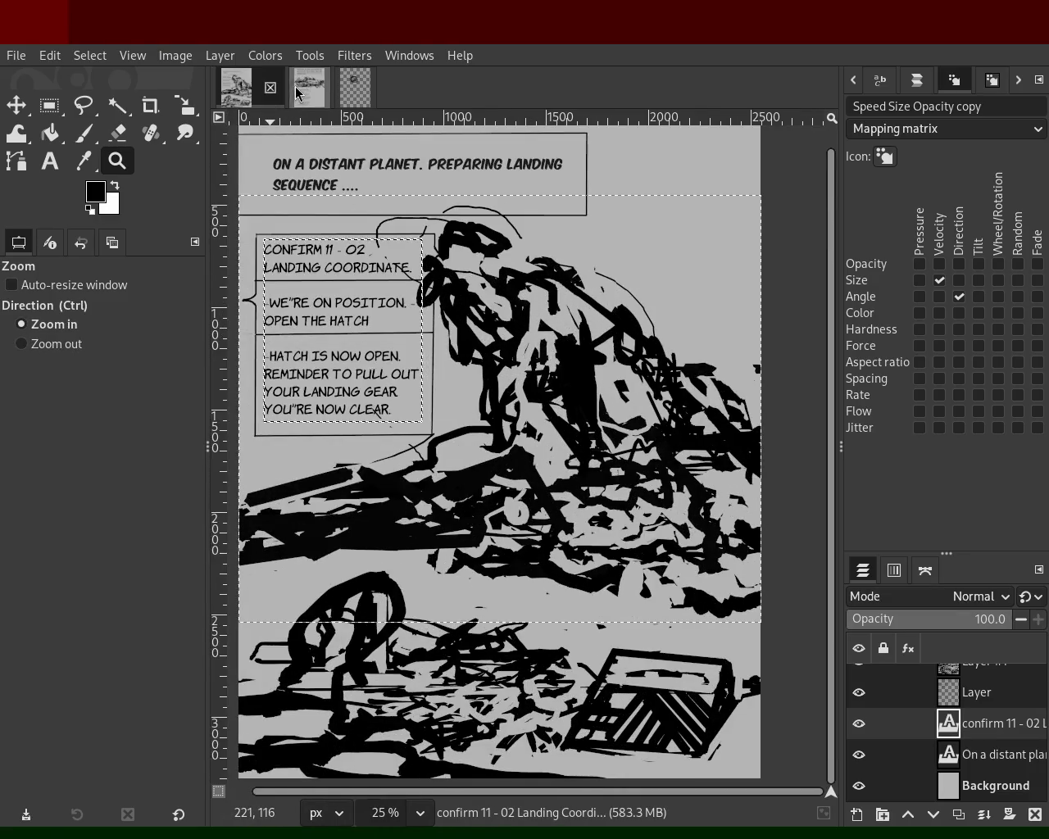
click(309, 87)
scroll(515, 344, down, 1)
scroll(514, 344, up, 1)
key(ctrl+s)
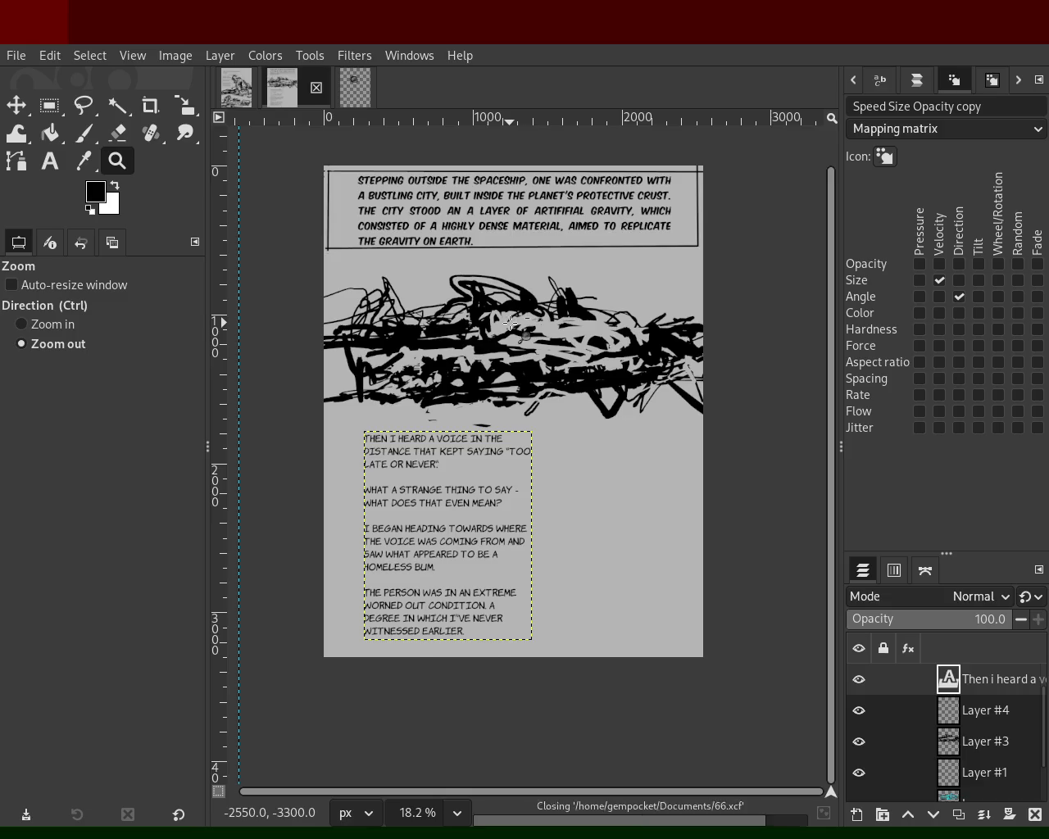
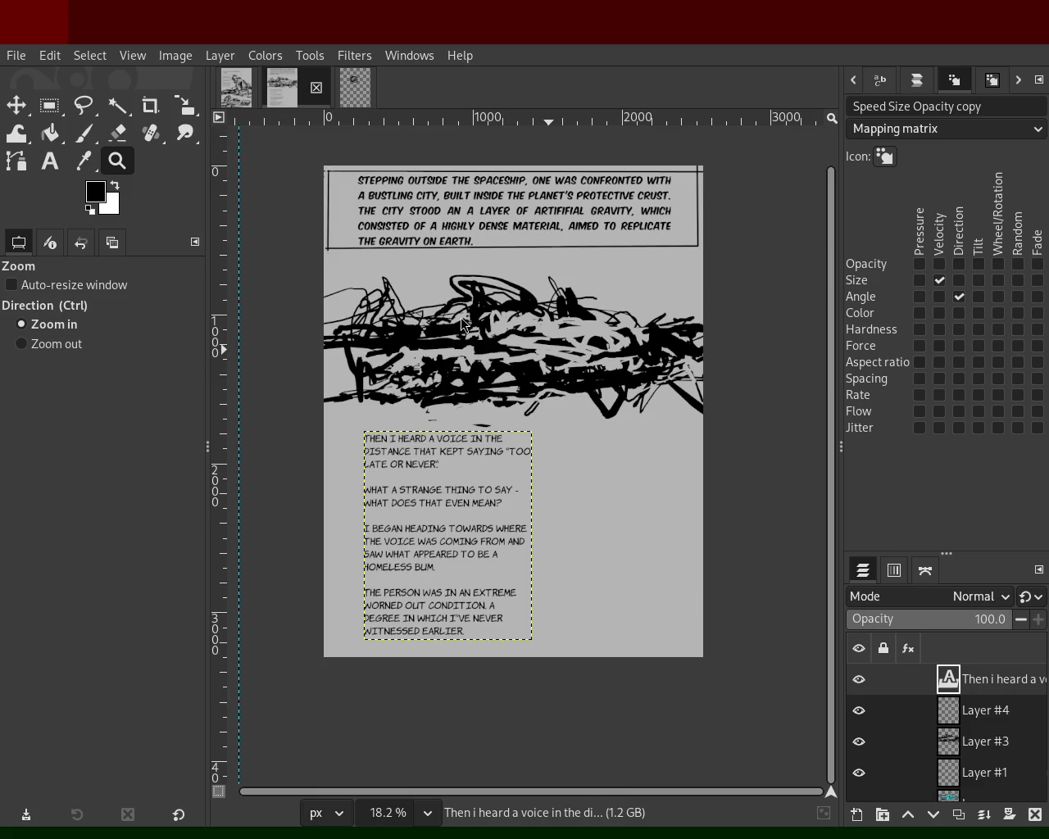
Review the landing-sequence and city comic pages, zooming in and out on each.
click(236, 87)
ctrl+click(520, 305)
click(519, 305)
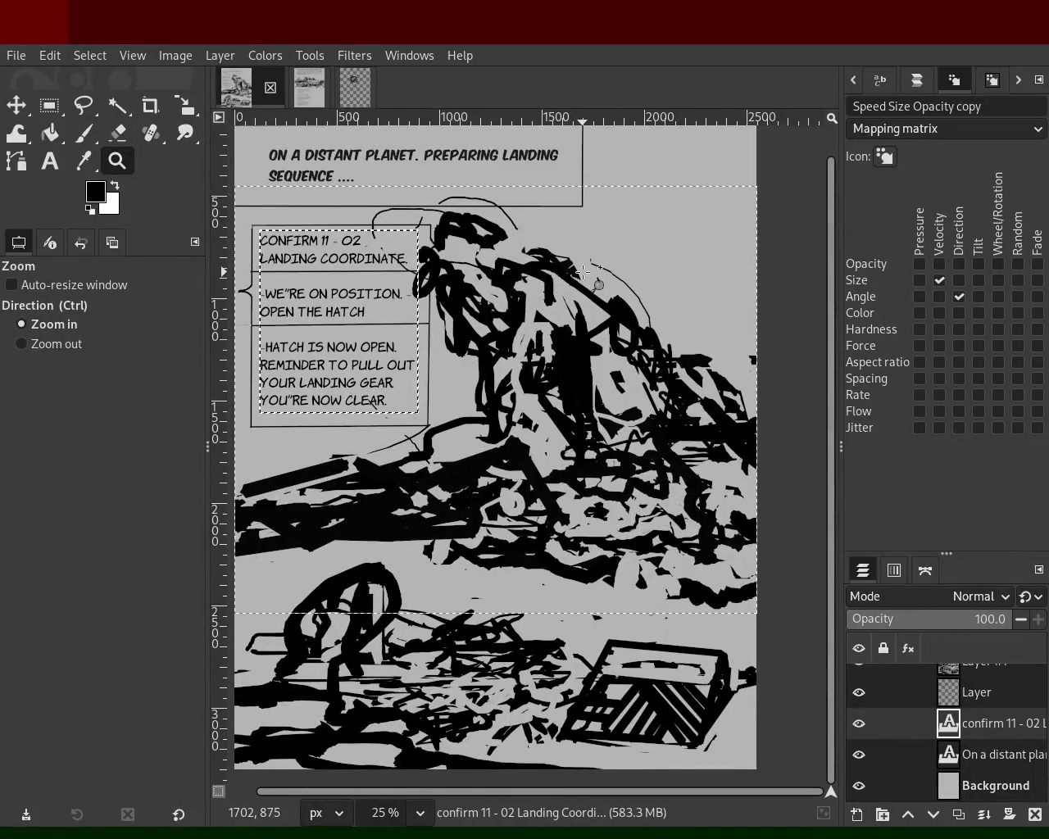
ctrl+click(593, 320)
click(578, 333)
click(306, 100)
click(417, 305)
ctrl+click(425, 304)
click(425, 305)
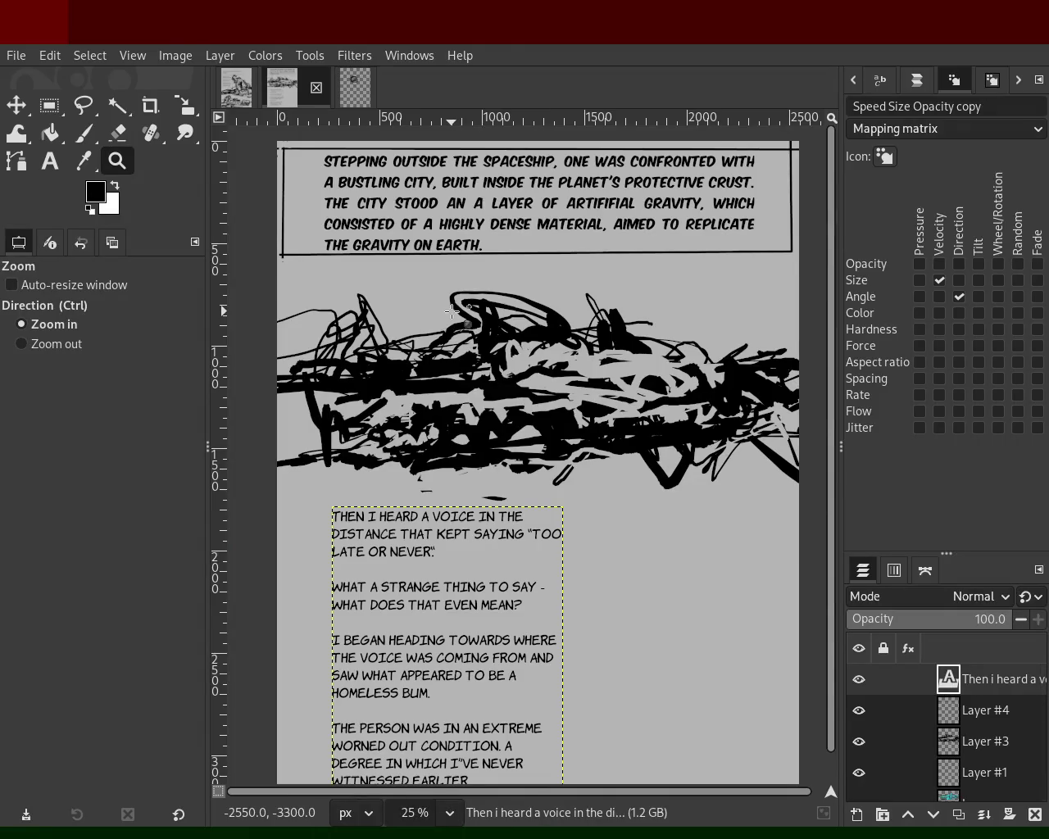
Zoom out to fit the whole city page, then briefly recheck the landing-sequence page.
key(ctrl)
ctrl+click(452, 311)
click(456, 366)
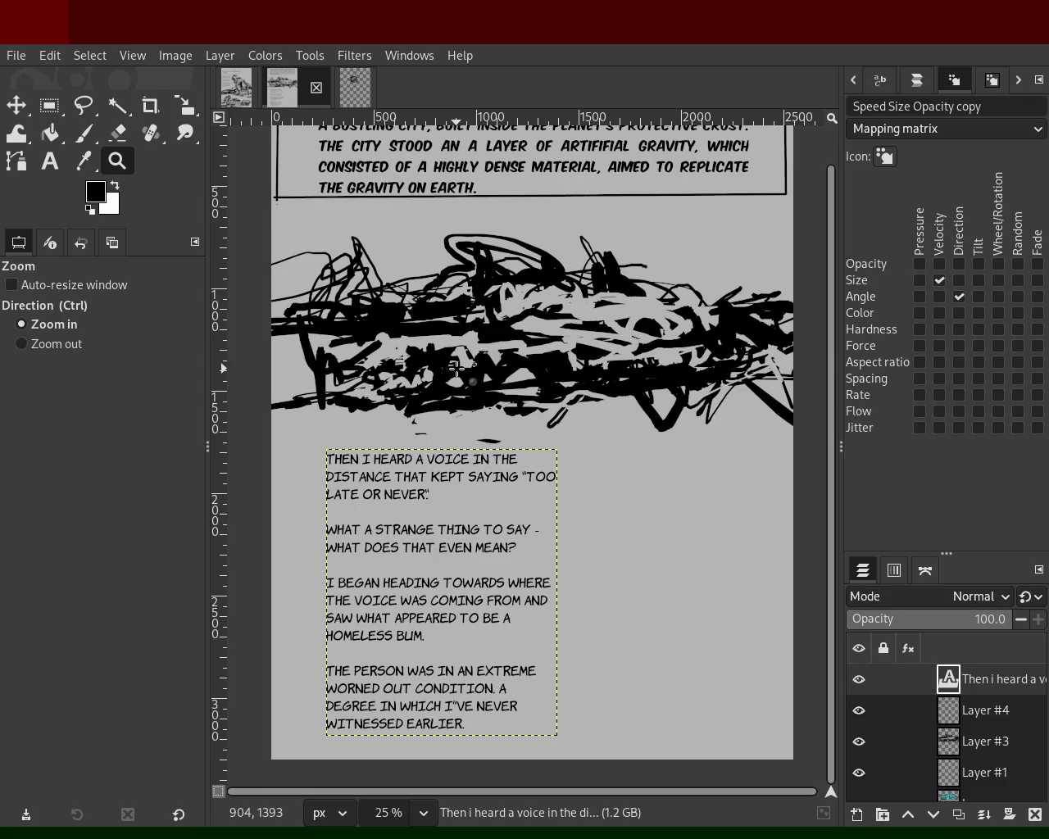
ctrl+click(457, 368)
ctrl+click(456, 368)
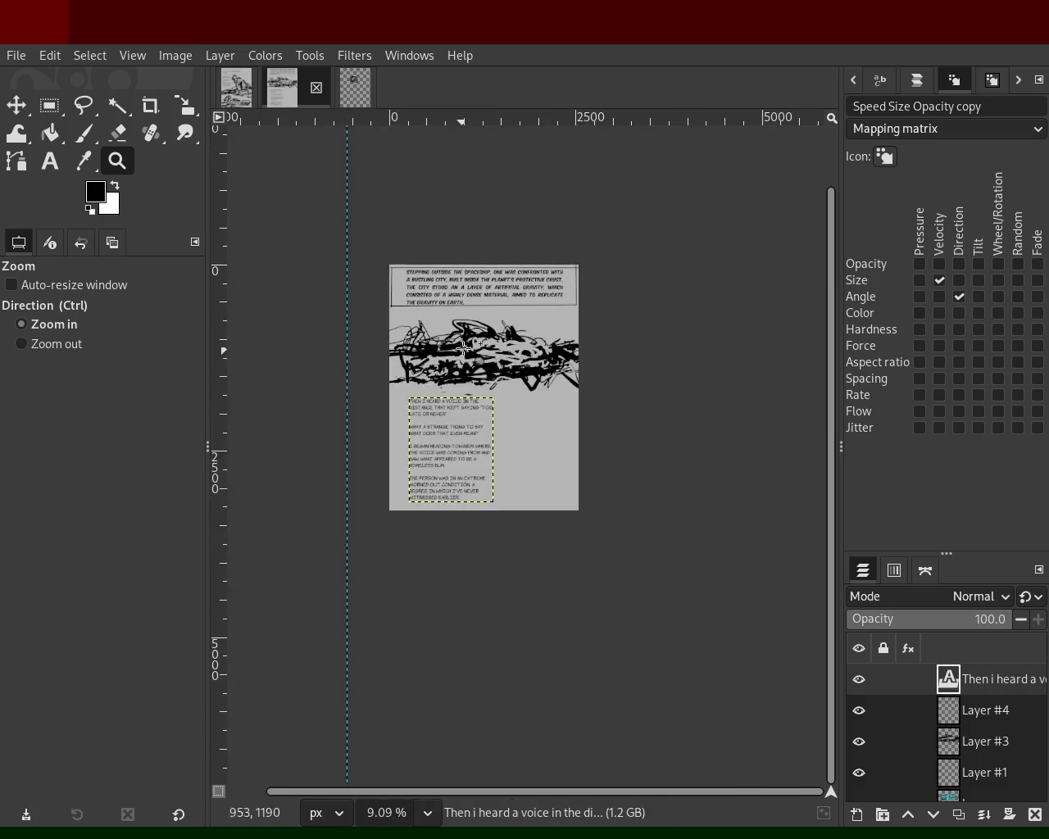
click(460, 353)
click(246, 94)
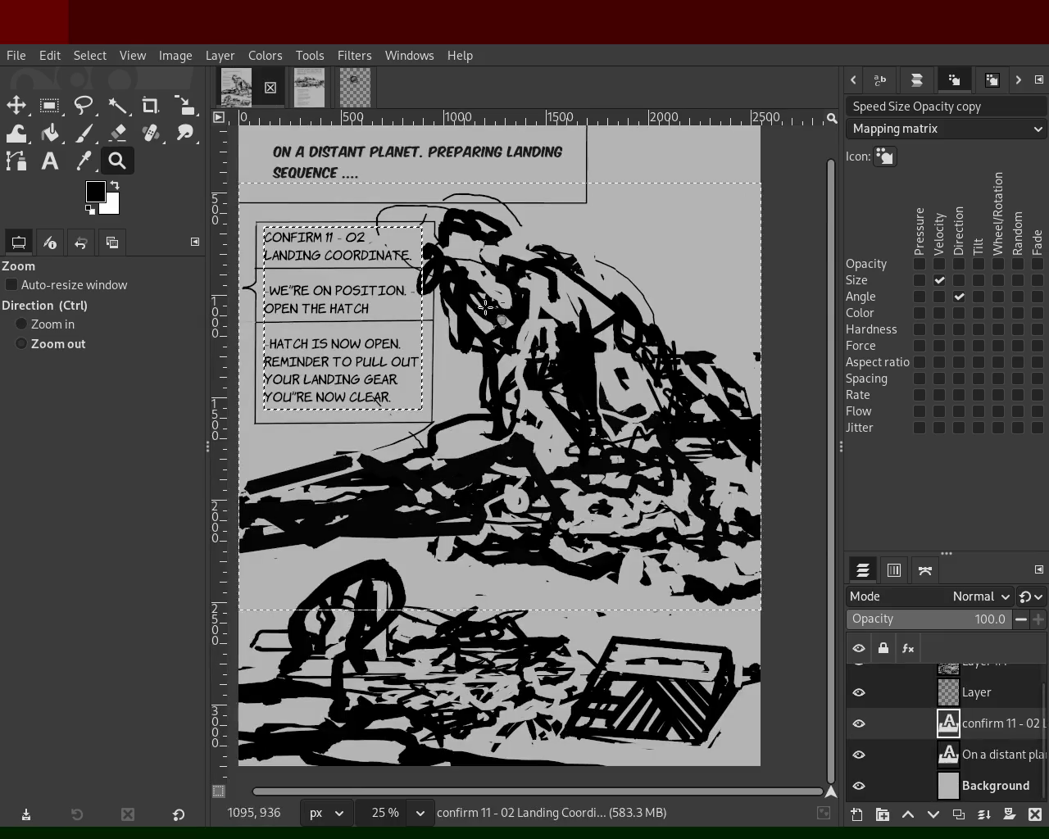
ctrl+click(484, 283)
click(467, 275)
click(308, 87)
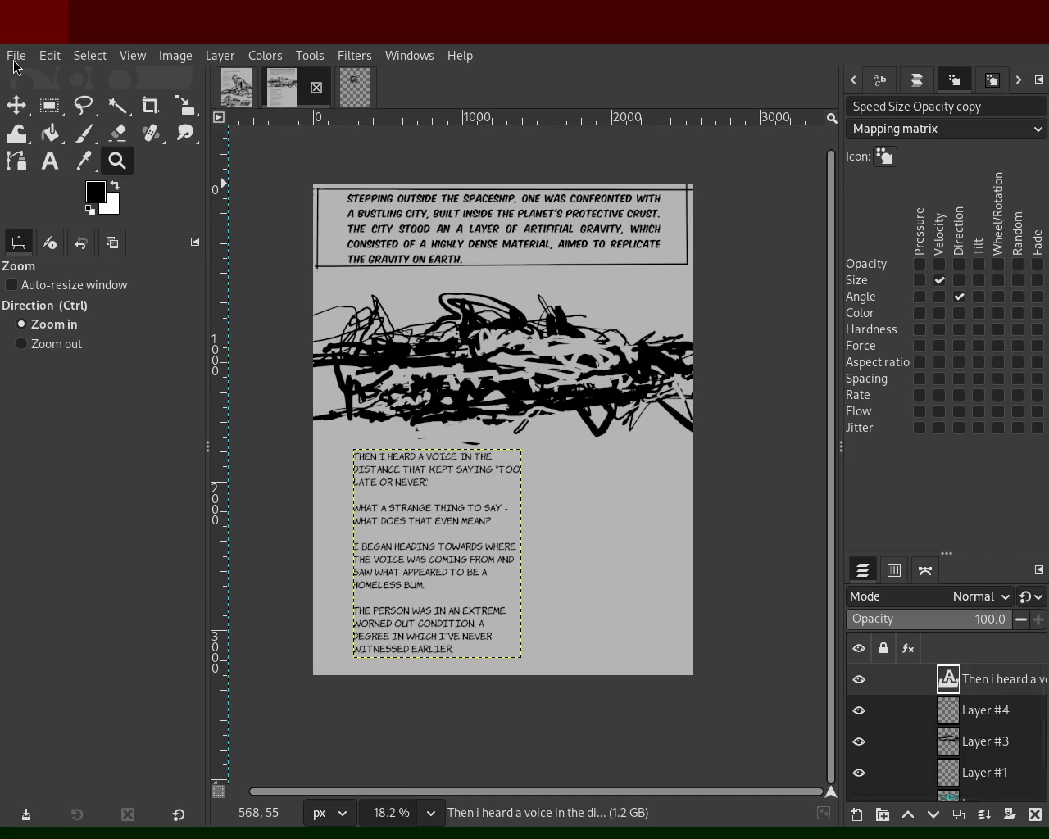
On the figure sketch, set the Paintbrush to size 44 and paint the looped body stroke.
click(348, 90)
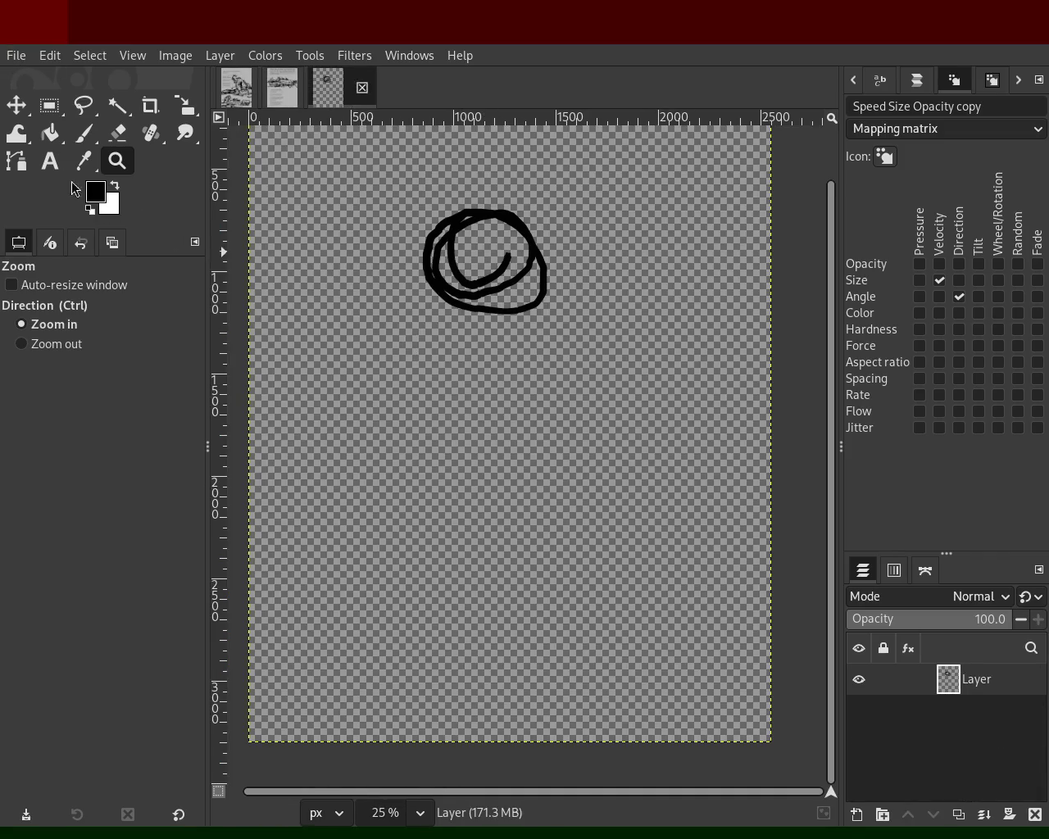
click(81, 133)
drag(464, 332, 648, 469)
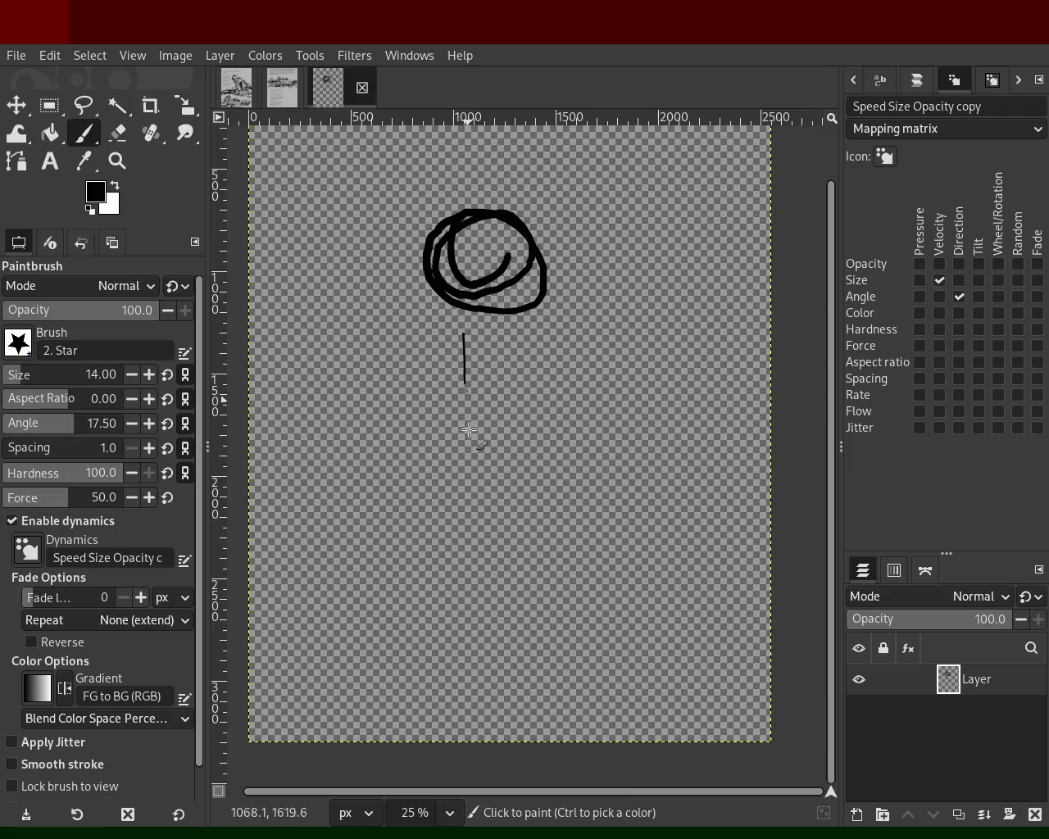
key(ctrl+z)
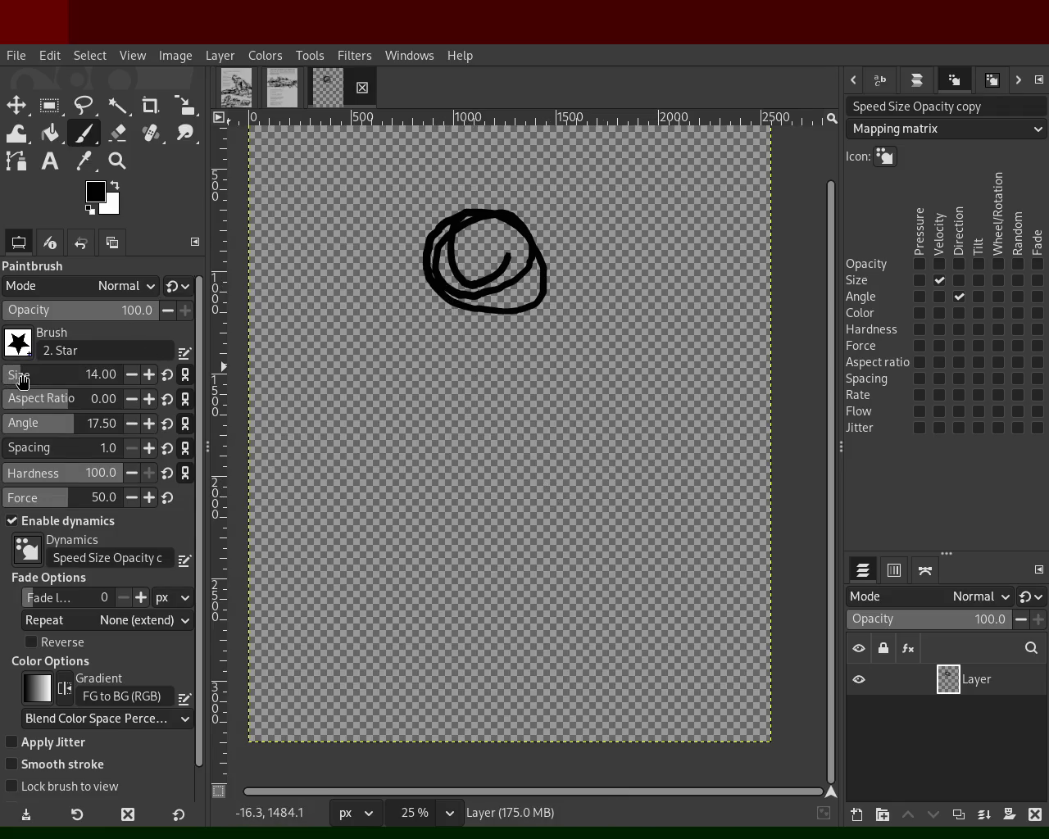
drag(21, 381, 29, 380)
mouse_move(471, 396)
mouse_down()
mouse_move(669, 555)
mouse_move(631, 619)
mouse_move(484, 541)
mouse_move(439, 471)
mouse_move(562, 420)
mouse_move(485, 532)
mouse_move(430, 558)
mouse_move(446, 603)
mouse_move(386, 540)
mouse_move(420, 510)
mouse_move(514, 593)
mouse_move(659, 623)
mouse_move(588, 411)
mouse_move(501, 467)
mouse_move(696, 466)
mouse_move(466, 457)
mouse_move(480, 427)
mouse_up()
Add head-loop, shoulder and left-side strokes to the figure, undoing one stray stroke.
mouse_move(421, 313)
mouse_down()
mouse_move(312, 455)
mouse_move(305, 532)
mouse_move(365, 492)
mouse_move(369, 504)
mouse_up()
key(ctrl+z)
mouse_move(475, 348)
mouse_down()
mouse_move(513, 402)
mouse_move(566, 332)
mouse_move(606, 414)
mouse_up()
drag(470, 351, 448, 366)
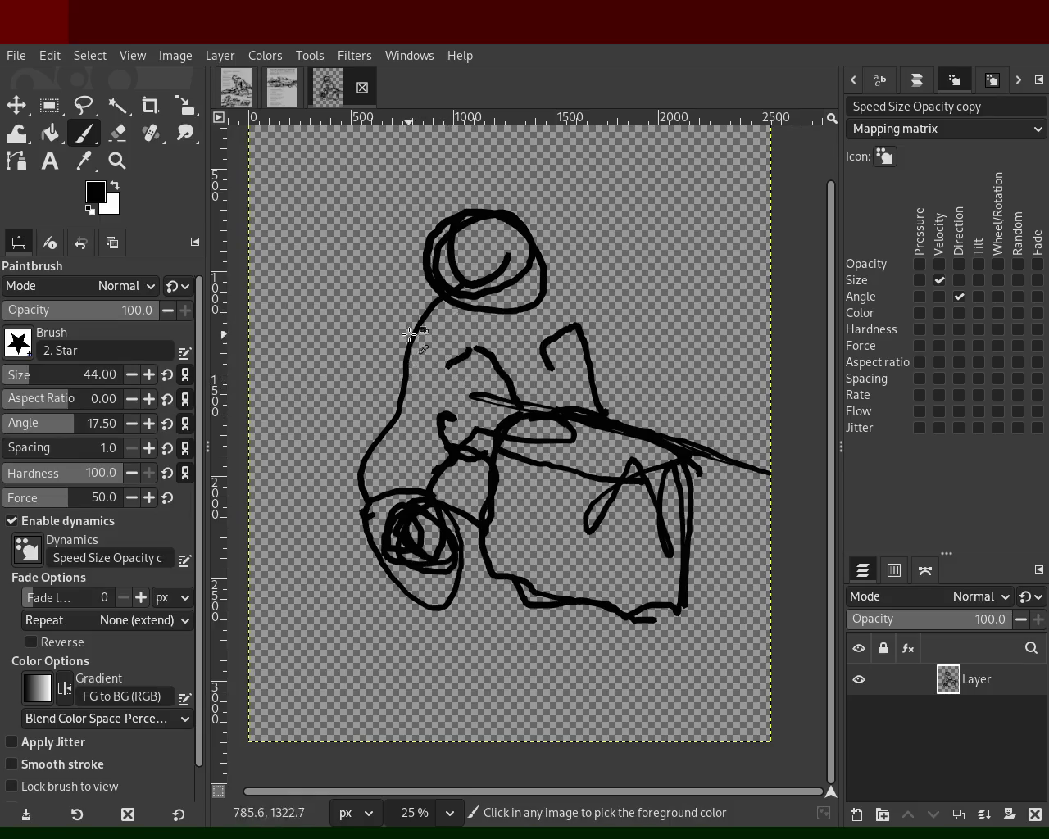
drag(431, 238, 451, 252)
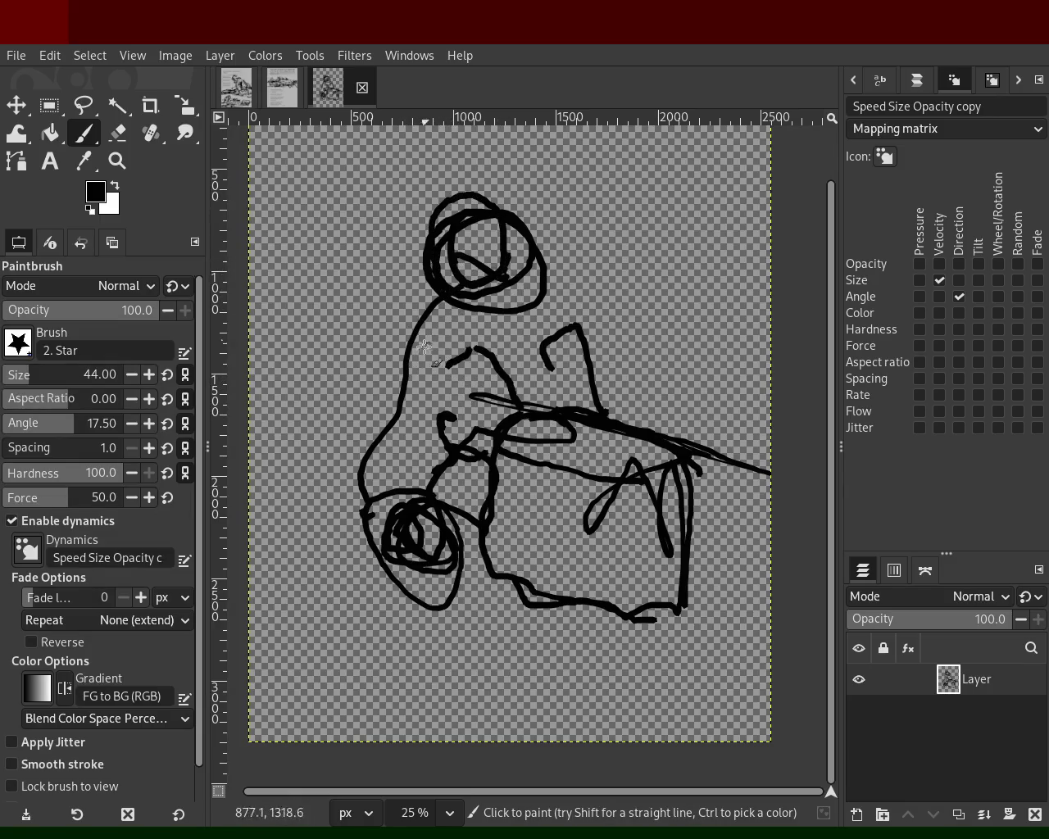
mouse_move(431, 316)
mouse_down()
mouse_move(376, 512)
mouse_move(489, 447)
mouse_move(403, 252)
mouse_move(433, 202)
mouse_move(522, 148)
mouse_move(447, 164)
mouse_move(428, 180)
mouse_move(493, 242)
mouse_move(533, 360)
mouse_move(582, 423)
mouse_up()
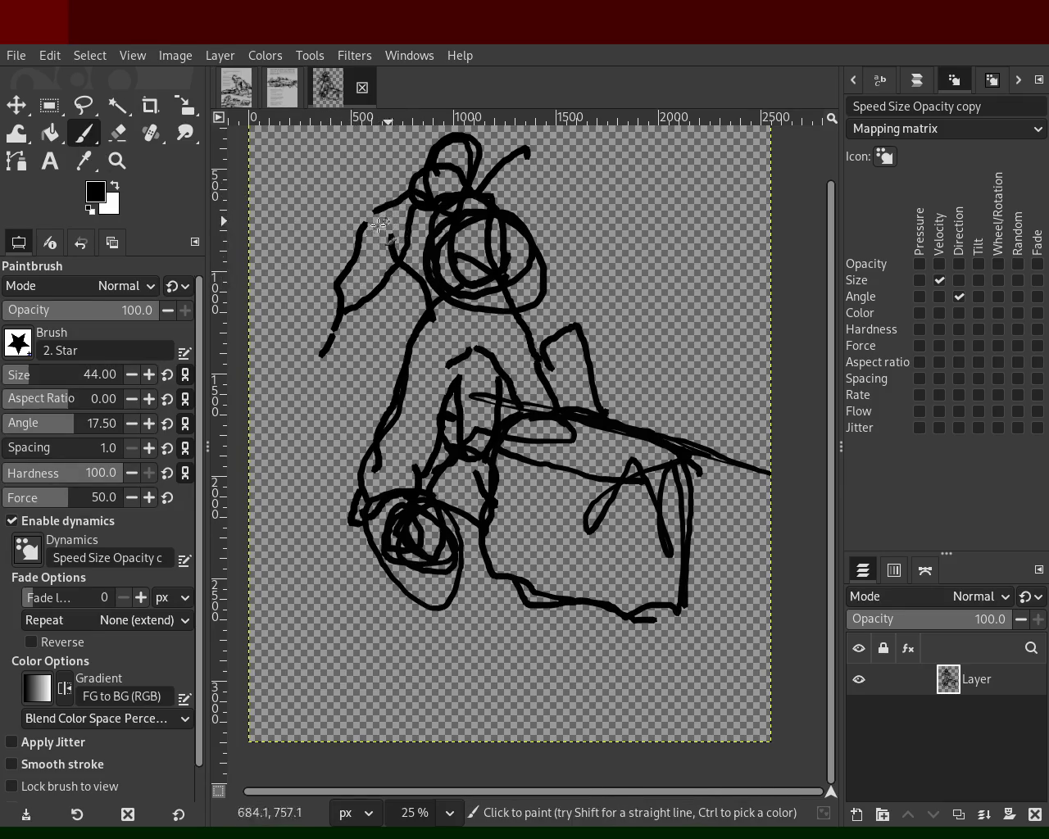
click(287, 91)
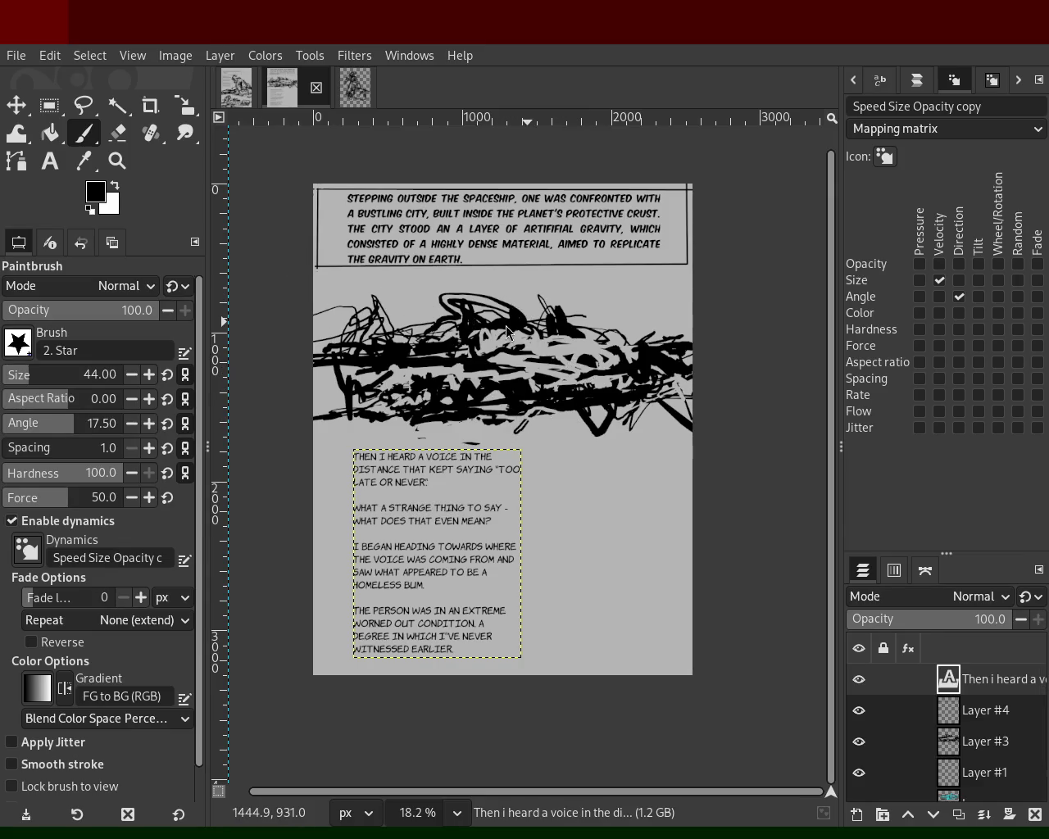
click(355, 87)
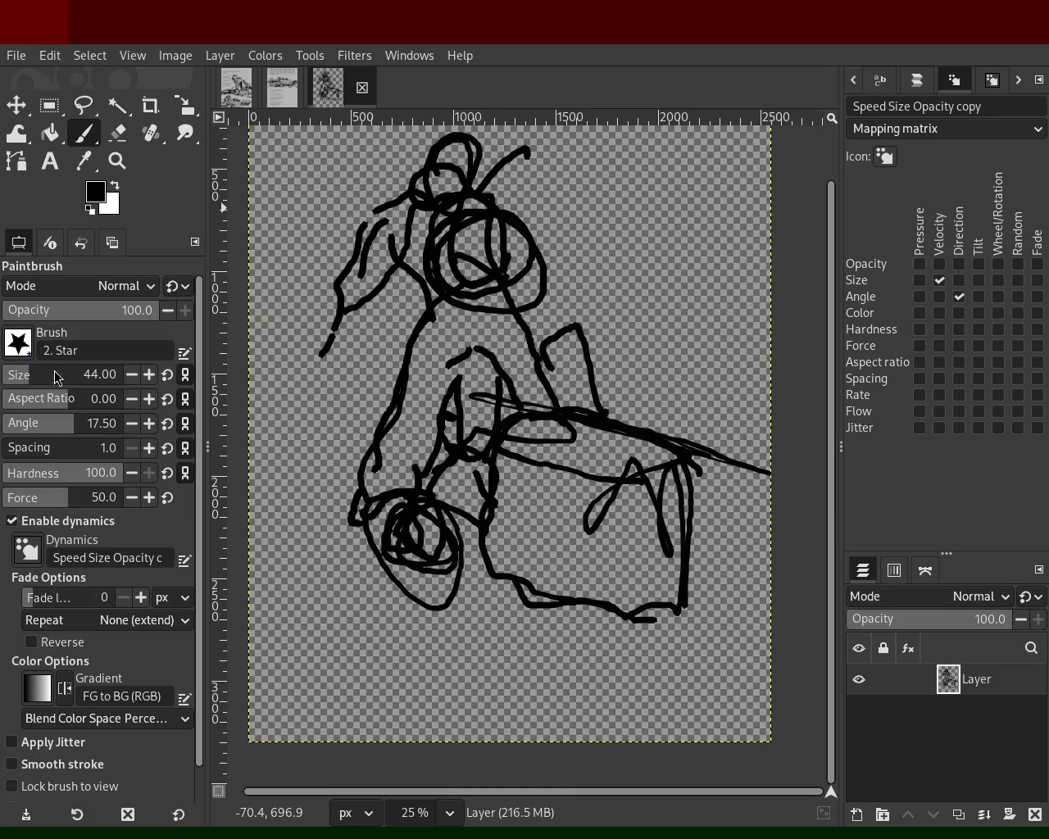
Add a top-right text box and type the caption's first line, 'Too late or never.'.
click(50, 162)
mouse_move(559, 170)
mouse_down()
mouse_move(698, 243)
mouse_move(697, 234)
mouse_up()
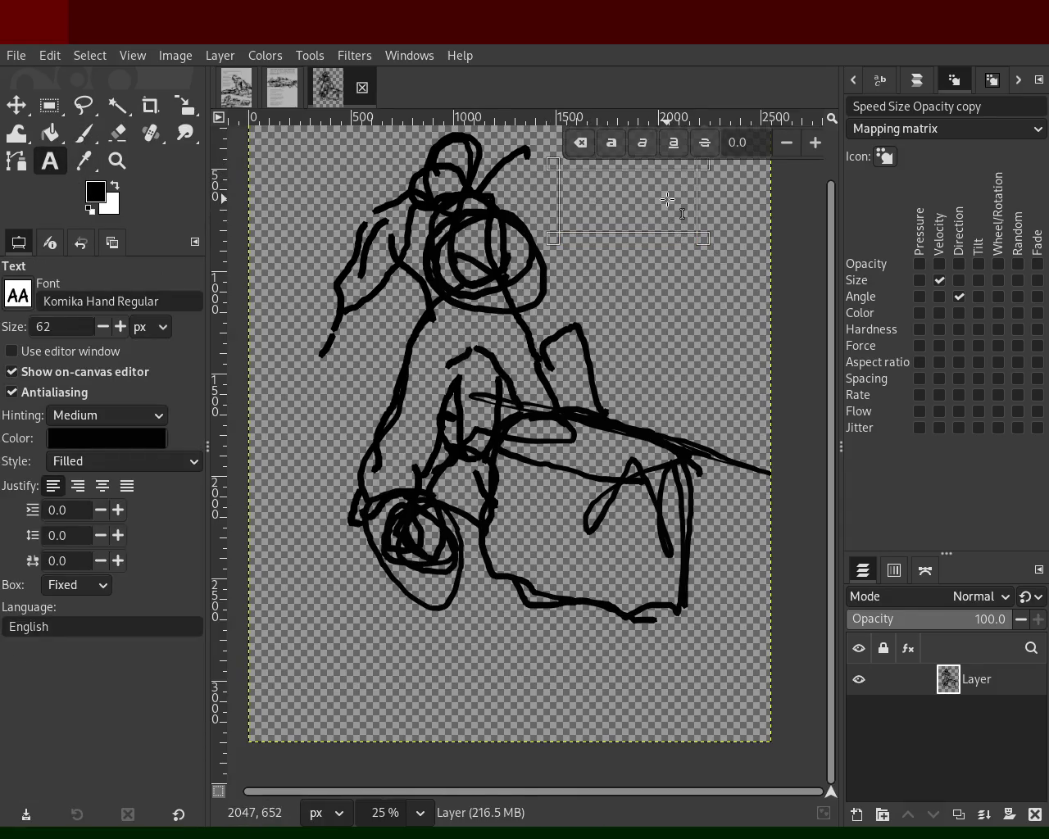
text(Too)
key(BackSpace)
text(o late or never.)
key(Return)
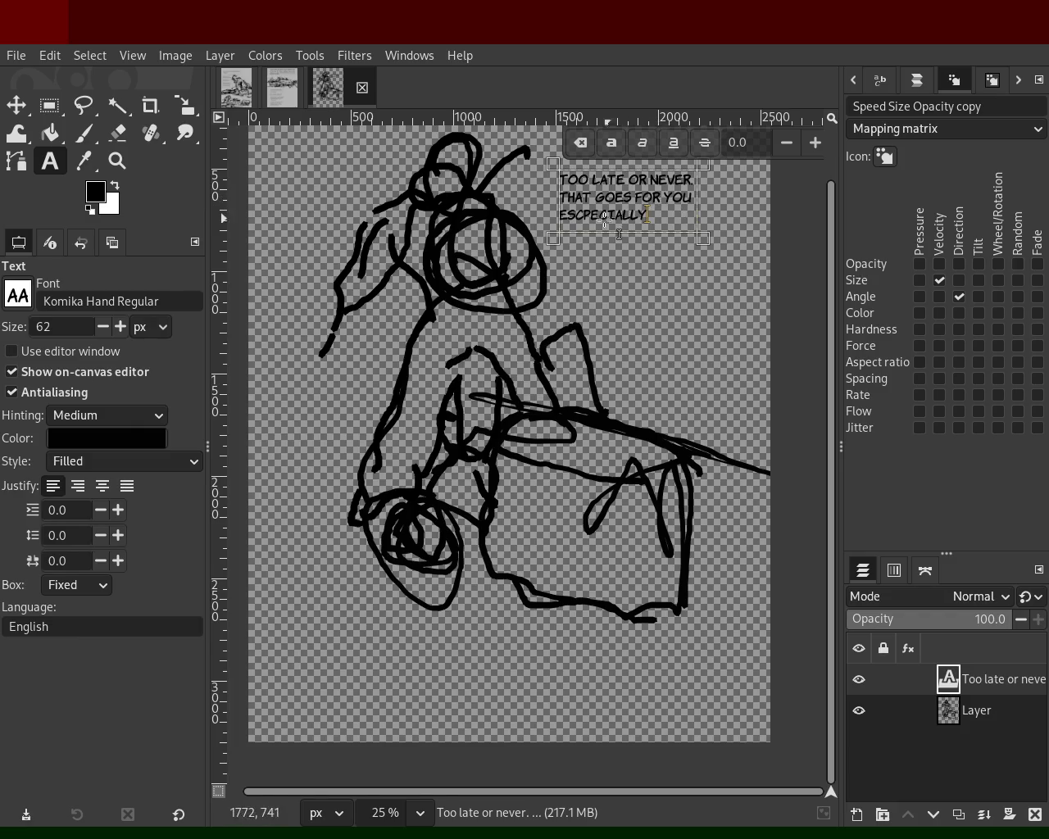
Retype ESCPECIALLY's first letter and add '!' after NEVER in the caption.
double_click(631, 215)
text(E)
click(693, 179)
text(!)
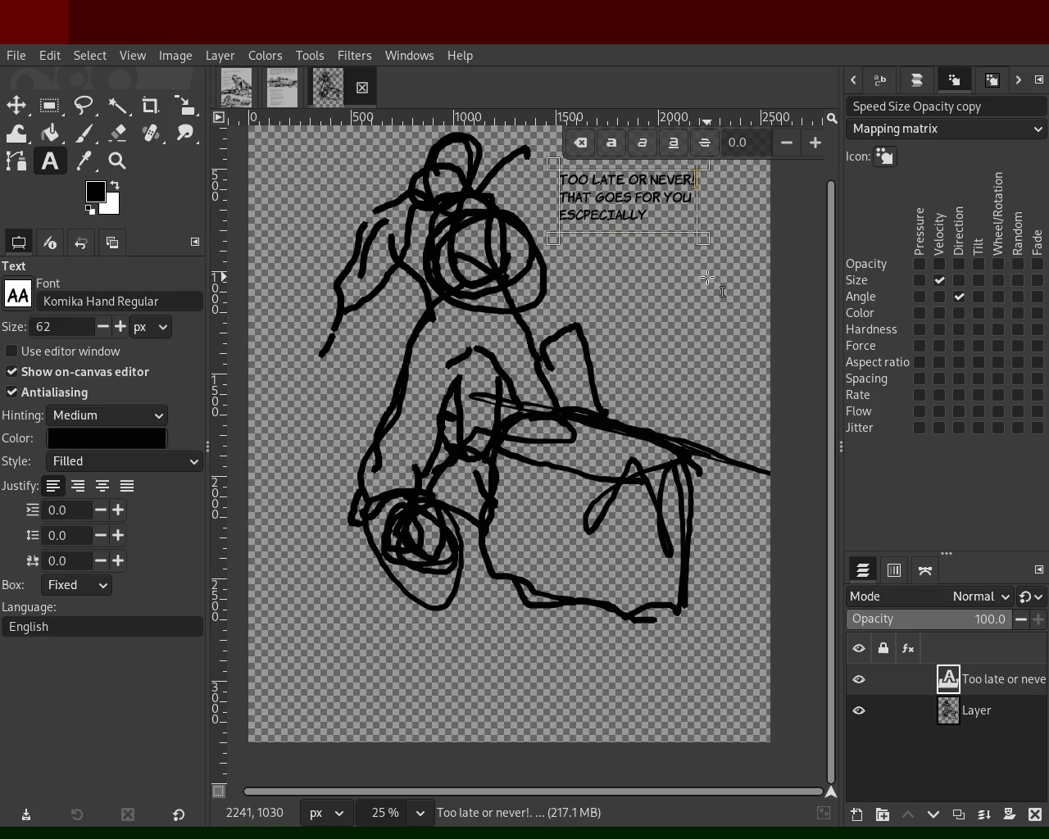
click(652, 216)
Delete the stray C so the last word reads ESPECIALLY, then leave text editing.
click(692, 198)
double_click(626, 218)
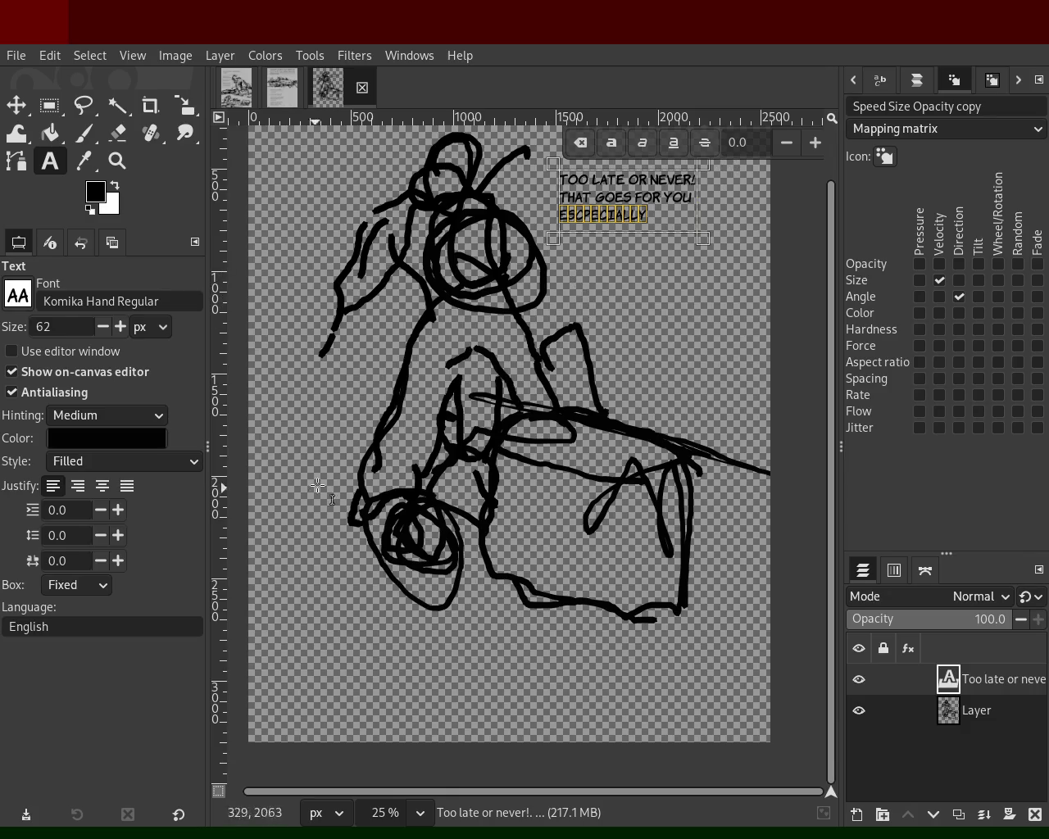
click(616, 218)
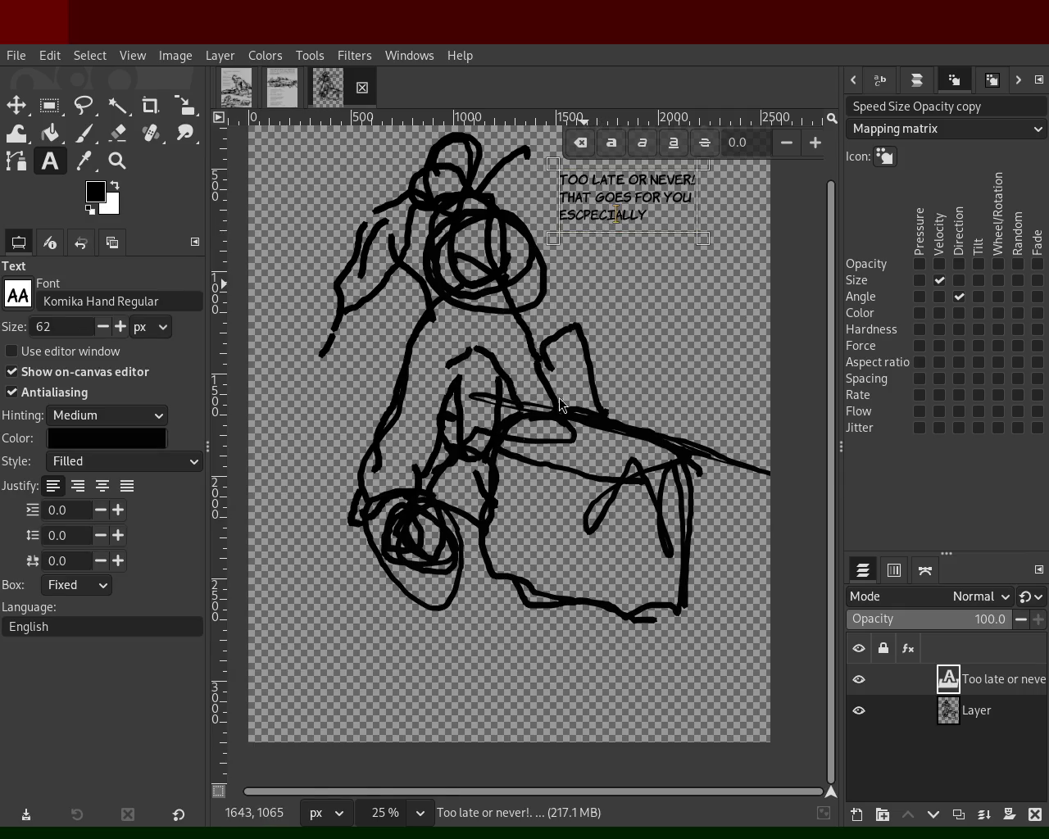
click(583, 215)
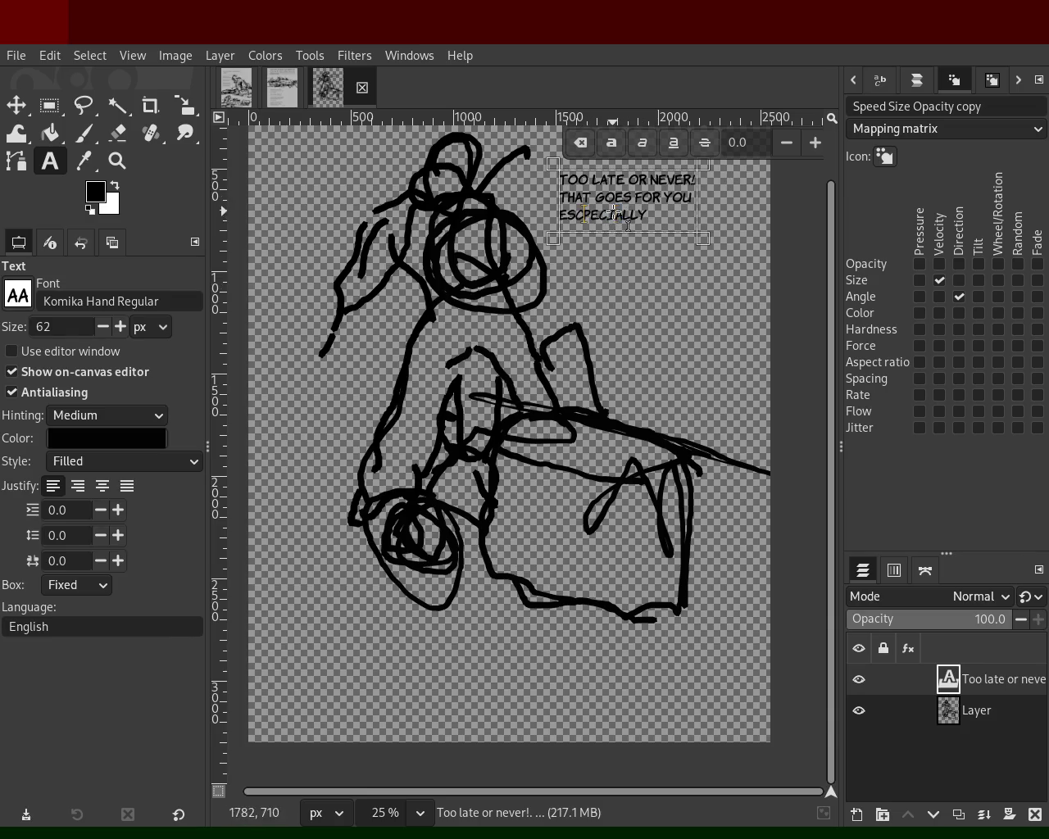
key(BackSpace)
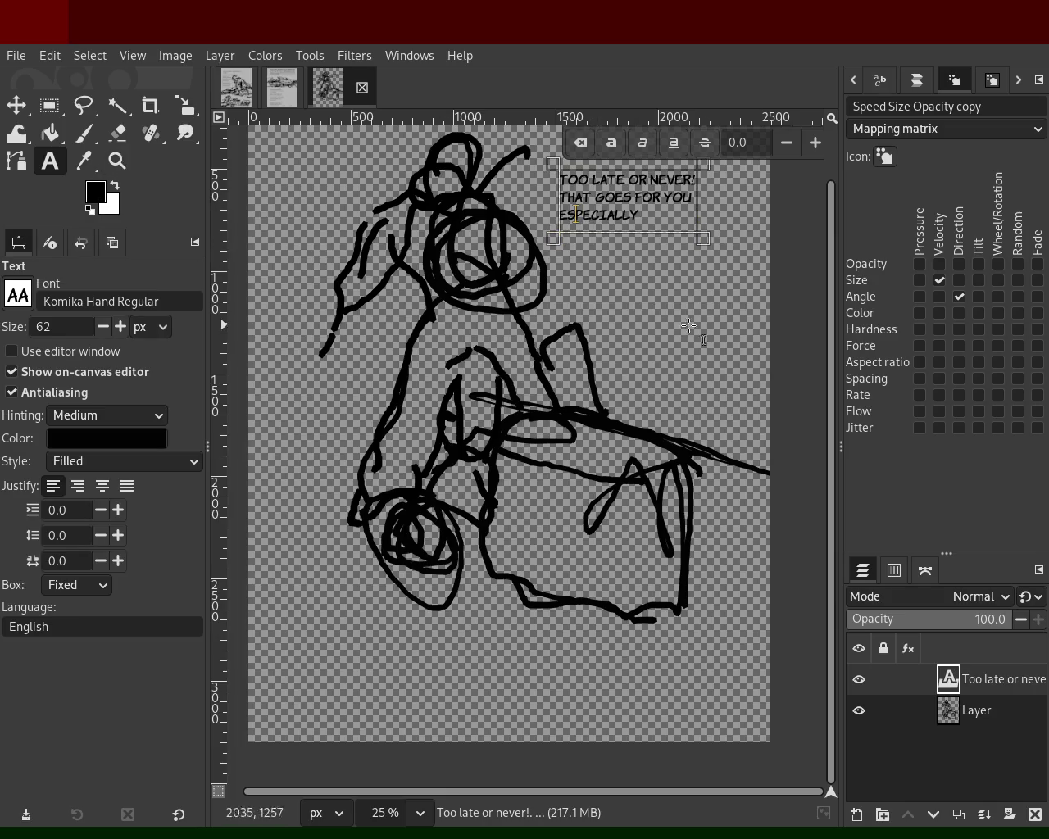
click(965, 713)
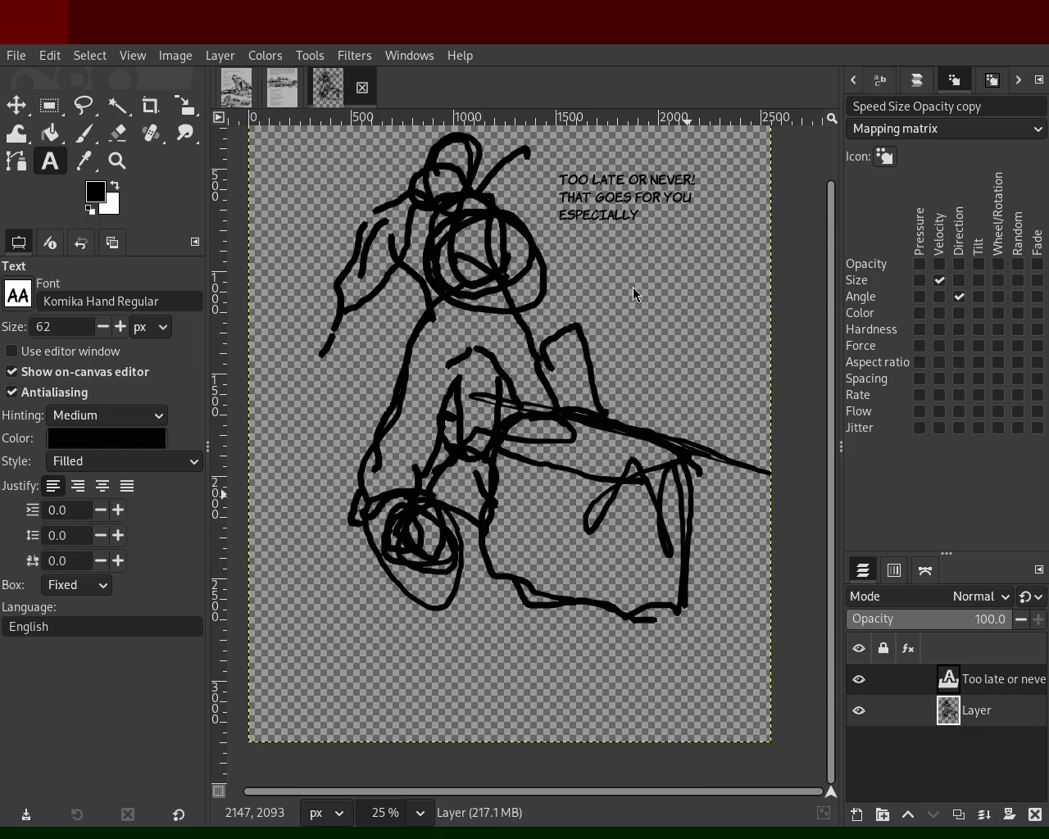
Zoom the sketch view to 33.3% to frame the whole figure.
click(116, 160)
ctrl+click(394, 225)
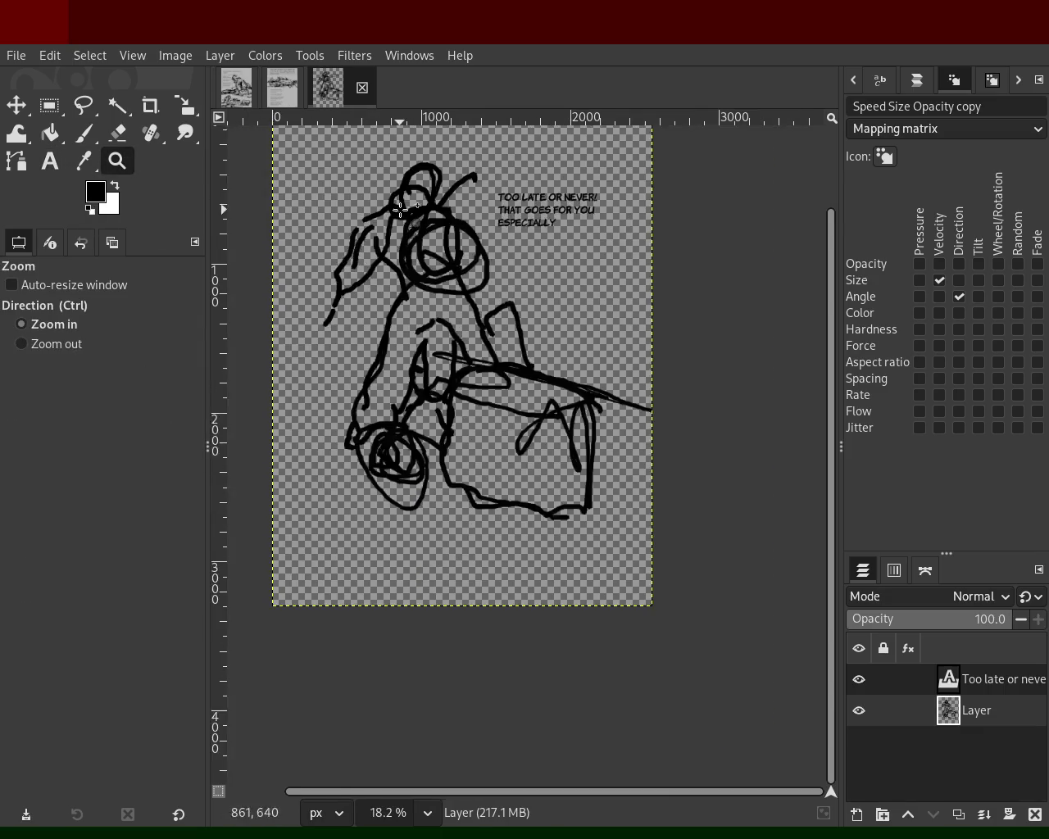
double_click(393, 225)
click(542, 301)
ctrl+click(542, 305)
click(543, 310)
ctrl+click(542, 315)
ctrl+click(542, 315)
click(543, 314)
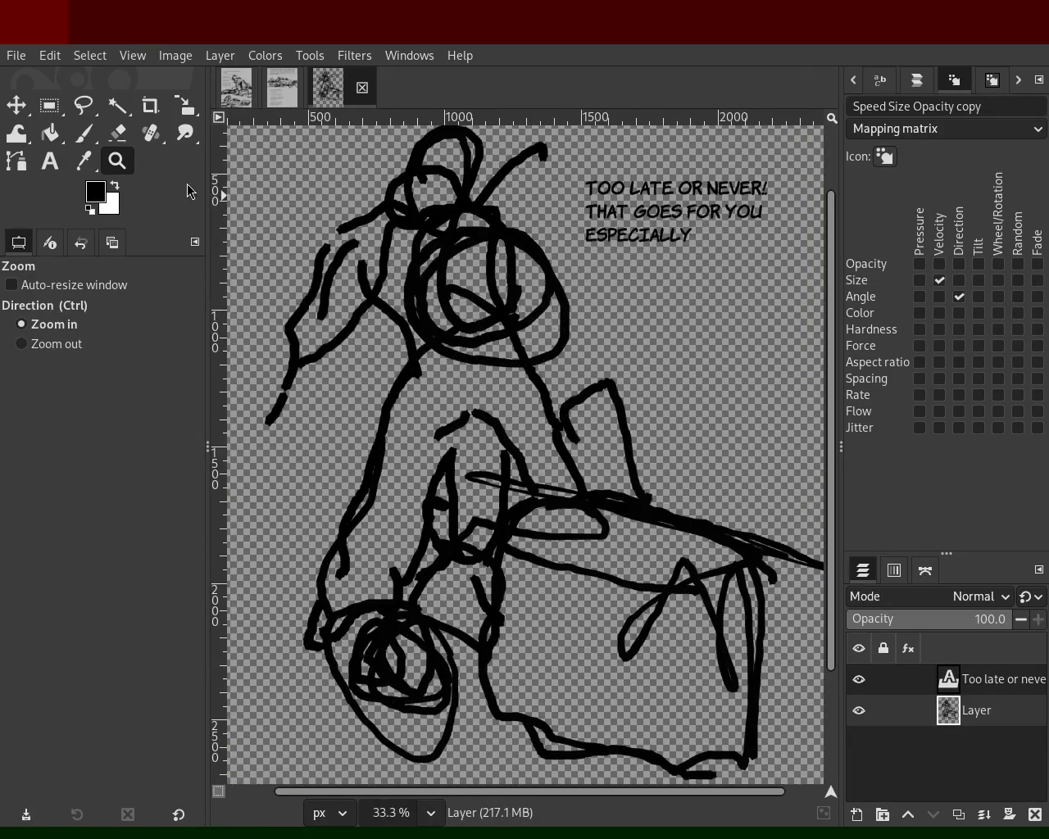
Paint two thick brush strokes extending the figure's outstretched left hand.
click(82, 139)
drag(297, 357, 251, 408)
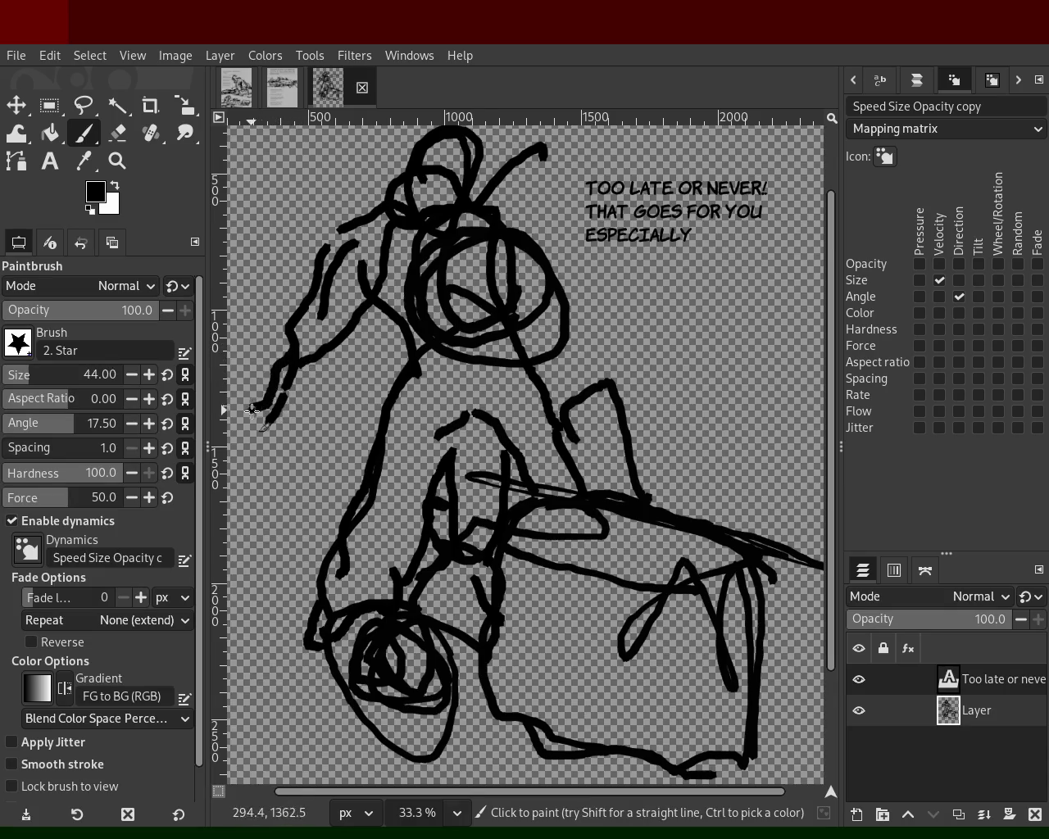
drag(303, 371, 316, 421)
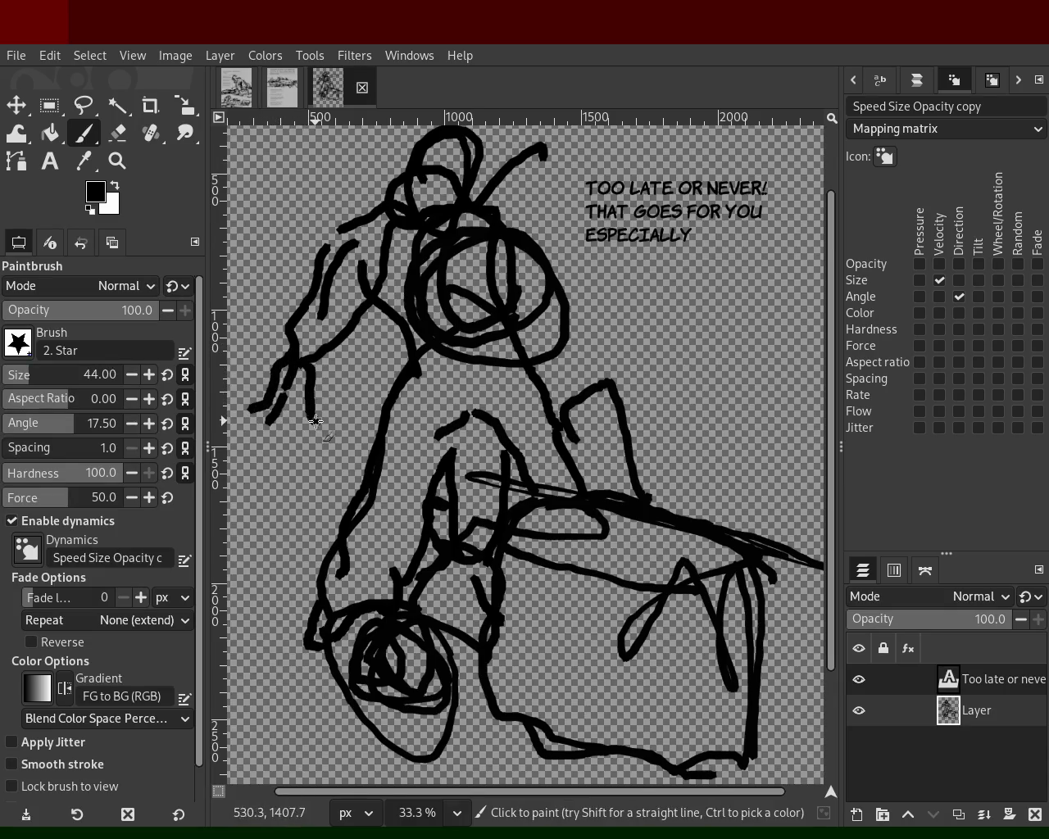